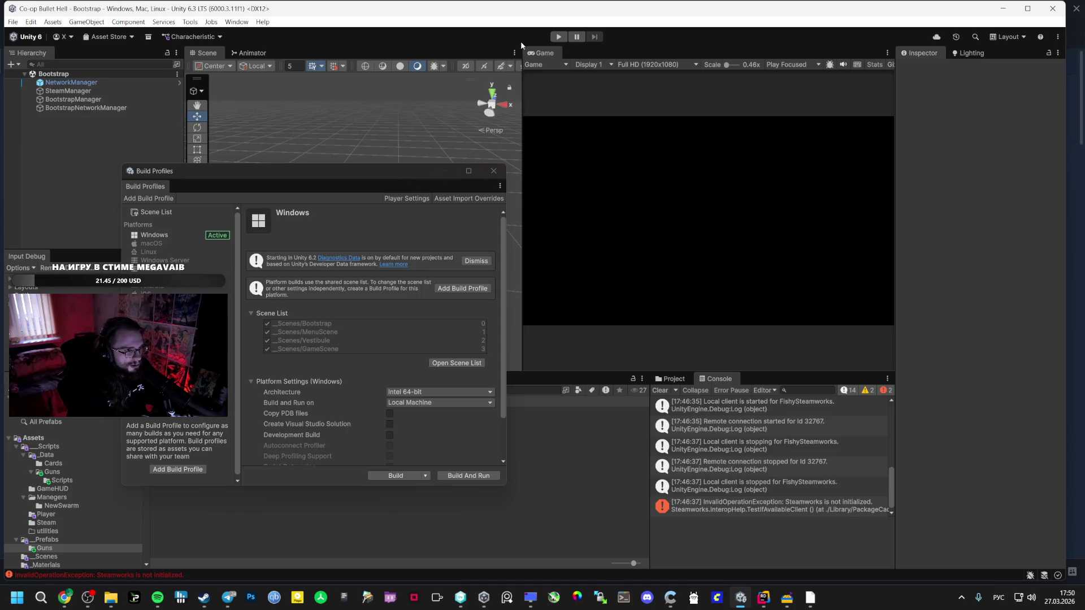
Highlight the full VestibuleEscMenu_UI.cs C# block in Gemini's reply in Google AI Studio.
{"action": "left_click", "coordinate": [64, 598]}
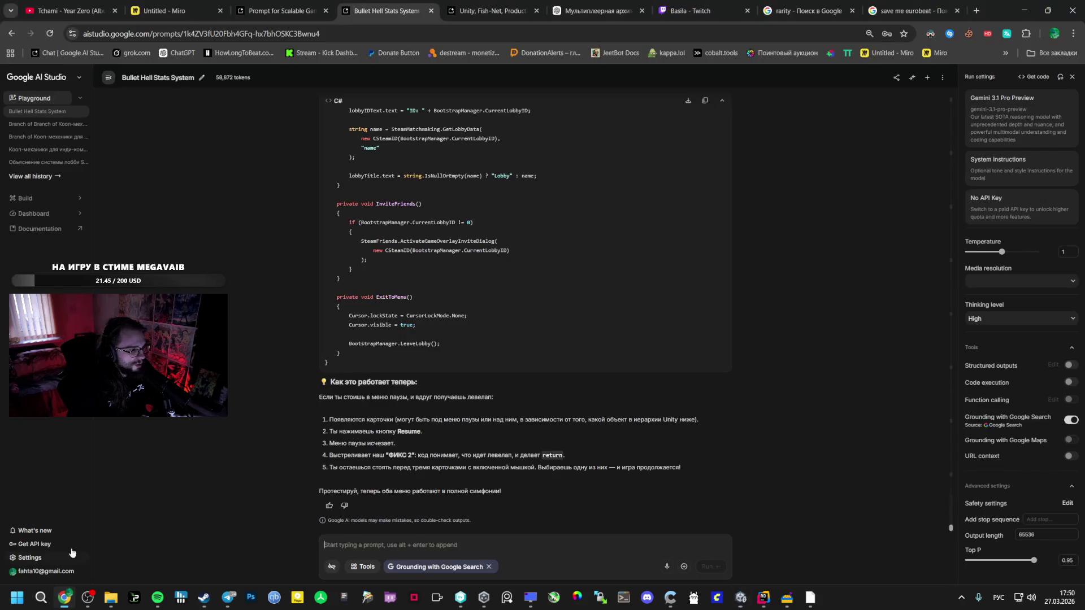
{"action": "scroll", "coordinate": [428, 351], "scroll_direction": "up", "scroll_amount": 15}
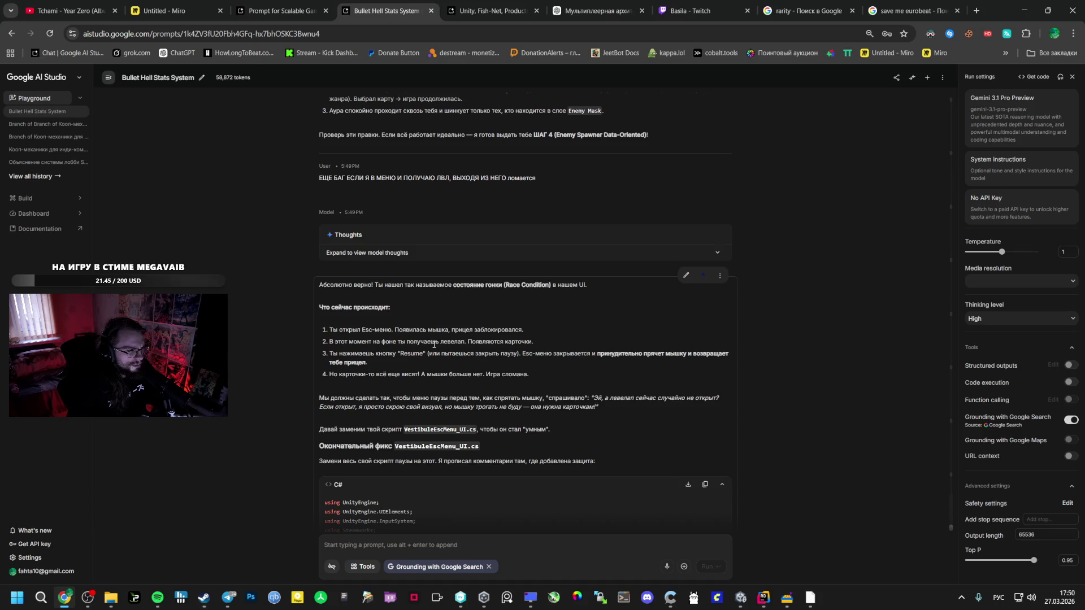
{"action": "scroll", "coordinate": [434, 344], "scroll_direction": "down", "scroll_amount": 2}
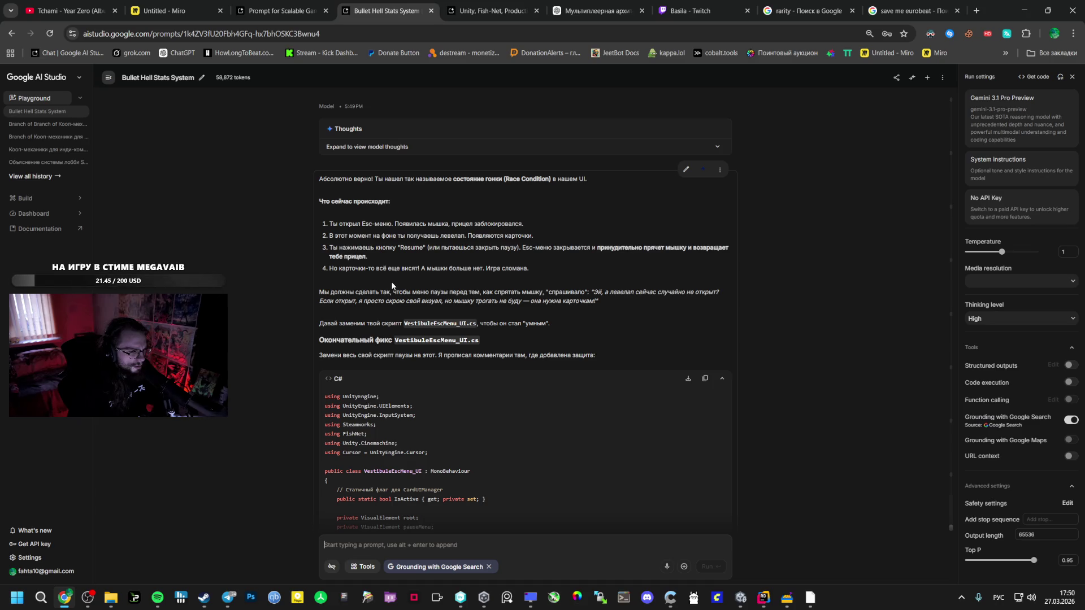
{"action": "scroll", "coordinate": [353, 343], "scroll_direction": "down", "scroll_amount": 2}
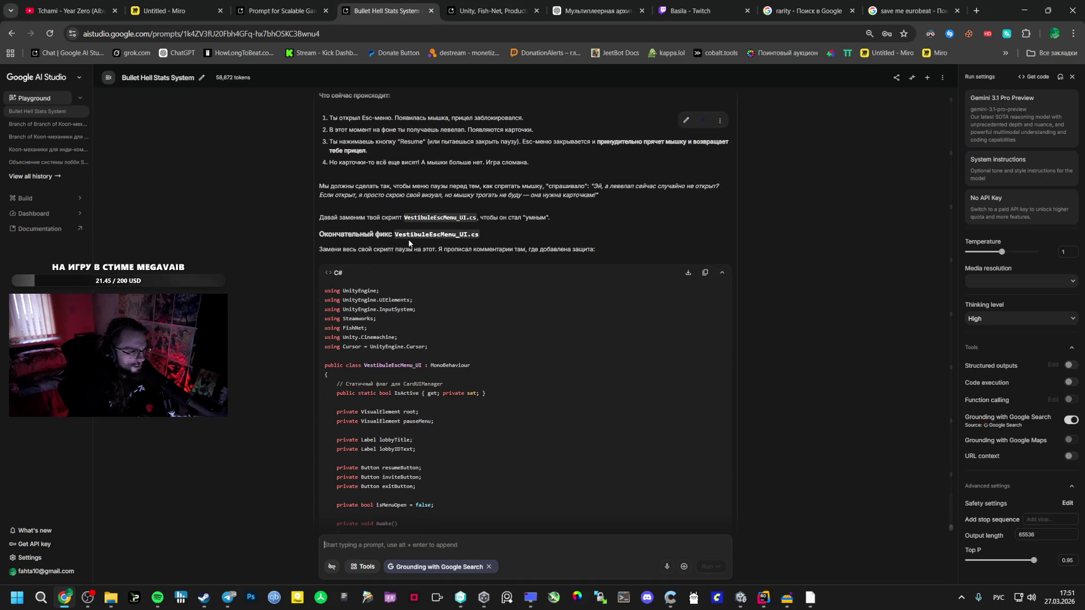
{"action": "mouse_move", "coordinate": [318, 294]}
{"action": "left_mouse_down"}
{"action": "mouse_move", "coordinate": [415, 315]}
{"action": "mouse_move", "coordinate": [497, 283]}
{"action": "mouse_move", "coordinate": [399, 265]}
{"action": "mouse_move", "coordinate": [402, 250]}
{"action": "mouse_move", "coordinate": [384, 339]}
{"action": "mouse_move", "coordinate": [333, 365]}
{"action": "left_mouse_up"}
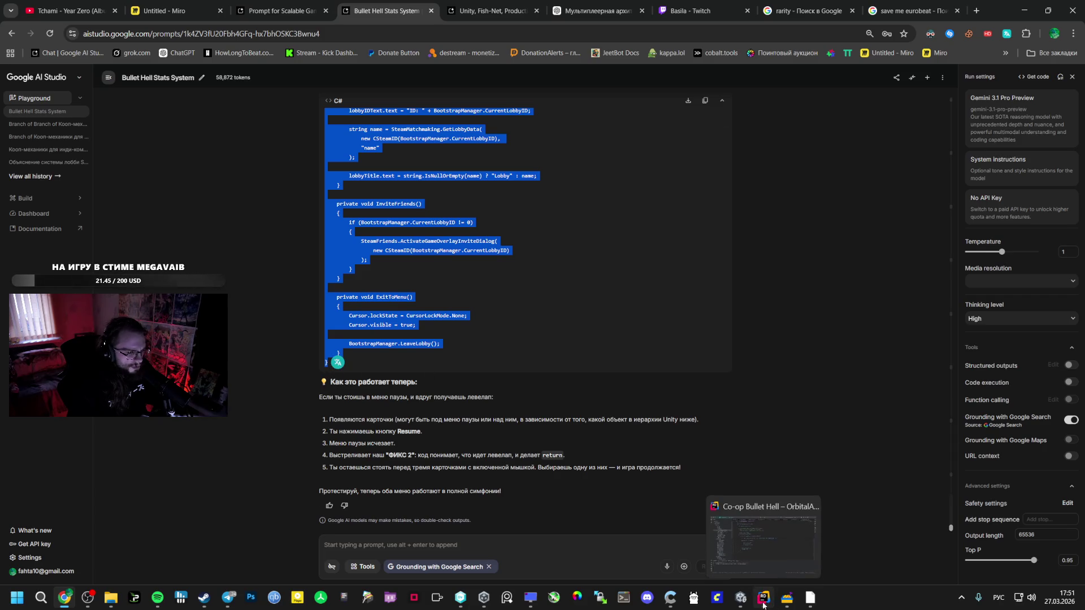
Open VestibuleEscMenu_UI.cs from the GameHUD scripts in Rider.
{"action": "left_click", "coordinate": [764, 598]}
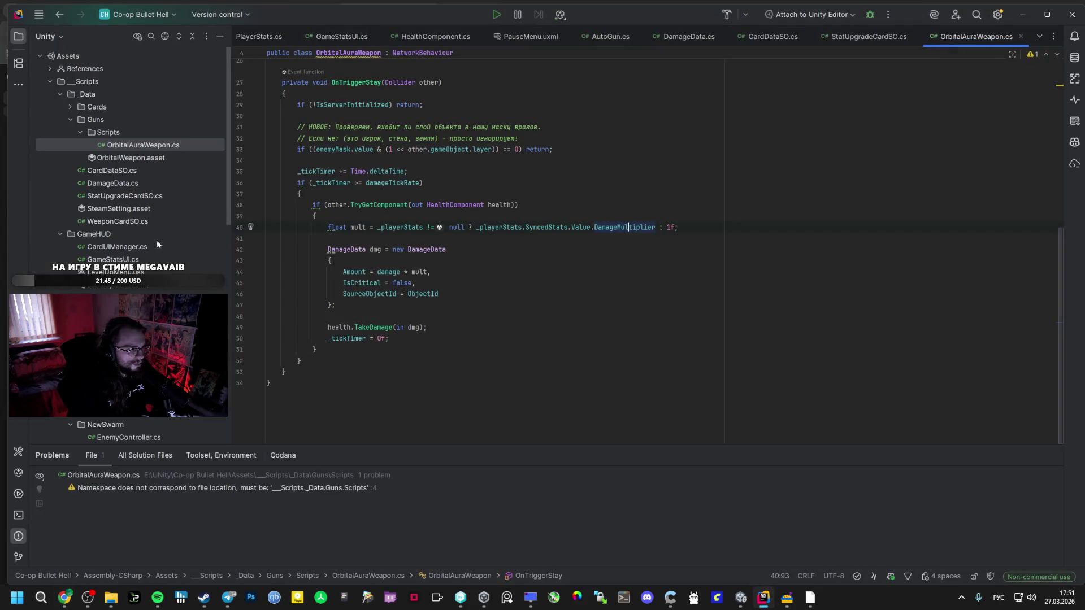
{"action": "left_click", "coordinate": [147, 258]}
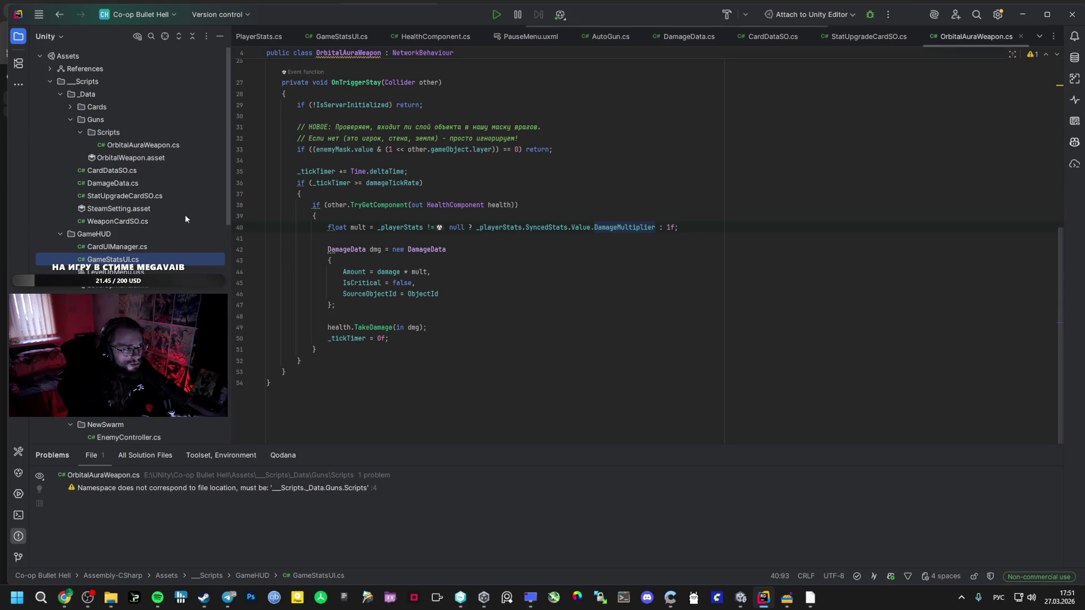
{"action": "scroll", "coordinate": [184, 214], "scroll_direction": "down", "scroll_amount": 2}
{"action": "double_click", "coordinate": [113, 398]}
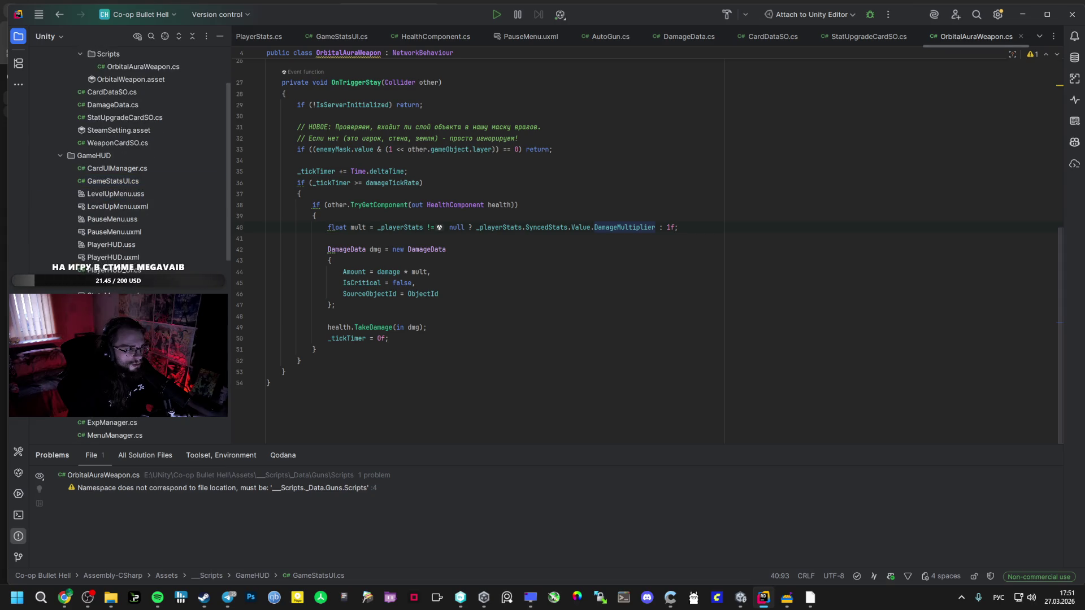
{"action": "left_click", "coordinate": [459, 311]}
Paste Gemini's copied code over the entire VestibuleEscMenu_UI.cs script.
{"action": "key", "text": "alt+Tab"}
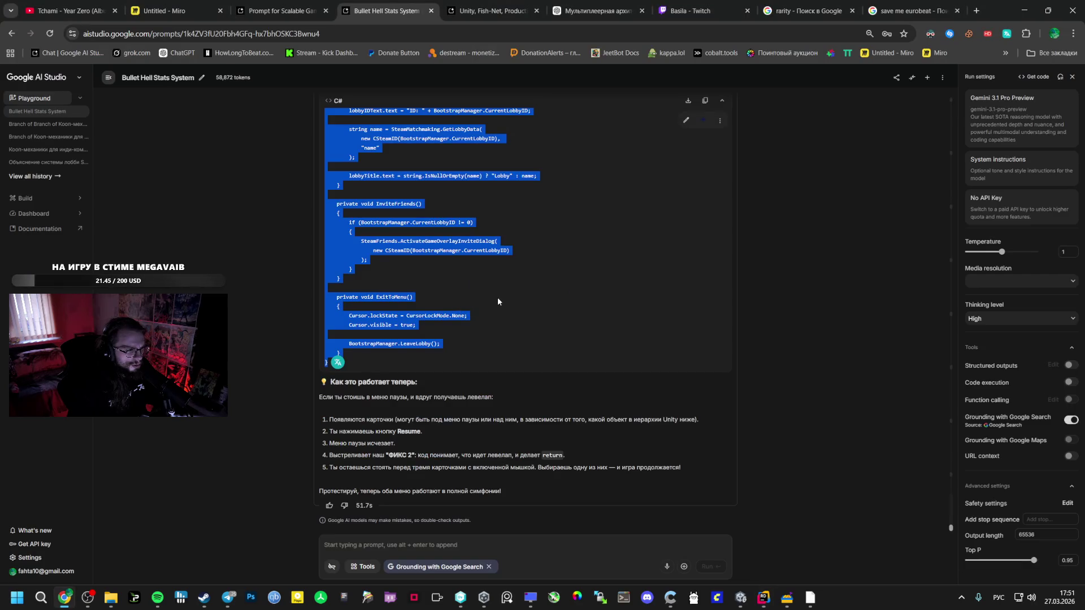
{"action": "scroll", "coordinate": [497, 297], "scroll_direction": "up", "scroll_amount": 1}
{"action": "scroll", "coordinate": [494, 291], "scroll_direction": "up", "scroll_amount": 1}
{"action": "key", "text": "alt+Tab"}
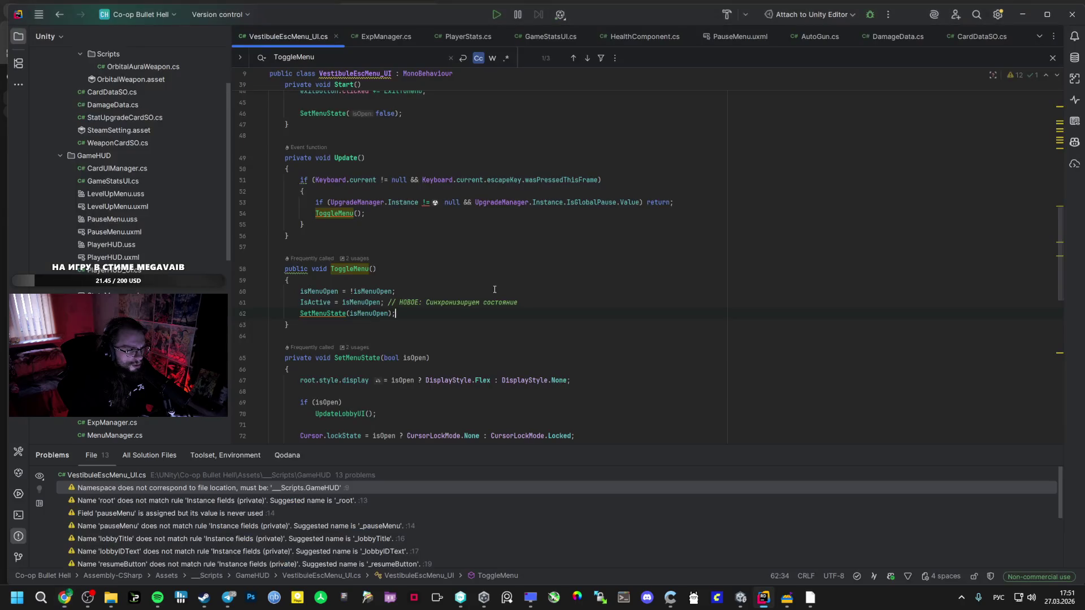
{"action": "scroll", "coordinate": [494, 283], "scroll_direction": "up", "scroll_amount": 10}
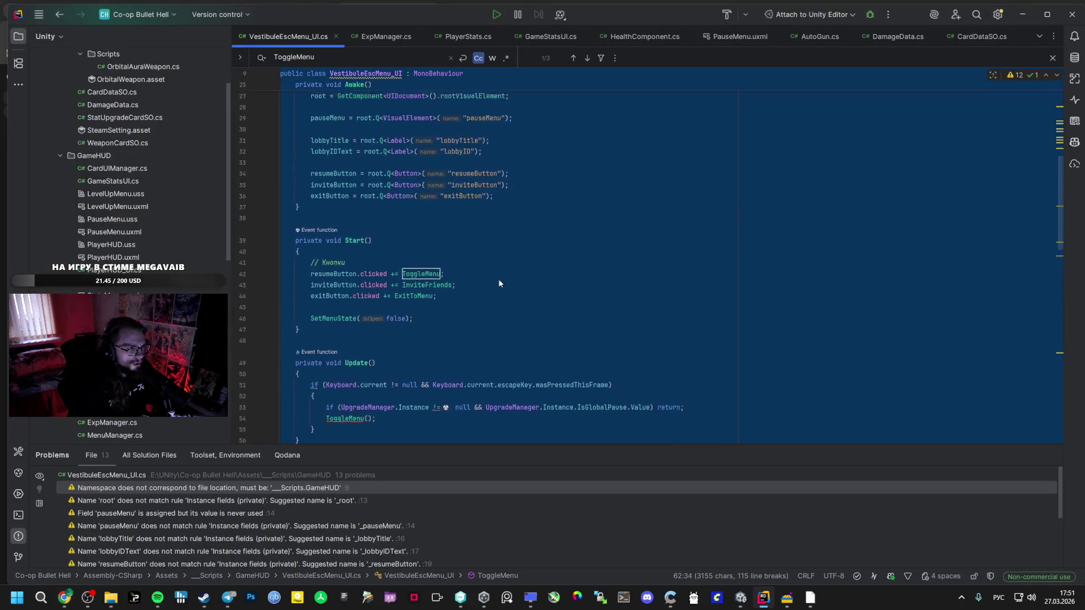
{"action": "key", "text": "ctrl+v"}
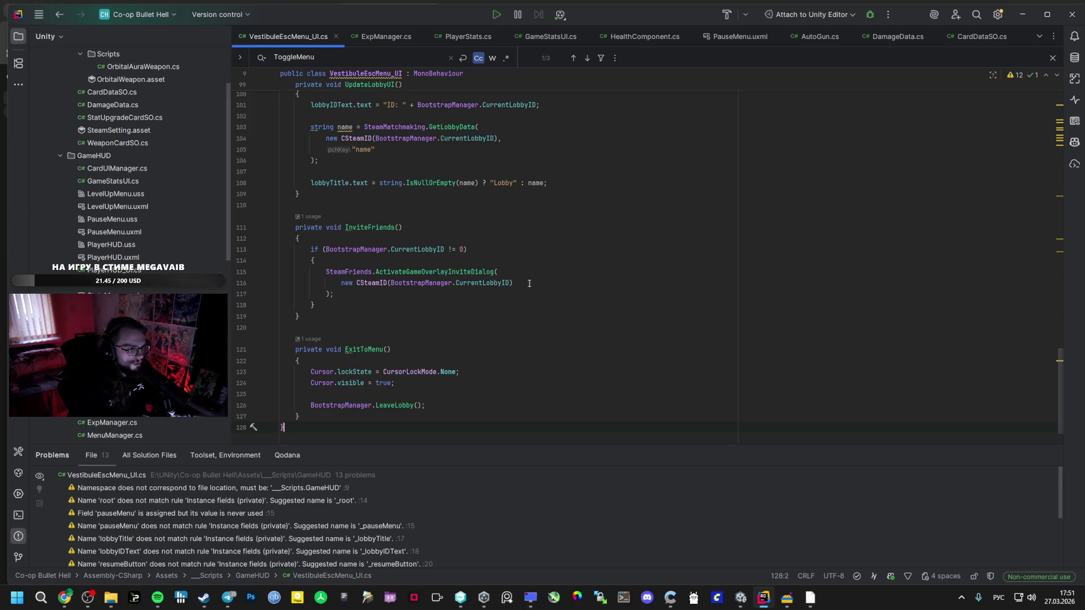
Compare the SetMenuState !isOpen level-up check against the same method in Gemini's reply.
{"action": "key", "text": "alt+Tab"}
{"action": "scroll", "coordinate": [507, 321], "scroll_direction": "down", "scroll_amount": 3}
{"action": "left_click", "coordinate": [504, 313]}
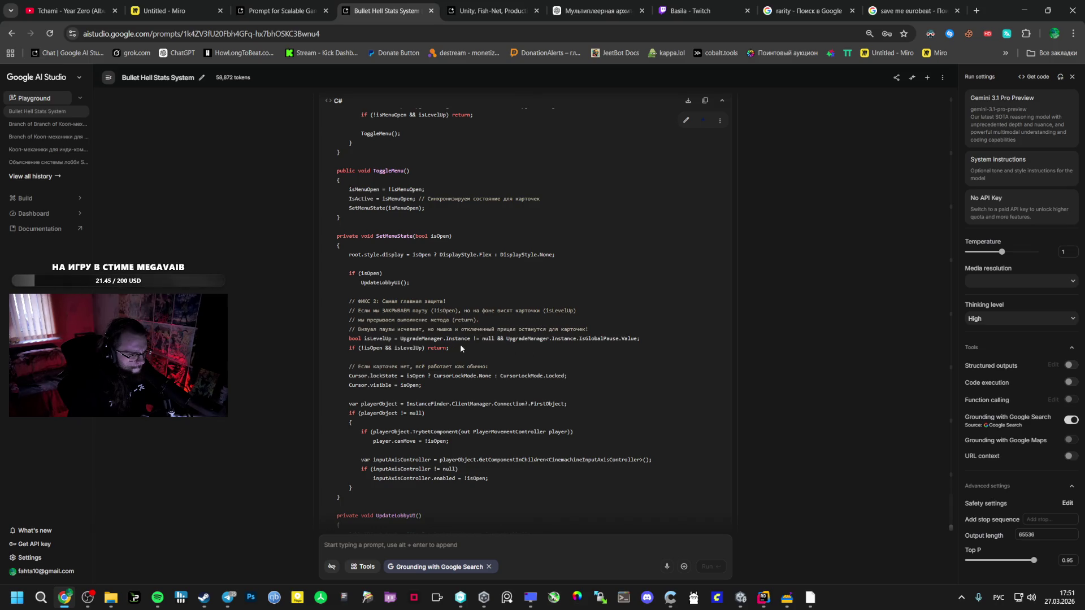
{"action": "key", "text": "alt+Tab"}
{"action": "left_click", "coordinate": [468, 352]}
{"action": "scroll", "coordinate": [468, 353], "scroll_direction": "down", "scroll_amount": 1}
{"action": "scroll", "coordinate": [469, 357], "scroll_direction": "down", "scroll_amount": 5}
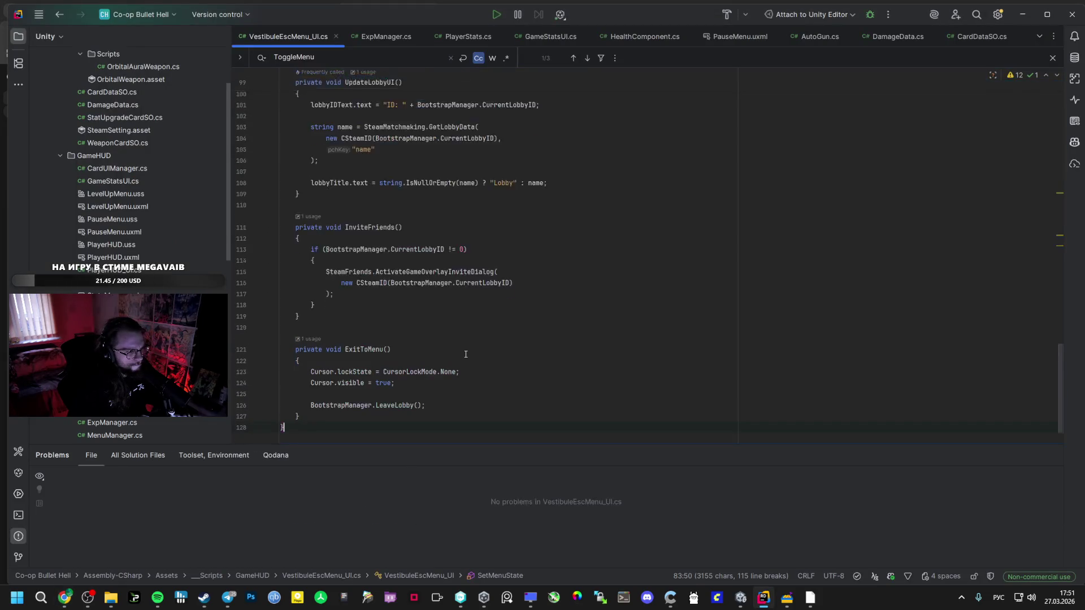
{"action": "key", "text": "alt+Tab"}
{"action": "left_click", "coordinate": [368, 544]}
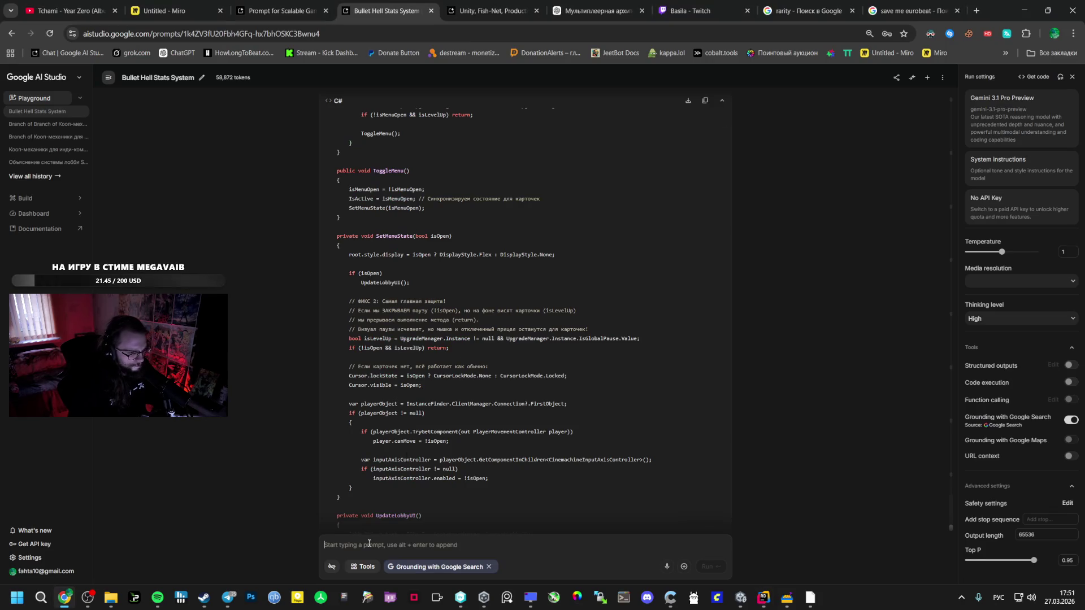
{"action": "type", "text": "He"}
{"action": "type", "text": " весь код"}
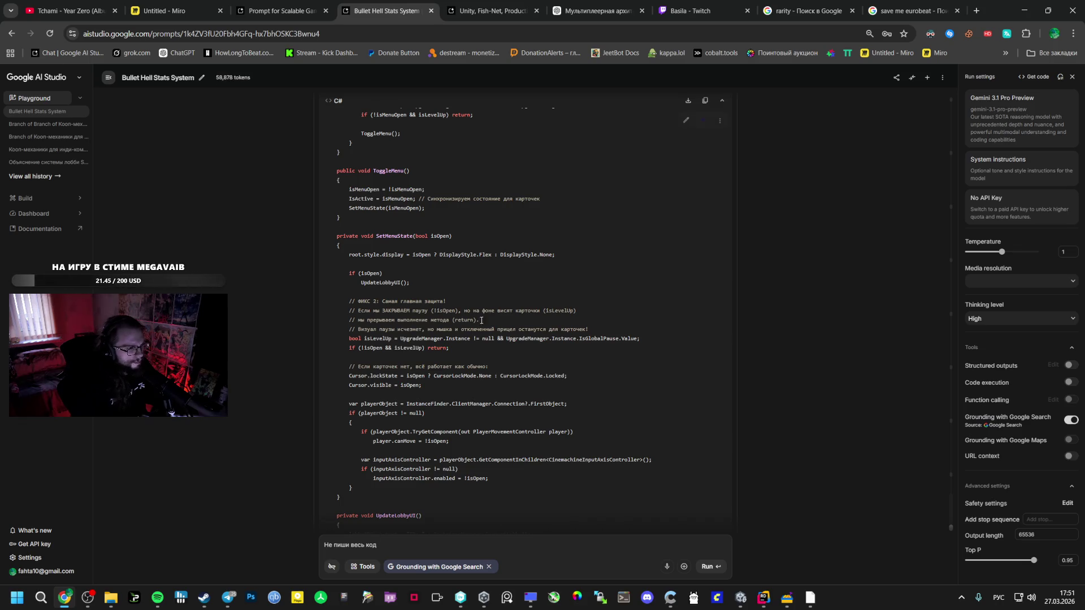
{"action": "scroll", "coordinate": [467, 323], "scroll_direction": "up", "scroll_amount": 4}
{"action": "scroll", "coordinate": [430, 334], "scroll_direction": "up", "scroll_amount": 2}
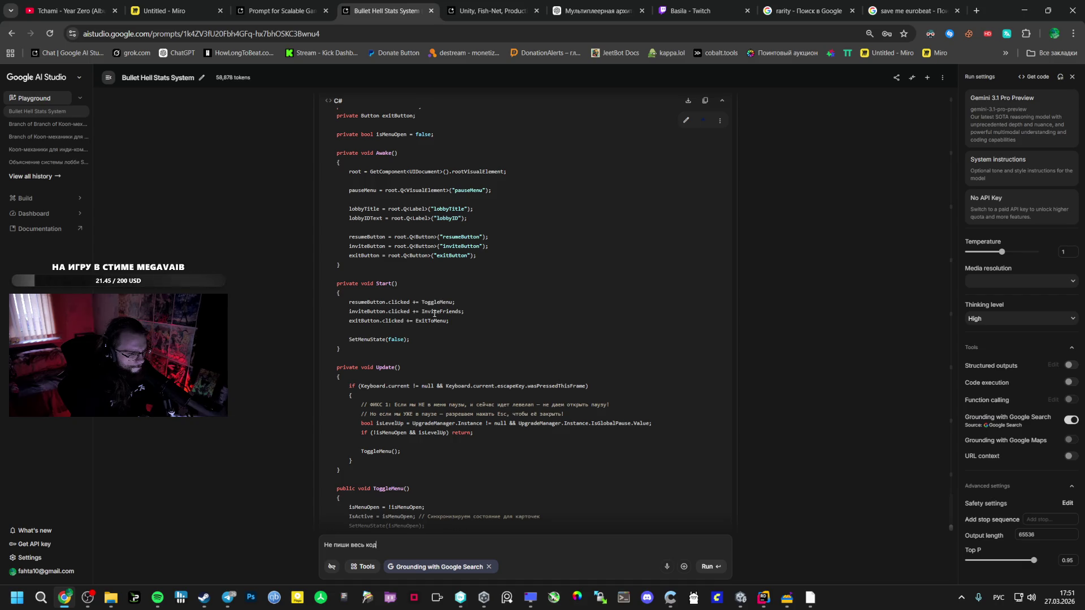
{"action": "scroll", "coordinate": [434, 314], "scroll_direction": "down", "scroll_amount": 10}
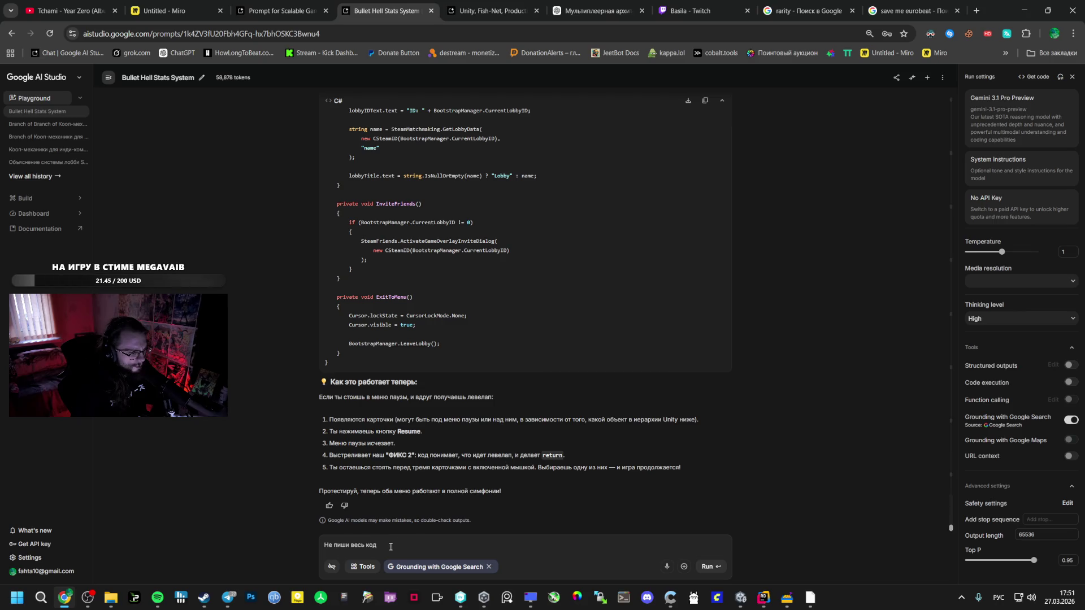
{"action": "left_click_drag", "start_coordinate": [390, 547], "coordinate": [270, 534]}
{"action": "key", "text": "BackSpace"}
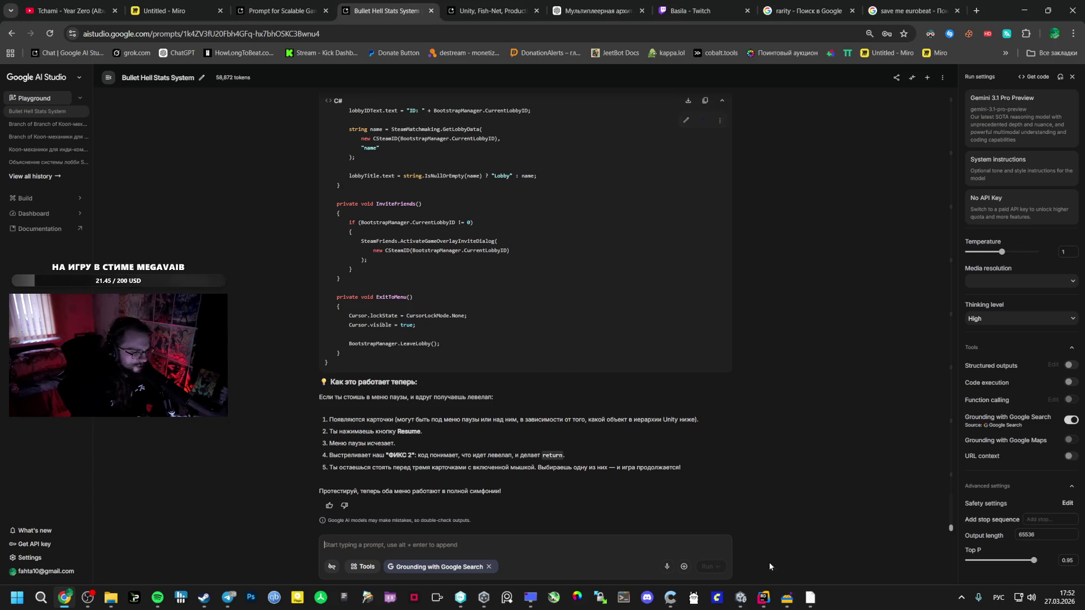
Close the Build Profiles window in Unity.
{"action": "mouse_move", "coordinate": [741, 597]}
{"action": "left_click", "coordinate": [757, 543]}
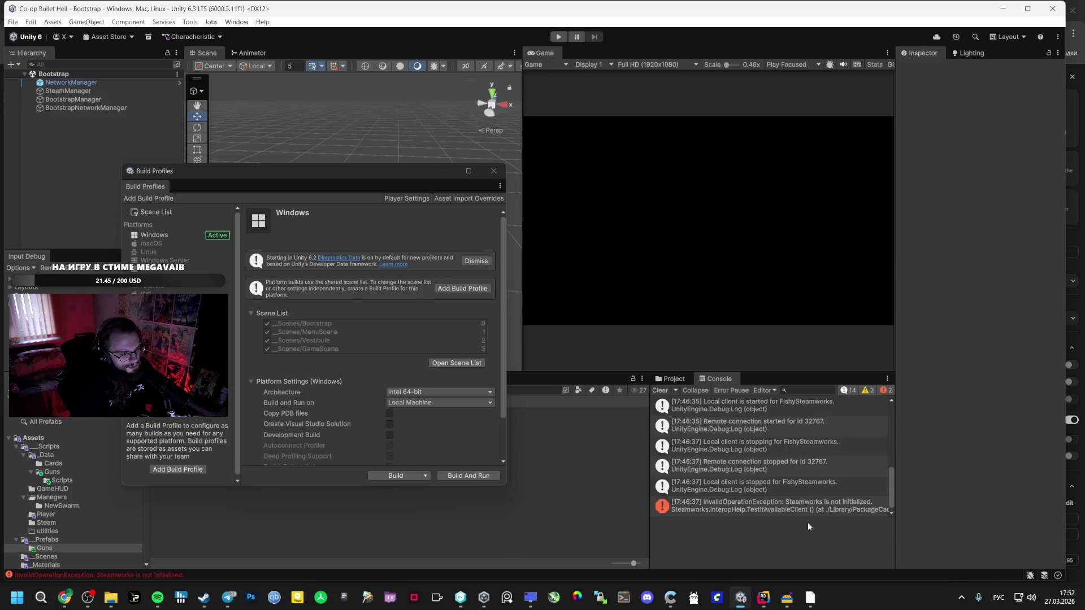
{"action": "mouse_move", "coordinate": [810, 603]}
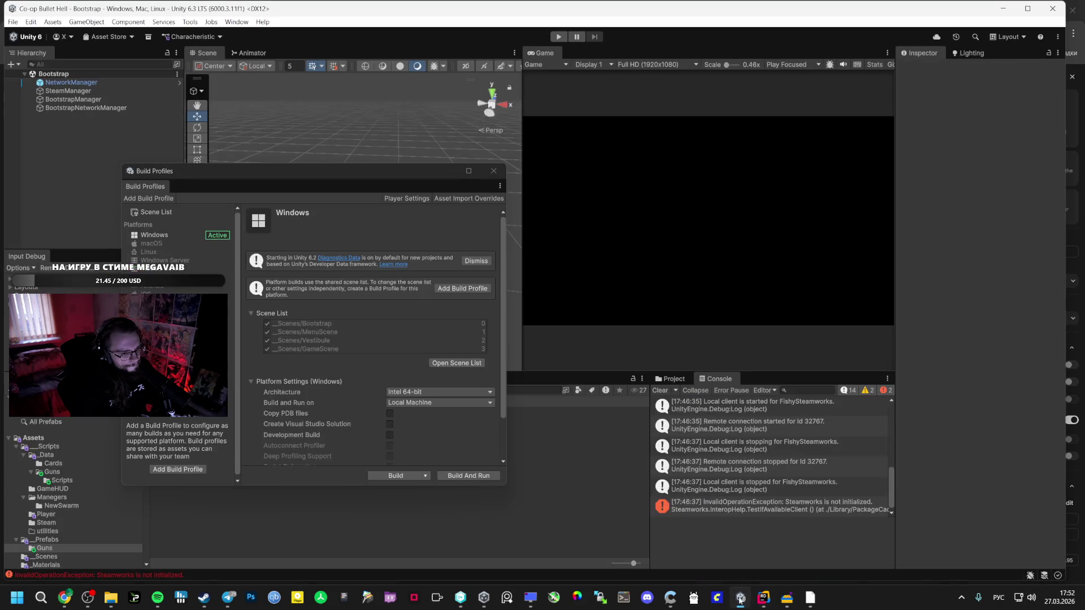
{"action": "mouse_move", "coordinate": [741, 599]}
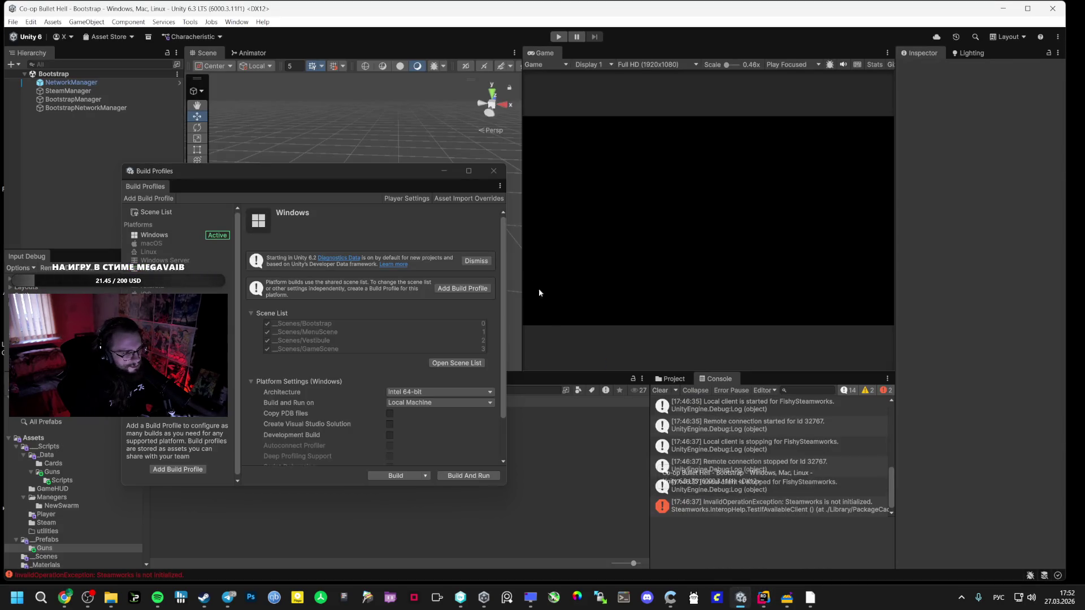
{"action": "left_click", "coordinate": [494, 171]}
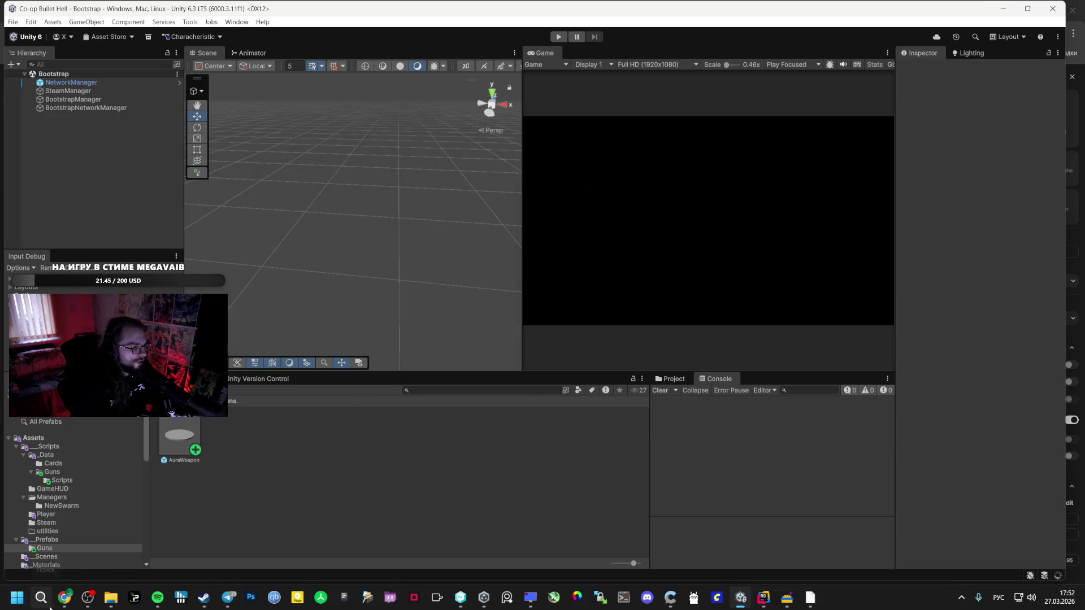
Scroll back up through Gemini's explanation of the pause-menu race-condition fix.
{"action": "key", "text": "alt+Tab"}
{"action": "scroll", "coordinate": [347, 355], "scroll_direction": "up", "scroll_amount": 10}
{"action": "scroll", "coordinate": [348, 361], "scroll_direction": "up", "scroll_amount": 10}
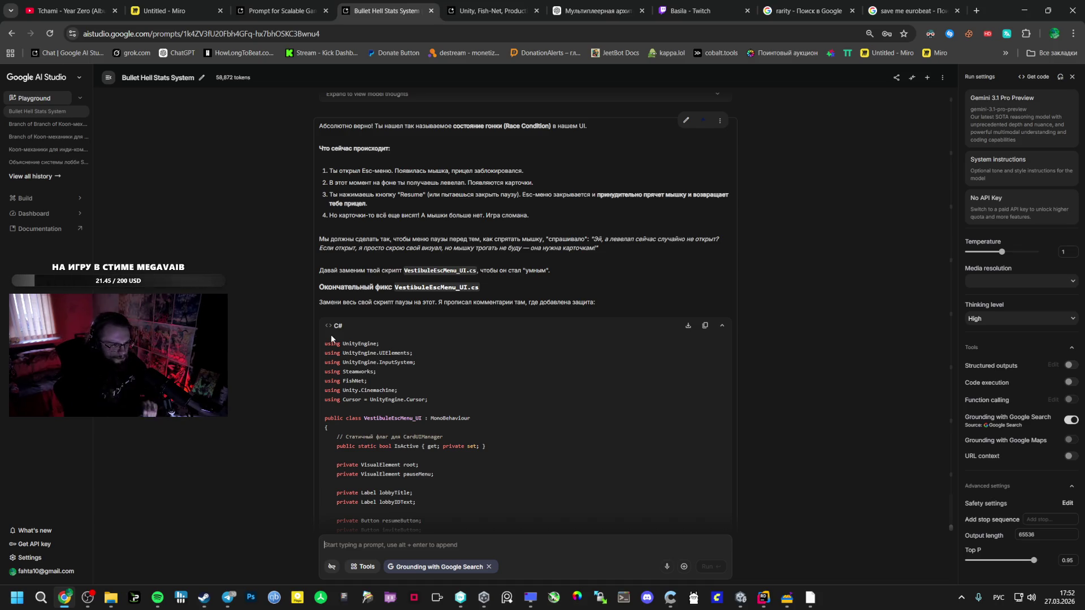
Read through the new VestibuleEscMenu_UI.cs in Rider, from SetMenuState up to the fields.
{"action": "left_click", "coordinate": [763, 598]}
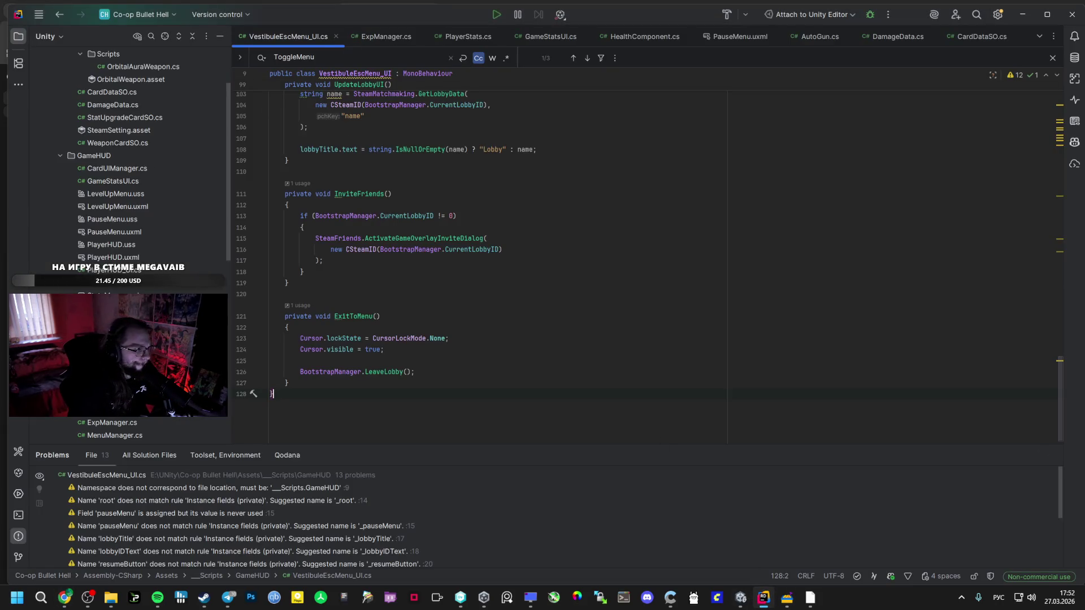
{"action": "scroll", "coordinate": [198, 135], "scroll_direction": "up", "scroll_amount": 3}
{"action": "left_click", "coordinate": [143, 144]}
{"action": "left_click", "coordinate": [339, 170]}
{"action": "scroll", "coordinate": [340, 169], "scroll_direction": "up", "scroll_amount": 1}
{"action": "scroll", "coordinate": [340, 168], "scroll_direction": "up", "scroll_amount": 7}
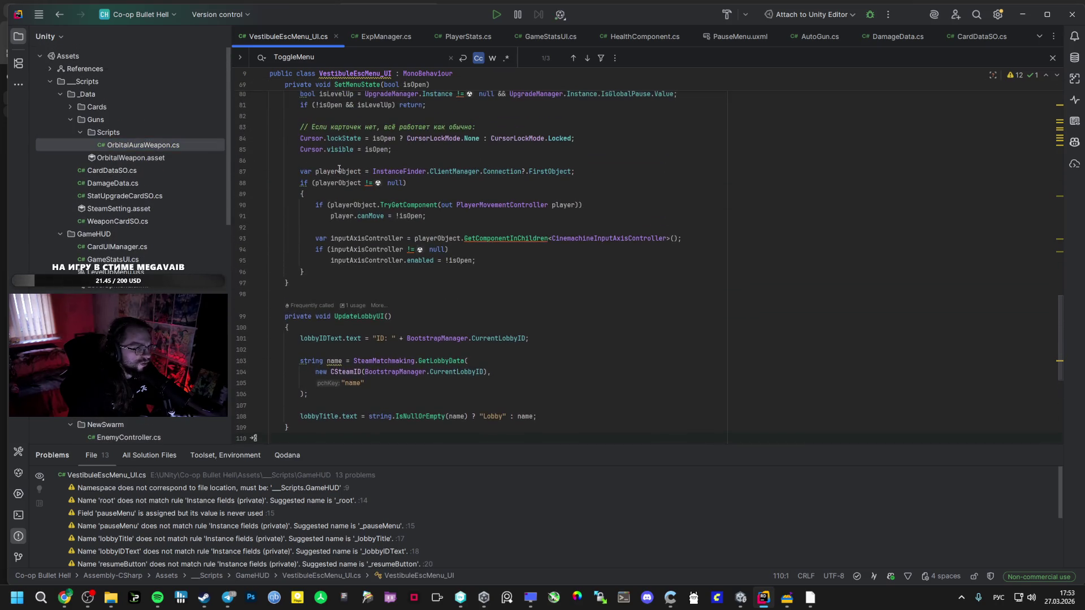
{"action": "scroll", "coordinate": [340, 171], "scroll_direction": "up", "scroll_amount": 4}
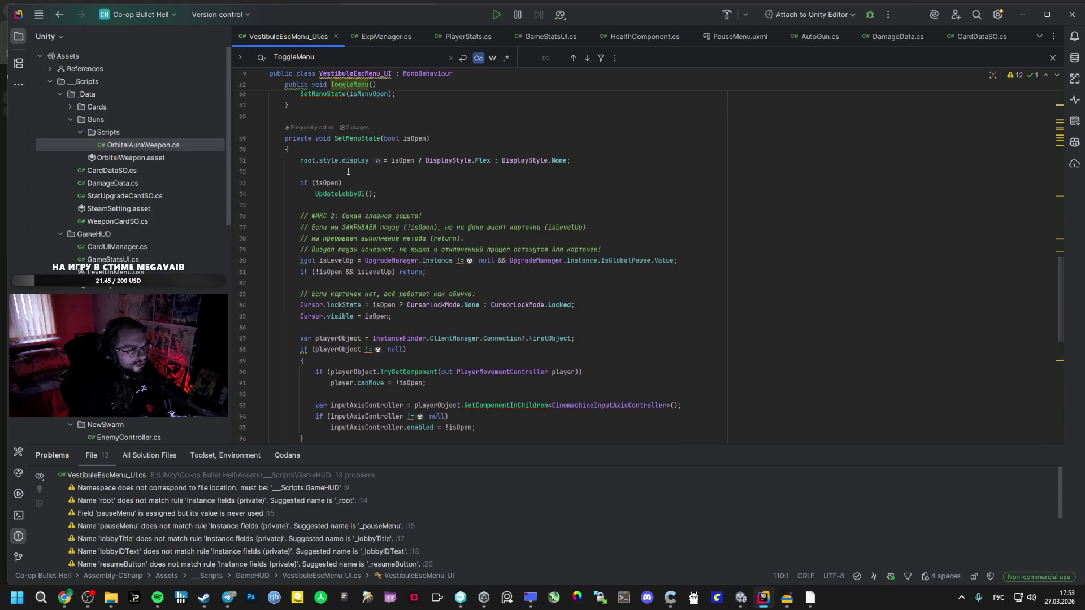
{"action": "left_click", "coordinate": [342, 171]}
{"action": "scroll", "coordinate": [345, 171], "scroll_direction": "up", "scroll_amount": 3}
{"action": "scroll", "coordinate": [345, 173], "scroll_direction": "up", "scroll_amount": 9}
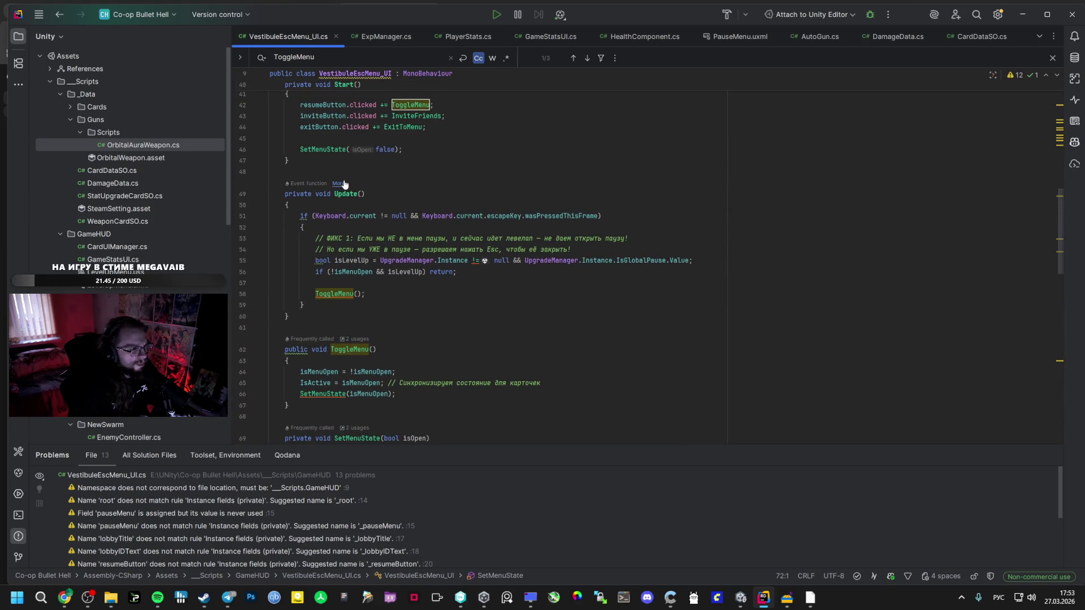
{"action": "scroll", "coordinate": [342, 174], "scroll_direction": "up", "scroll_amount": 6}
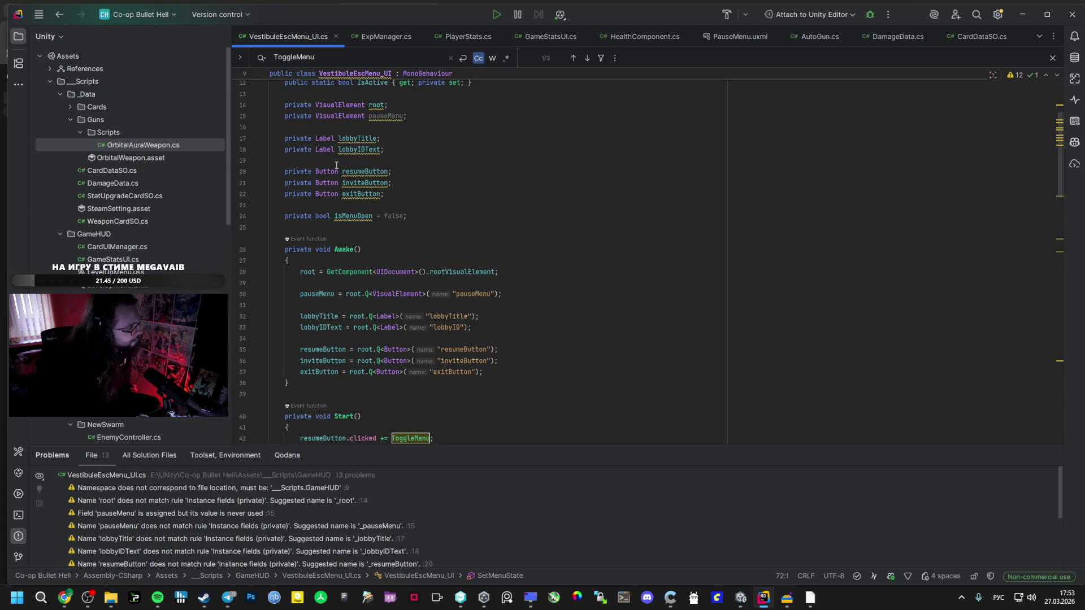
{"action": "left_click", "coordinate": [740, 598]}
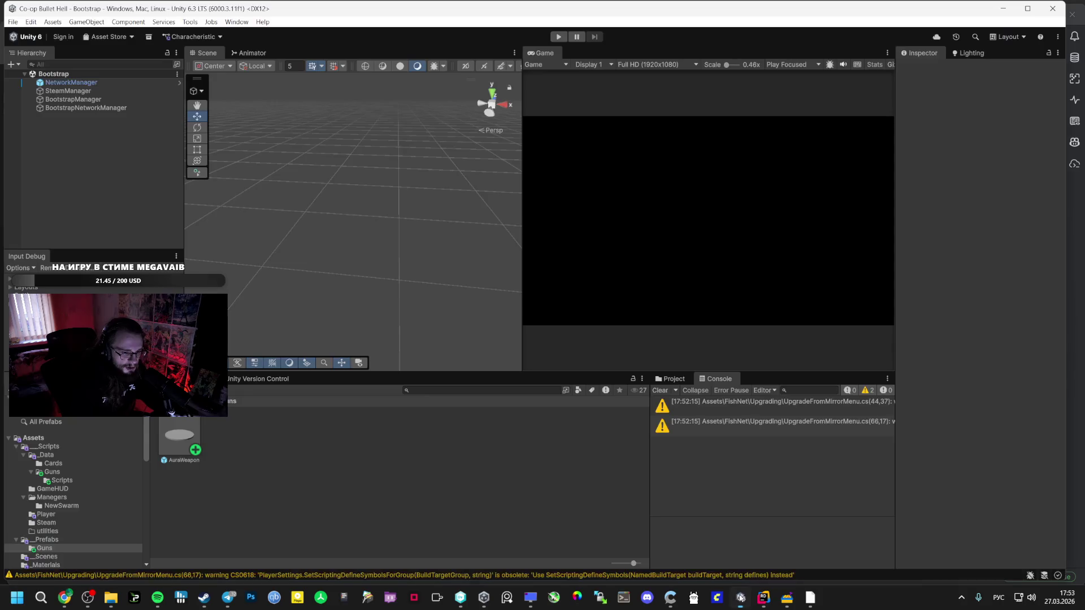
Browse the project folders down to the _Prefabs folder.
{"action": "left_click", "coordinate": [41, 473]}
{"action": "left_click", "coordinate": [73, 489]}
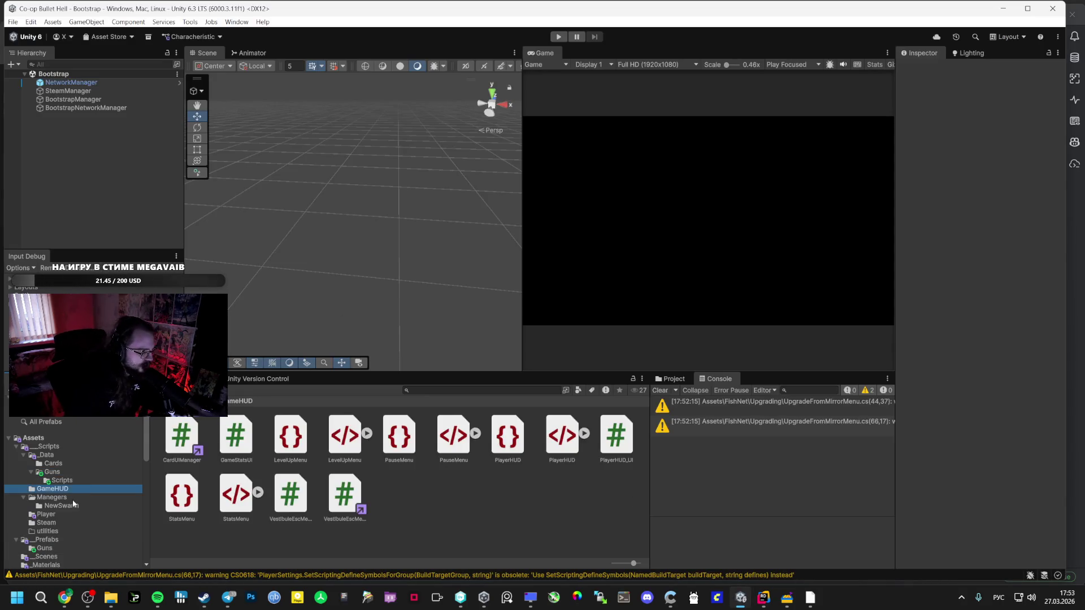
{"action": "left_click", "coordinate": [72, 498]}
{"action": "left_click", "coordinate": [56, 515]}
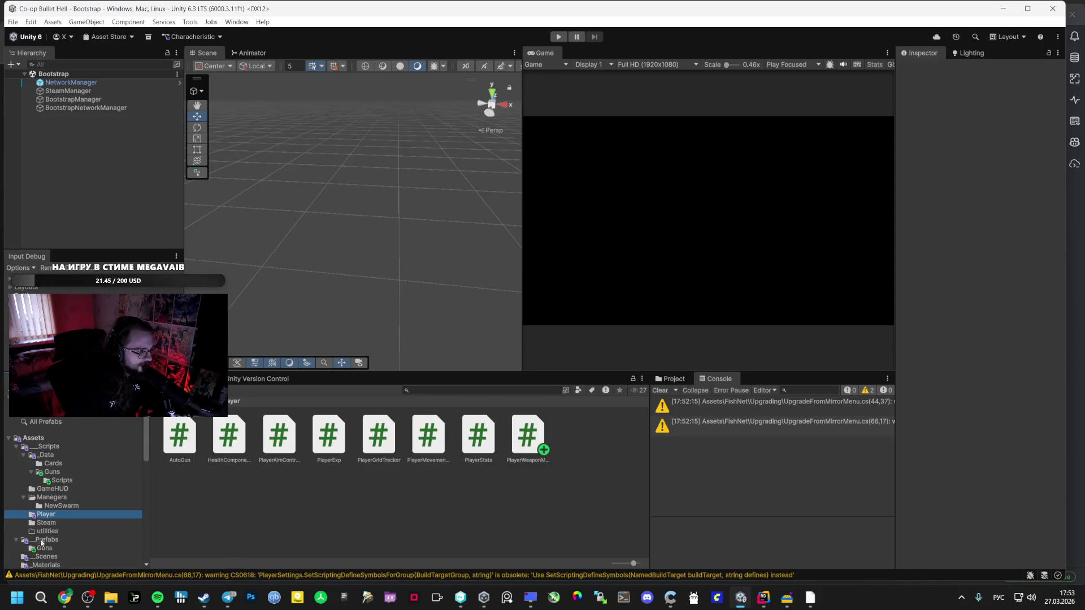
{"action": "left_click", "coordinate": [45, 540]}
{"action": "left_click", "coordinate": [180, 436]}
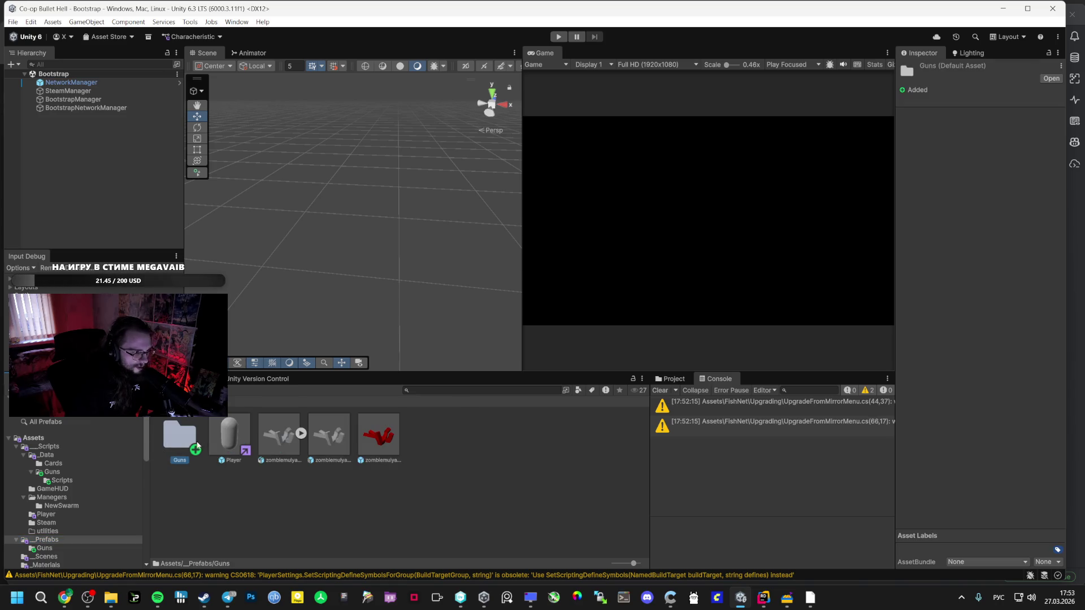
Set the Player prefab's Base Move Speed to 100, then play and host a Vestibule lobby.
{"action": "left_click", "coordinate": [229, 435]}
{"action": "scroll", "coordinate": [970, 321], "scroll_direction": "down", "scroll_amount": 5}
{"action": "left_click", "coordinate": [985, 313]}
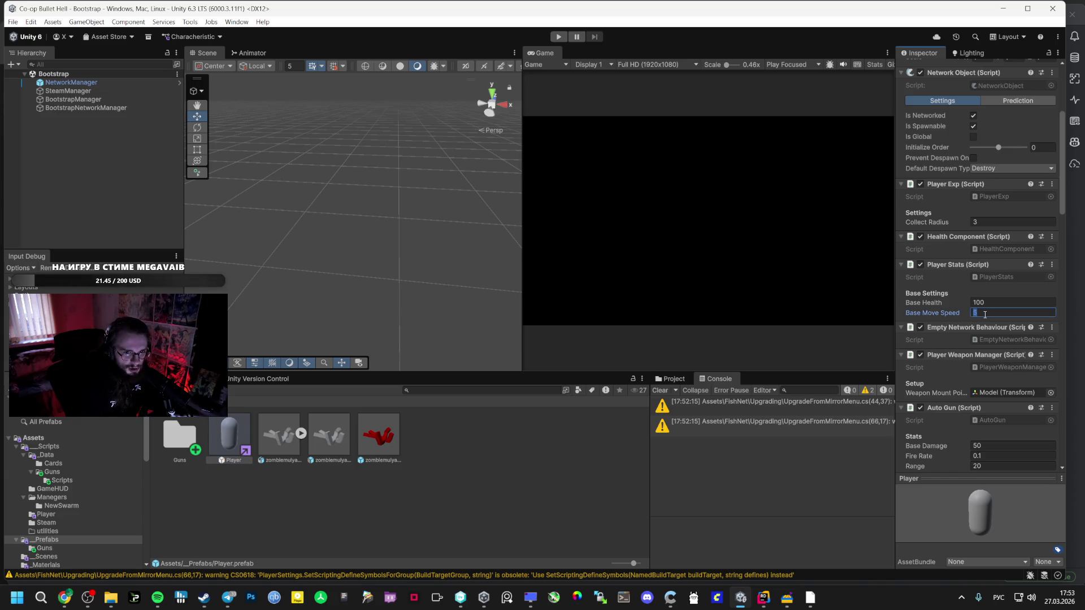
{"action": "left_click", "coordinate": [559, 36]}
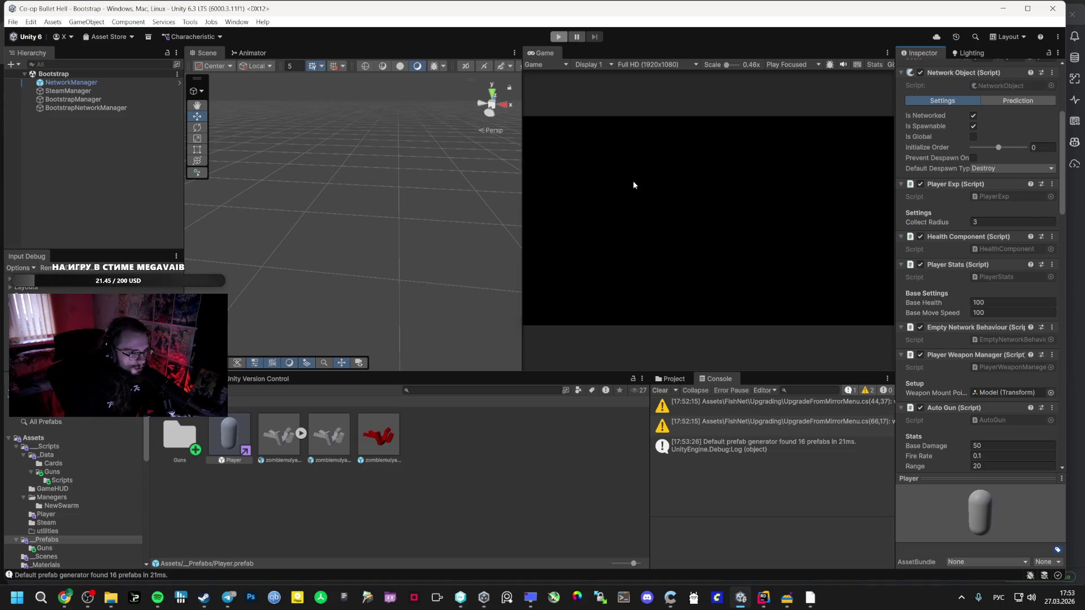
{"action": "left_click", "coordinate": [707, 205]}
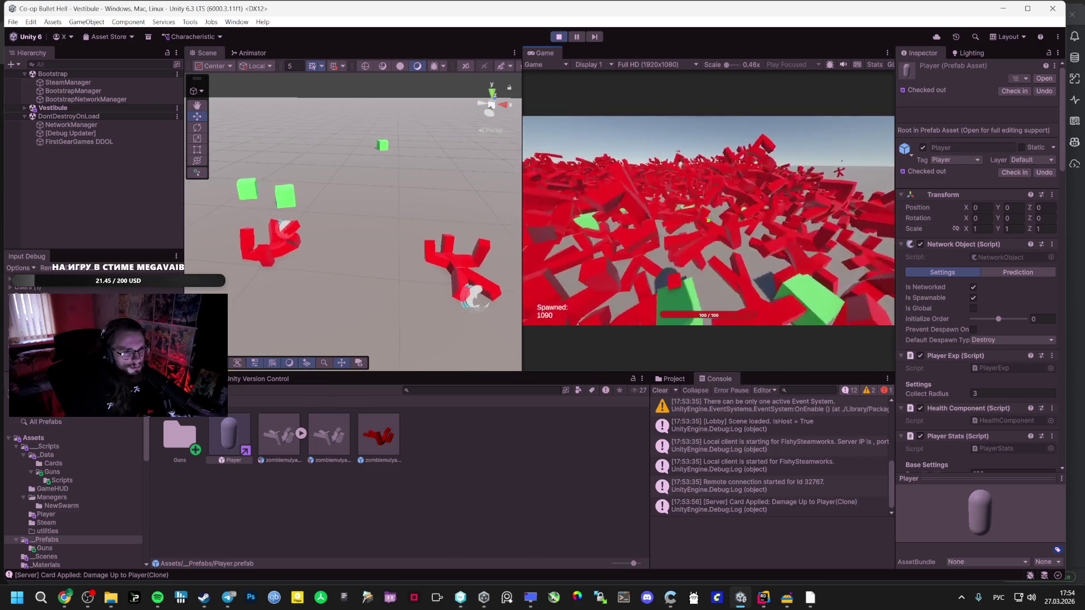
Pause the game with Esc and switch to Google AI Studio.
{"action": "key", "text": "Escape"}
{"action": "key", "text": "alt+Tab"}
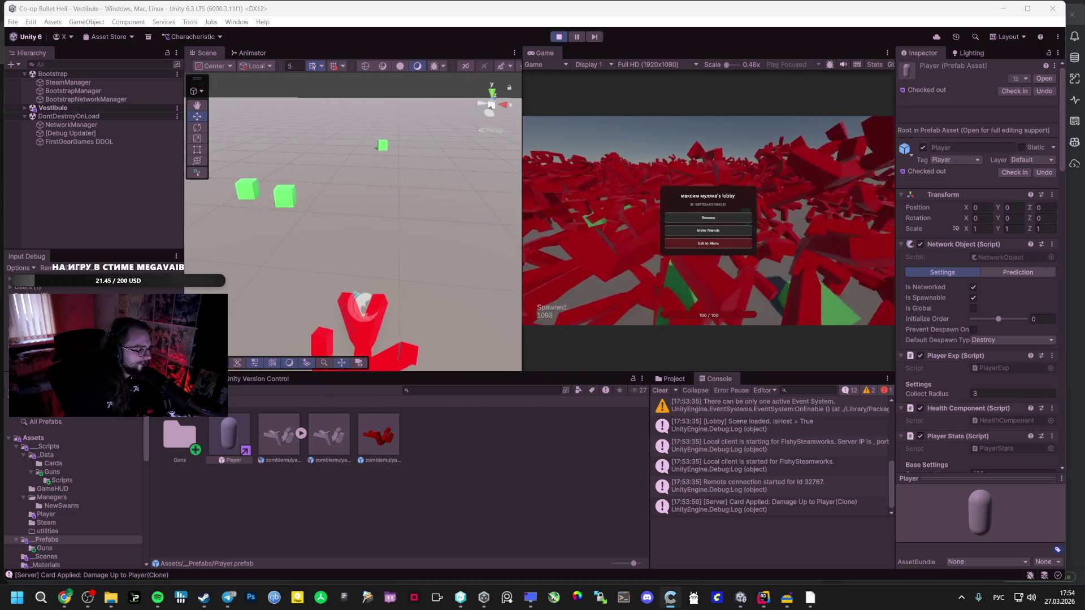
{"action": "key", "text": "alt+Tab"}
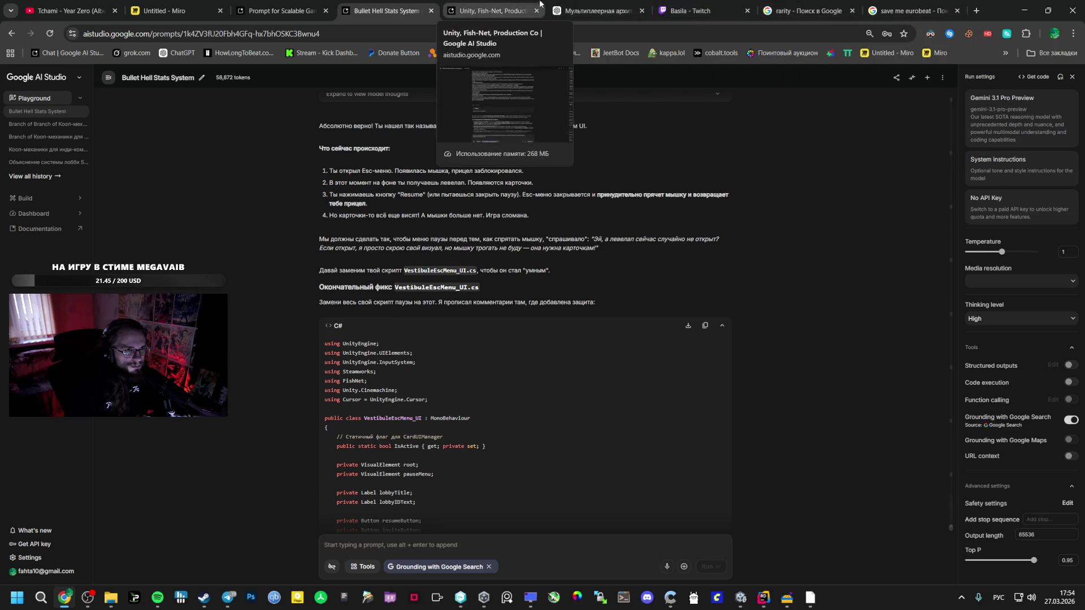
Paste the speed-card tripping note into Miro and place it under the card ideas.
{"action": "left_click", "coordinate": [155, 7]}
{"action": "type", "text": "бля карта увеличивает скорость на большой процент но есть шанс споткнуться упасть и получить урон ПХПХПХПХ"}
{"action": "left_click", "coordinate": [779, 405]}
{"action": "scroll", "coordinate": [735, 282], "scroll_direction": "right", "scroll_amount": 6}
{"action": "scroll", "coordinate": [735, 282], "scroll_direction": "up", "scroll_amount": 2}
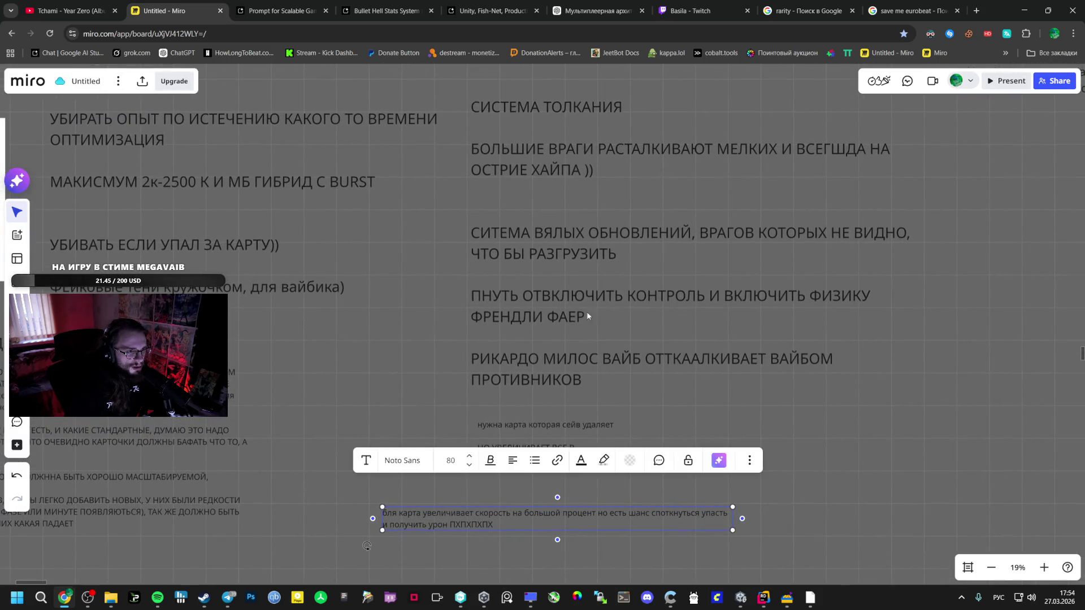
{"action": "mouse_move", "coordinate": [483, 524]}
{"action": "left_mouse_down"}
{"action": "mouse_move", "coordinate": [439, 521]}
{"action": "mouse_move", "coordinate": [504, 517]}
{"action": "left_mouse_up"}
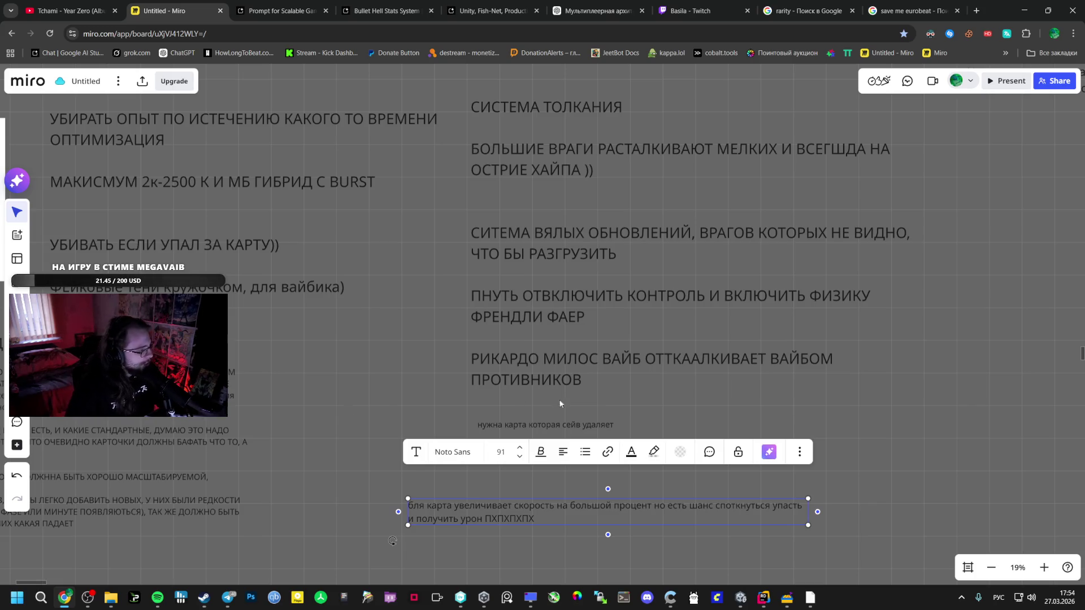
{"action": "left_click", "coordinate": [371, 448]}
{"action": "type", "text": "НО УВЕЛИЧИВАЕТ ВСЕ В НЕСКОЛЬКО РАЗ (СТАТЫ, ПУШКИ)"}
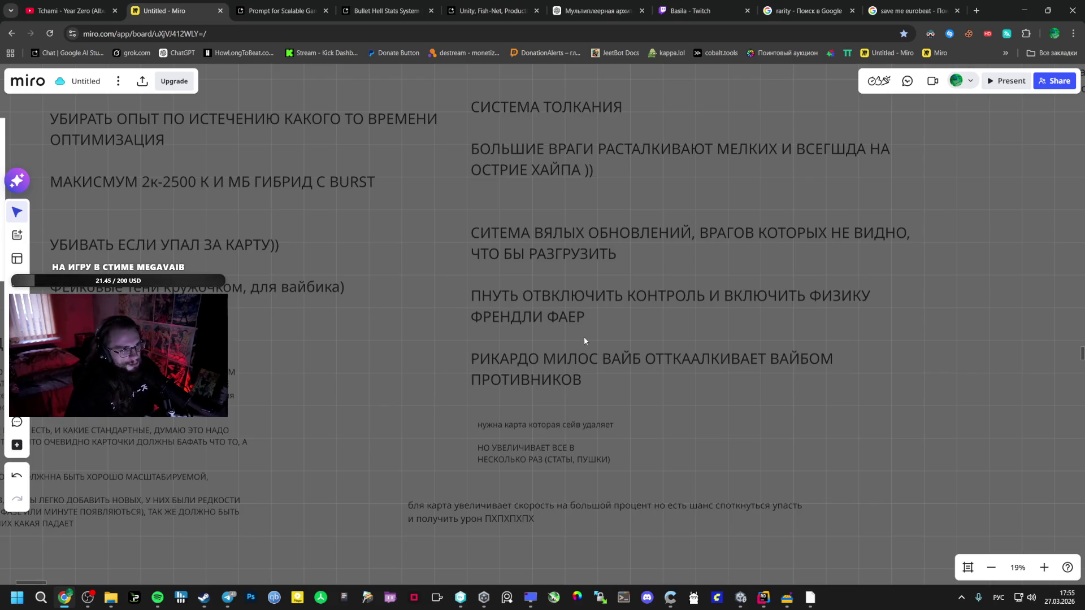
{"action": "left_click", "coordinate": [385, 11]}
Resume play in Unity and pick the Orbital Weapon card on both LEVEL UP! screens.
{"action": "left_click", "coordinate": [283, 11]}
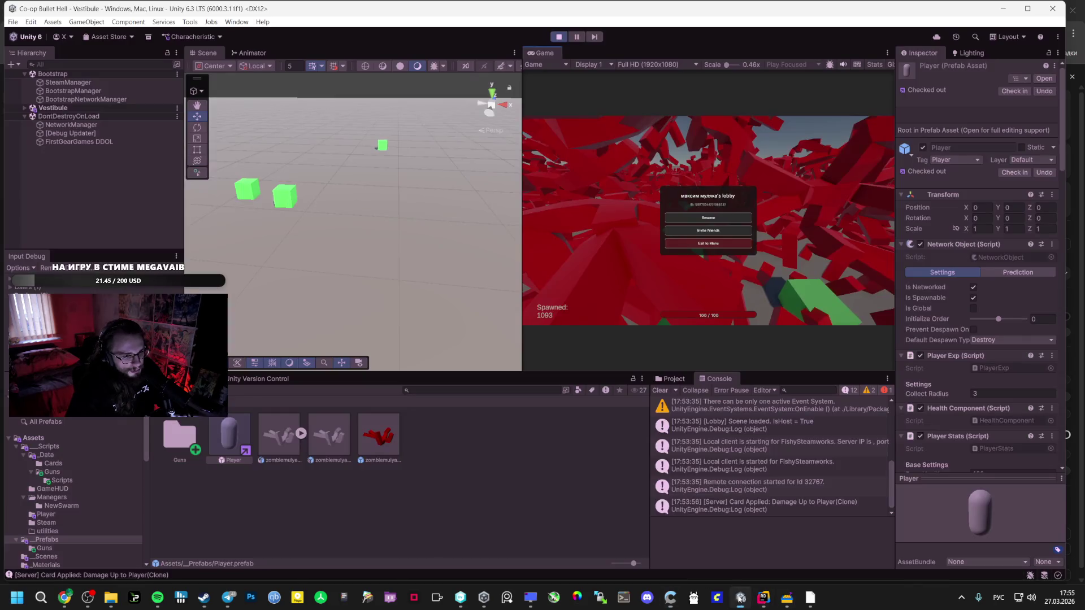
{"action": "left_click", "coordinate": [741, 598]}
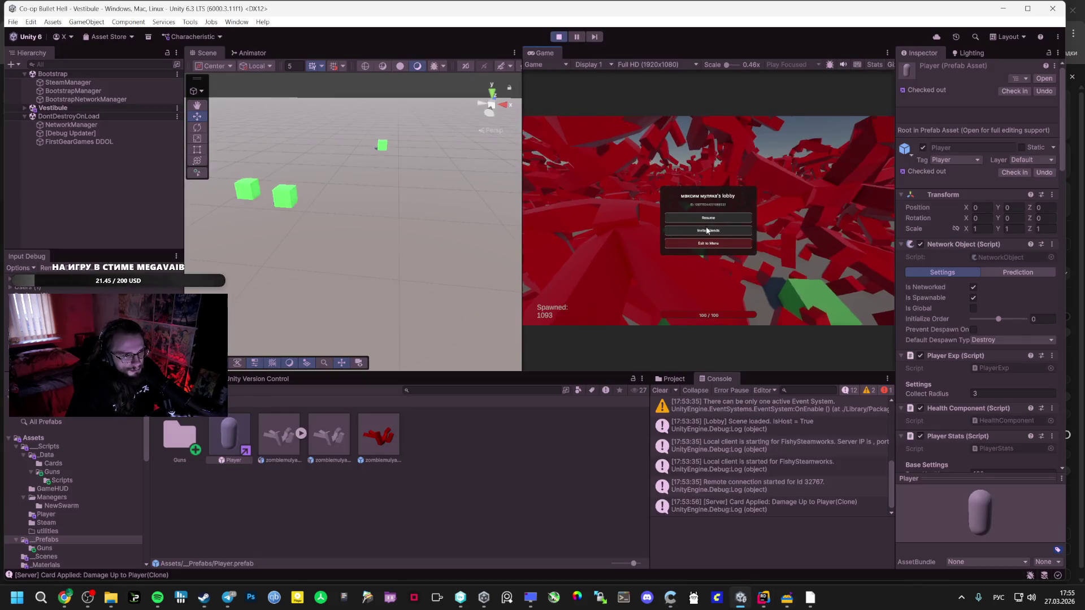
{"action": "left_click", "coordinate": [708, 218]}
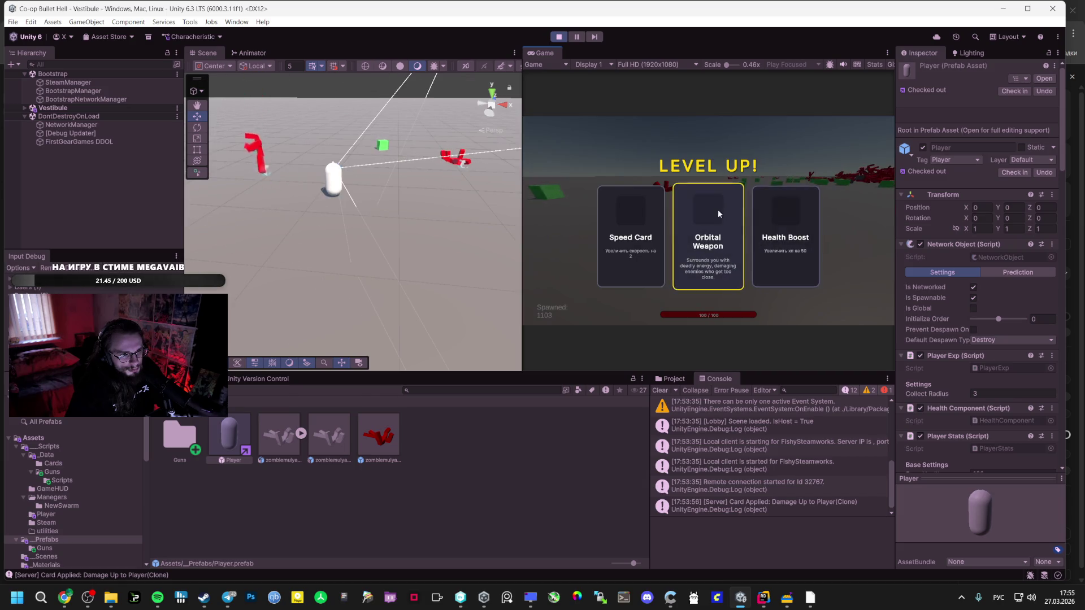
{"action": "left_click", "coordinate": [716, 211]}
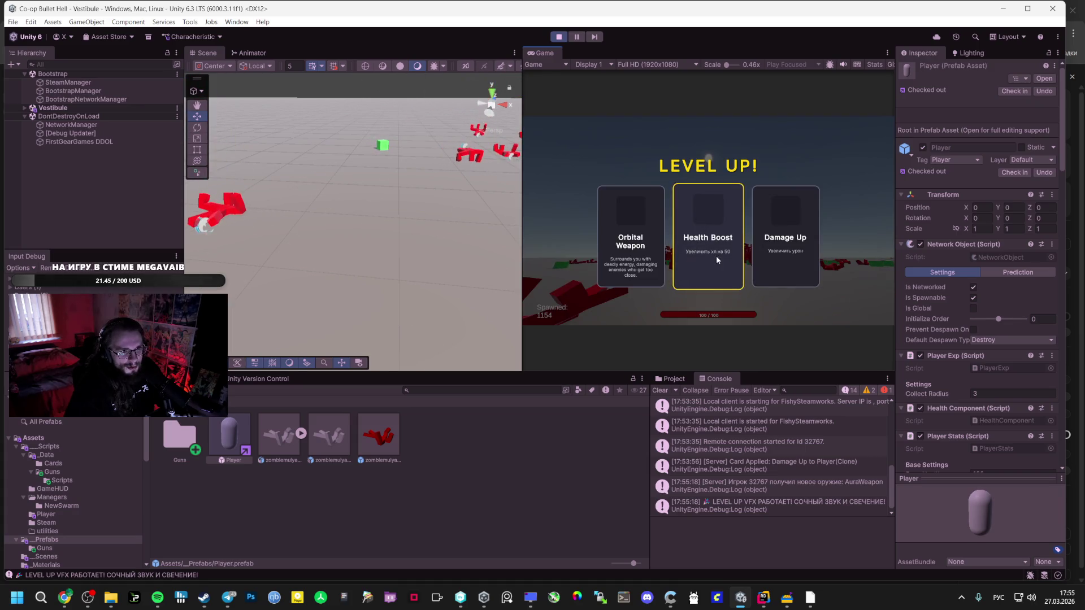
{"action": "left_click", "coordinate": [617, 246]}
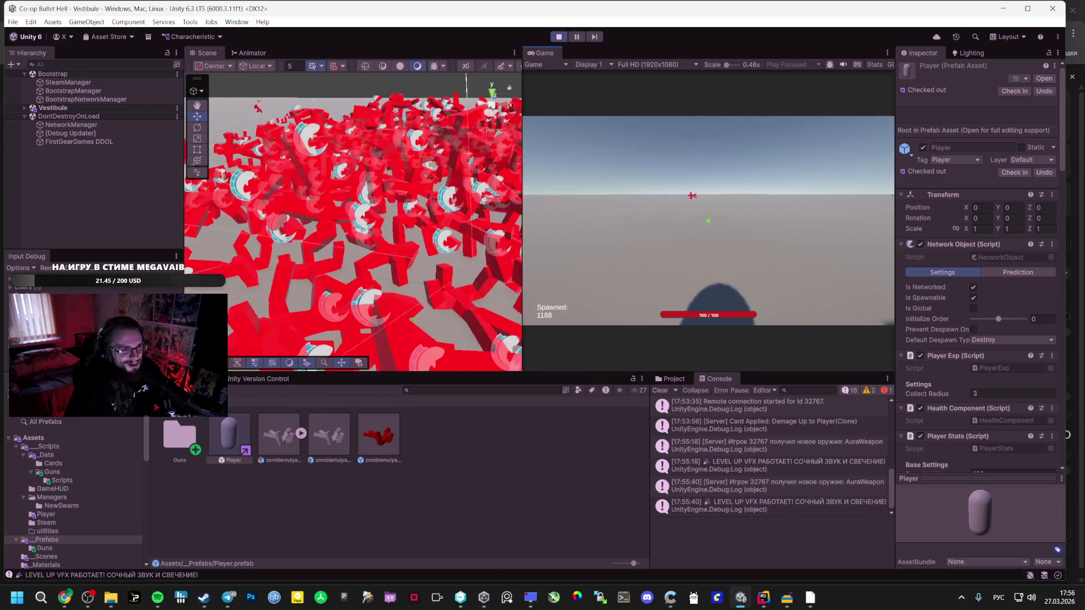
Open the in-game pause menu and switch back to Google AI Studio.
{"action": "key", "text": "Escape"}
{"action": "key", "text": "Escape"}
{"action": "key", "text": "Escape"}
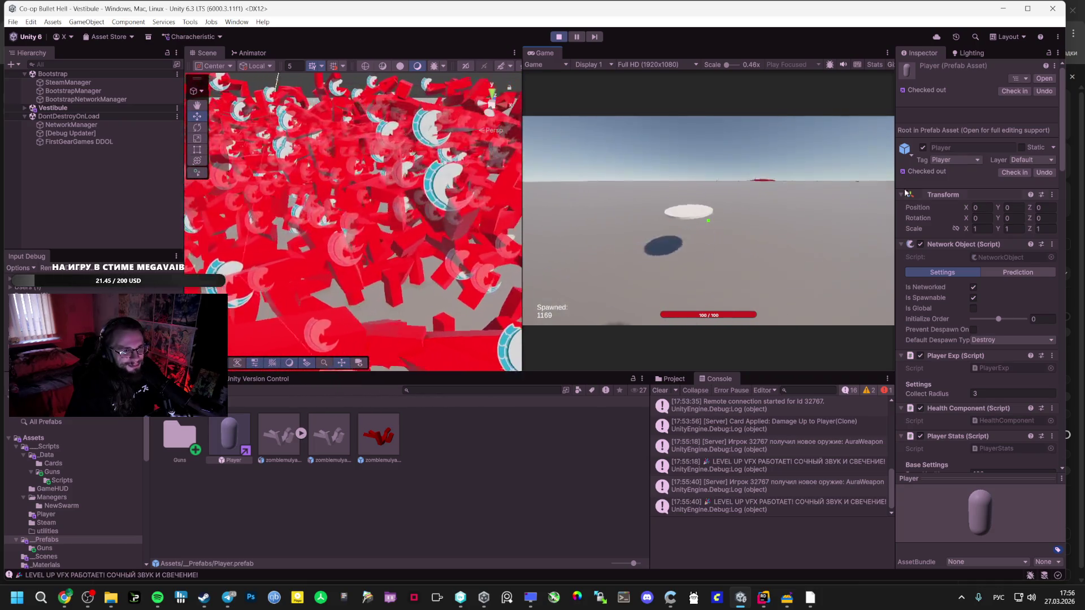
{"action": "key", "text": "Escape"}
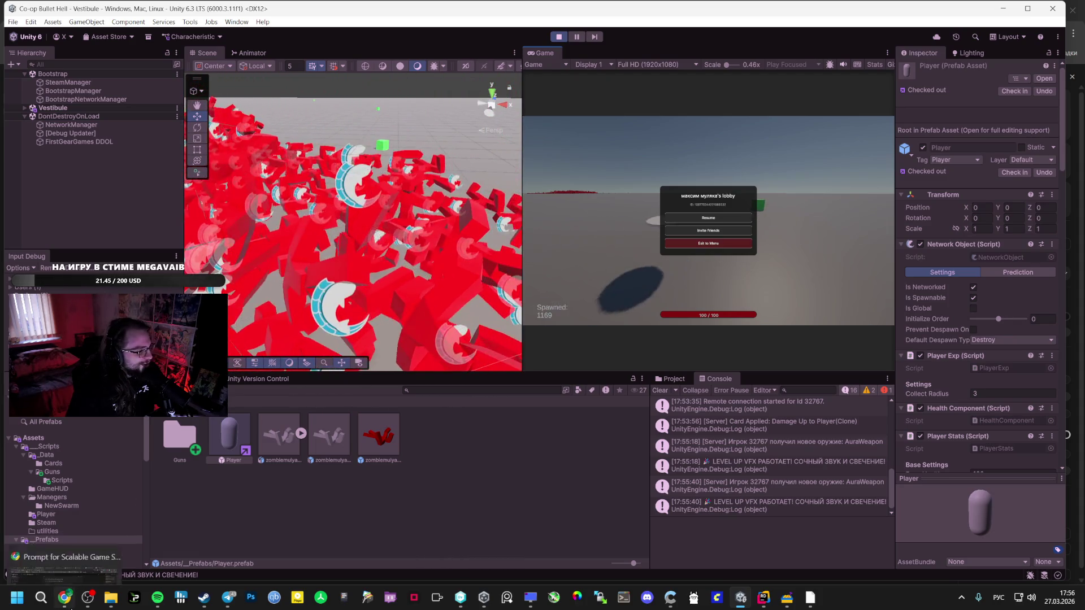
{"action": "key", "text": "alt+Tab"}
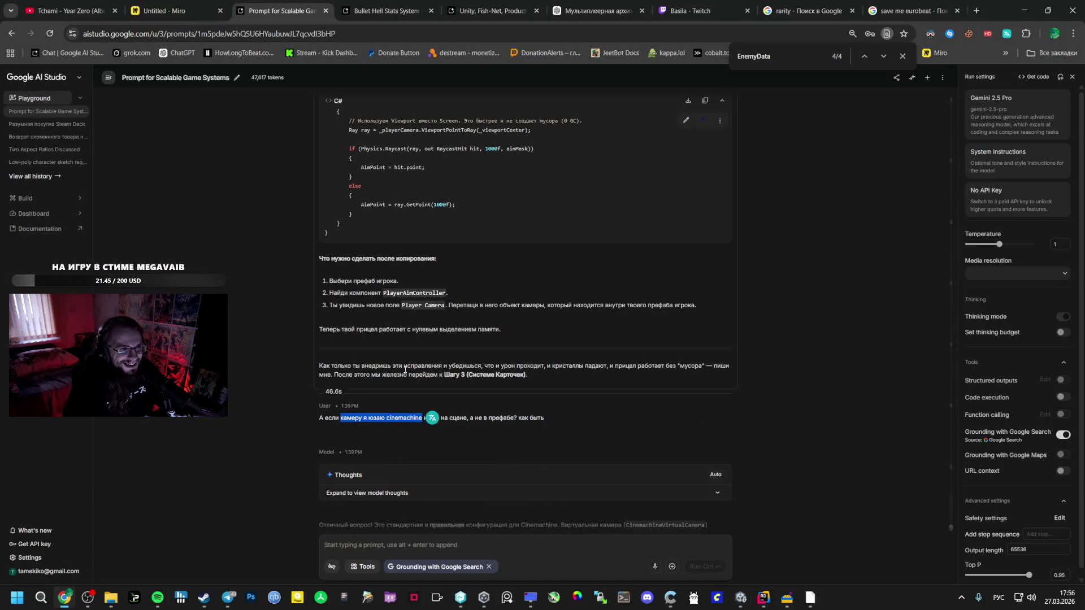
Create a large Miro text box starting 'ЕСЛИ СКОРОСТЬ' at font size 144.
{"action": "left_click", "coordinate": [148, 15]}
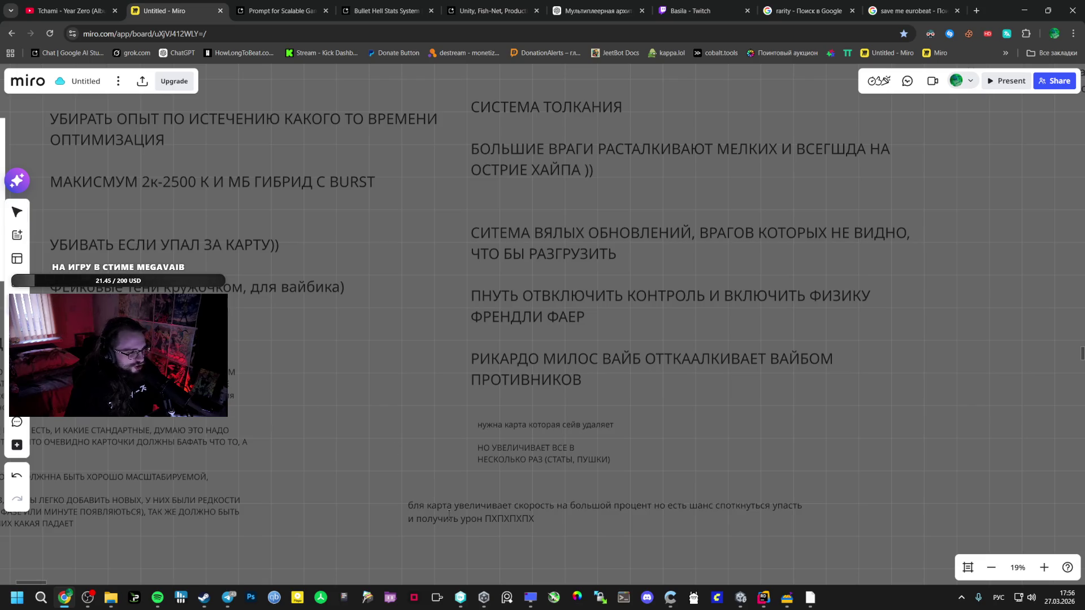
{"action": "double_click", "coordinate": [413, 542]}
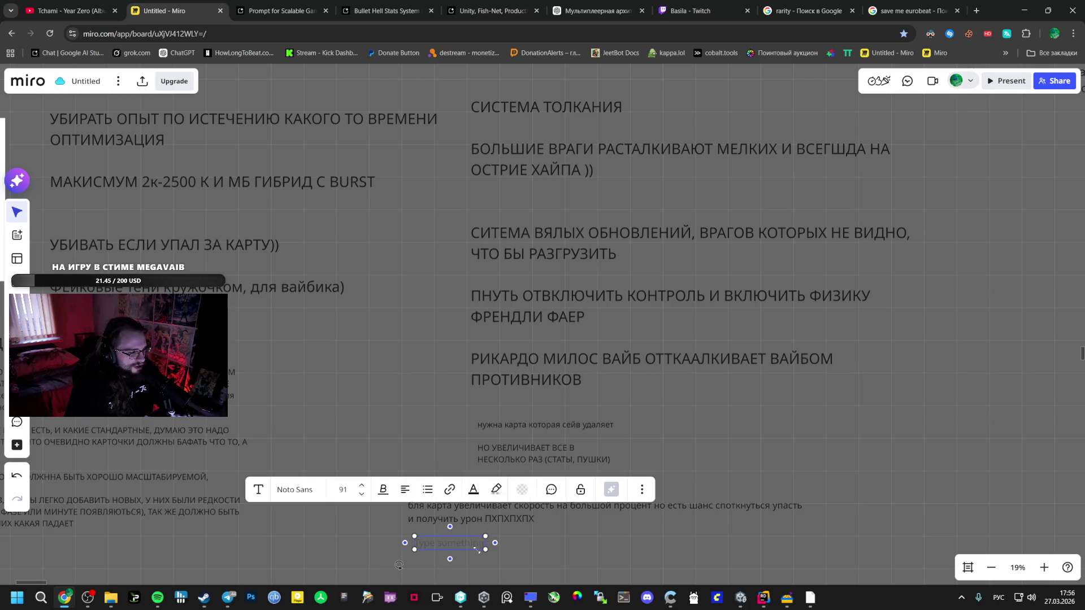
{"action": "mouse_move", "coordinate": [484, 550]}
{"action": "left_mouse_down"}
{"action": "mouse_move", "coordinate": [751, 583]}
{"action": "mouse_move", "coordinate": [876, 400]}
{"action": "left_mouse_up"}
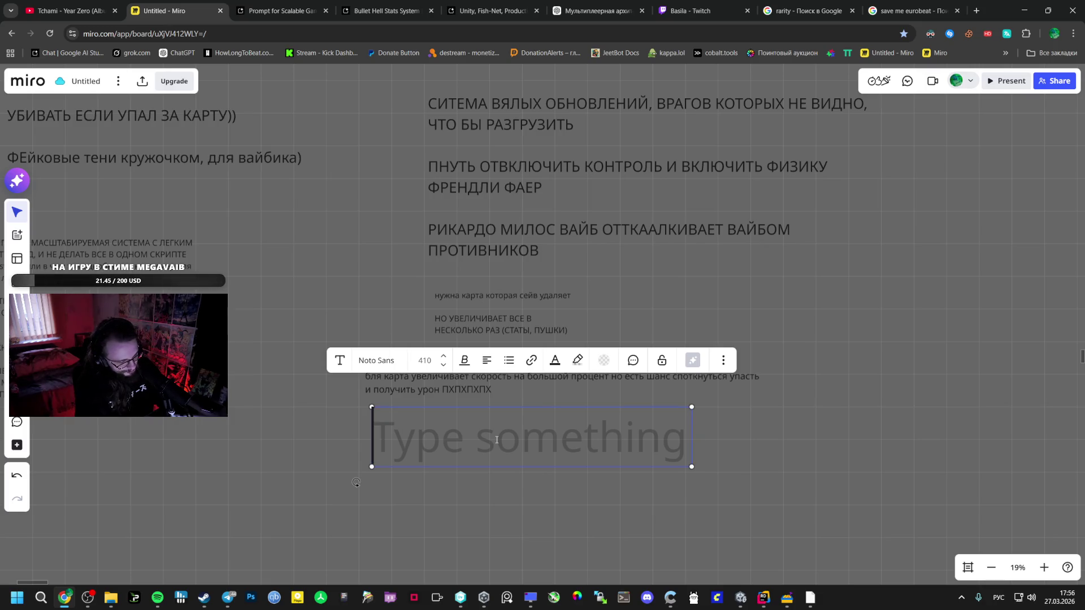
{"action": "type", "text": "ЕСЛИ СКОРОСТЬ"}
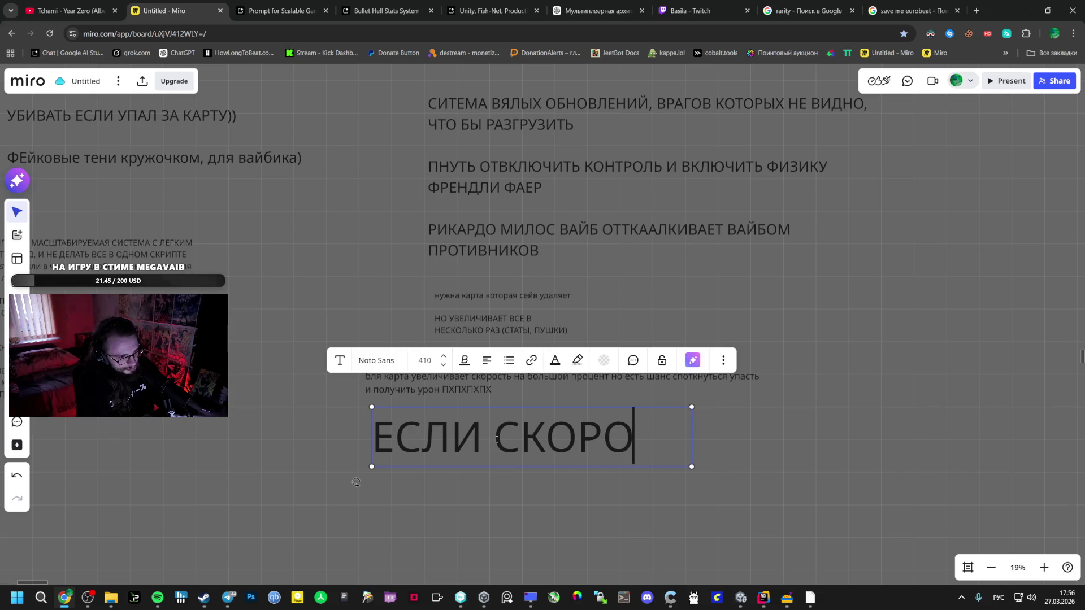
{"action": "left_click", "coordinate": [424, 360]}
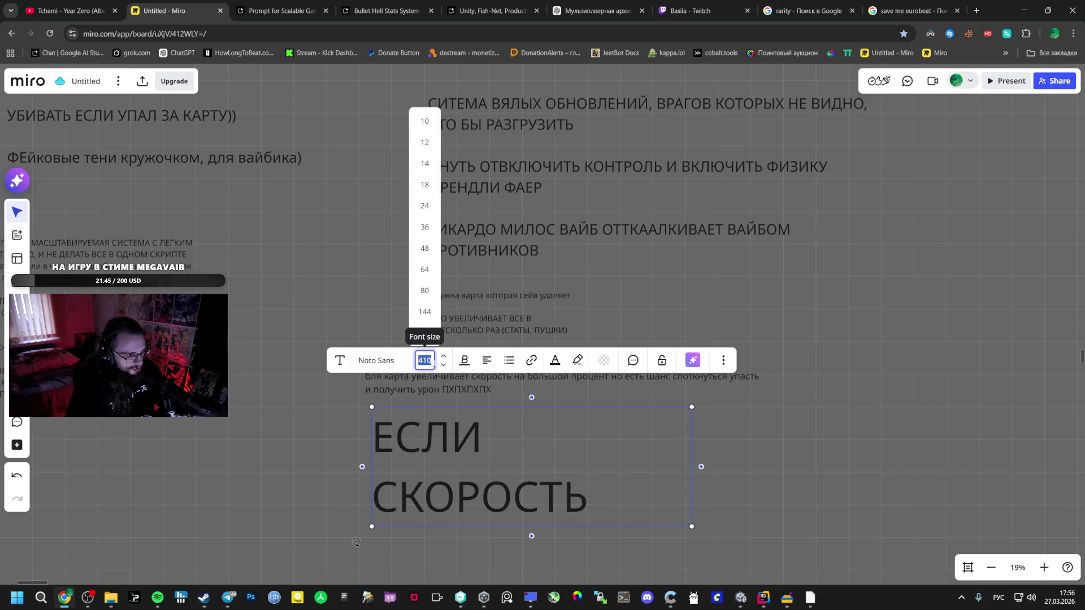
{"action": "left_click", "coordinate": [426, 272]}
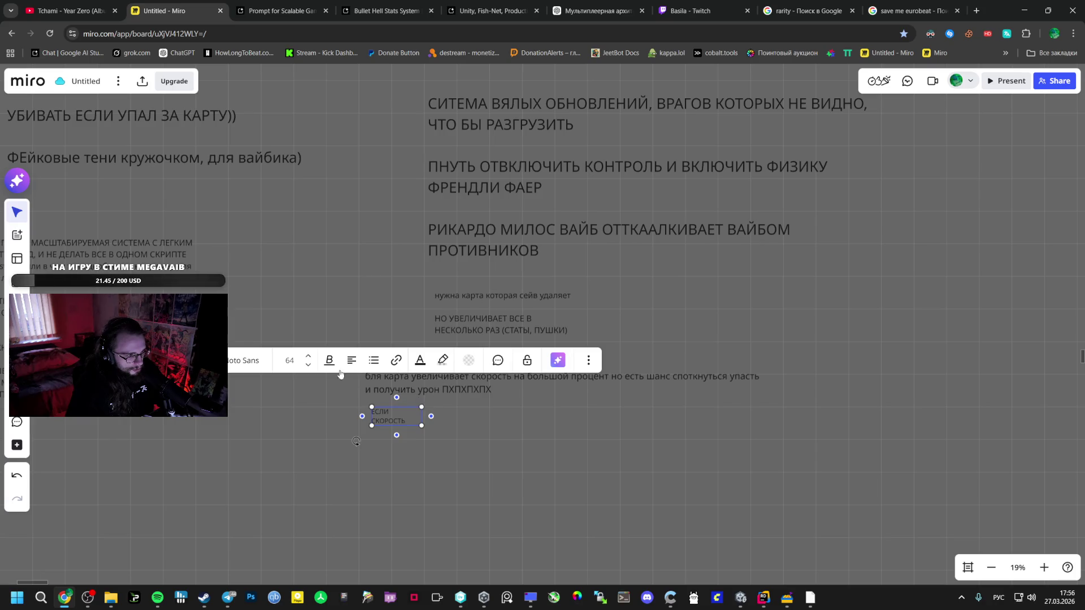
{"action": "left_click", "coordinate": [308, 358]}
{"action": "left_click", "coordinate": [309, 358]}
{"action": "type", "text": "РАСТЕТ"}
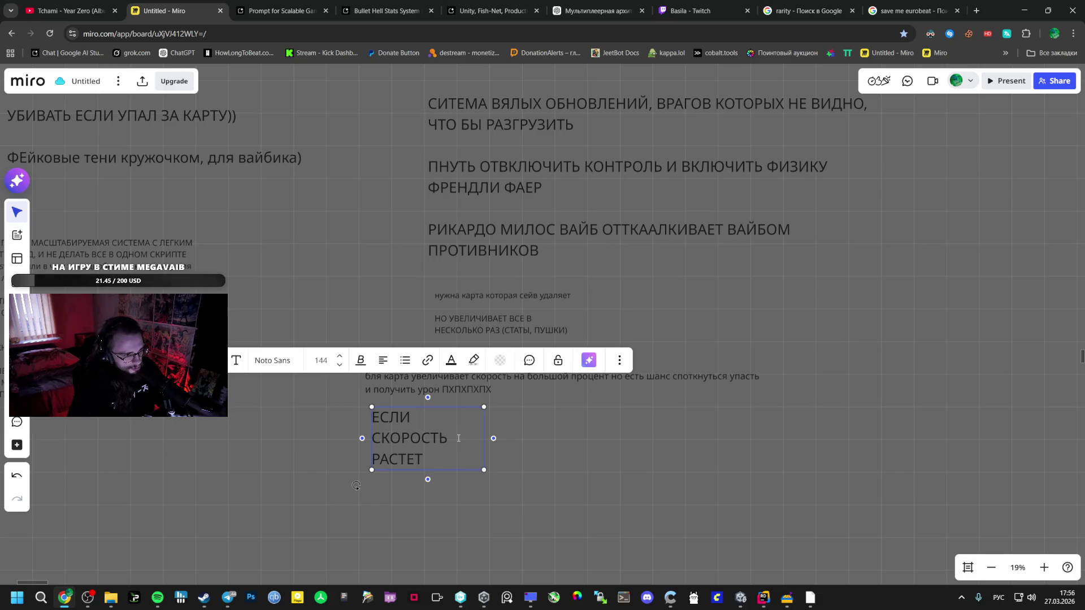
Write the note 'СКОРОСТЬ РАСТЕТ больше 50 единиц появляется маг' and deselect it.
{"action": "key", "text": "Escape"}
{"action": "key", "text": "Return"}
{"action": "type", "text": "СКОРОСТЬ  РАСТЕТ больше 50 "}
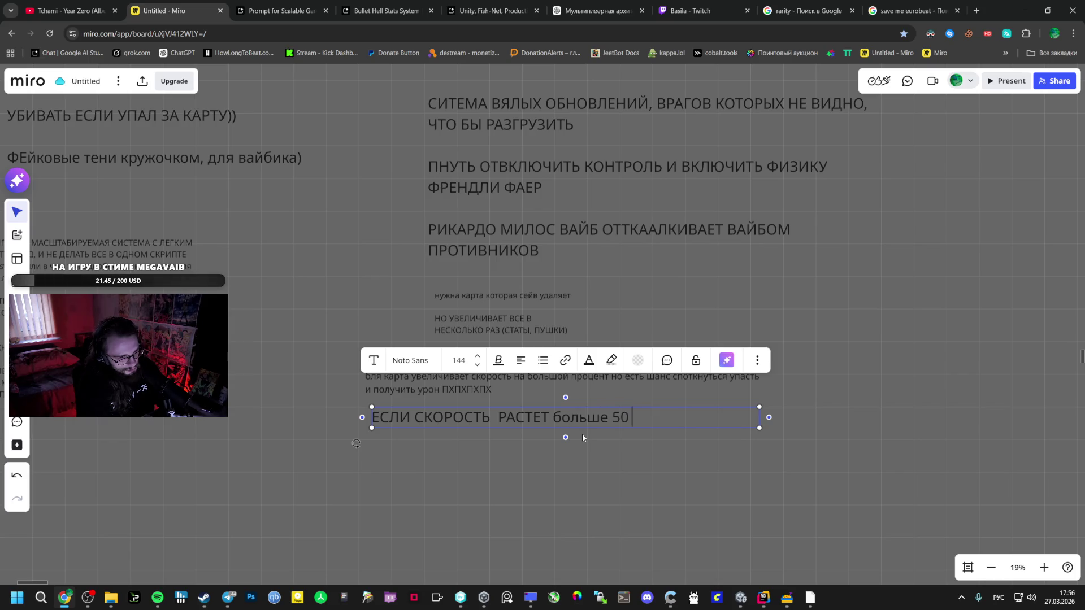
{"action": "type", "text": "единиц появляет"}
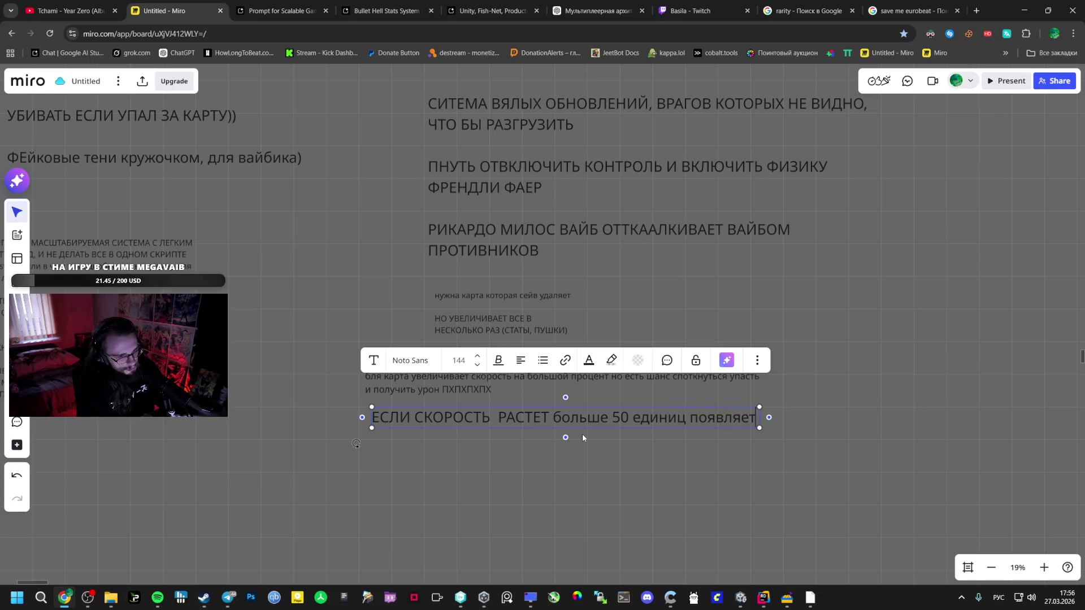
{"action": "type", "text": "ся маг ( который кидает гирю, как у тайда якорь"}
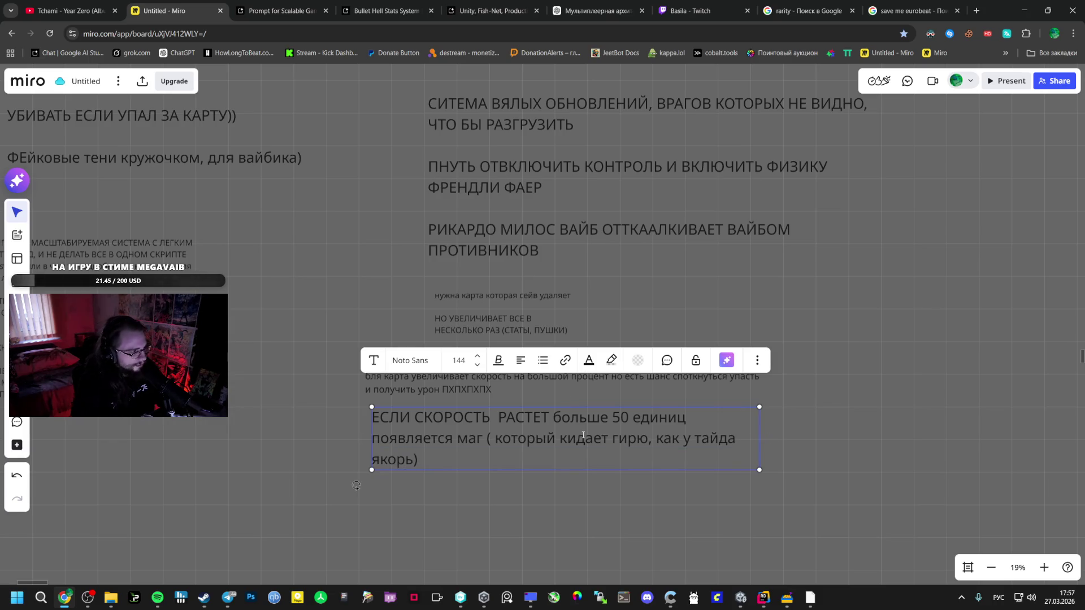
{"action": "key", "text": "ctrl+s"}
{"action": "left_click", "coordinate": [590, 367]}
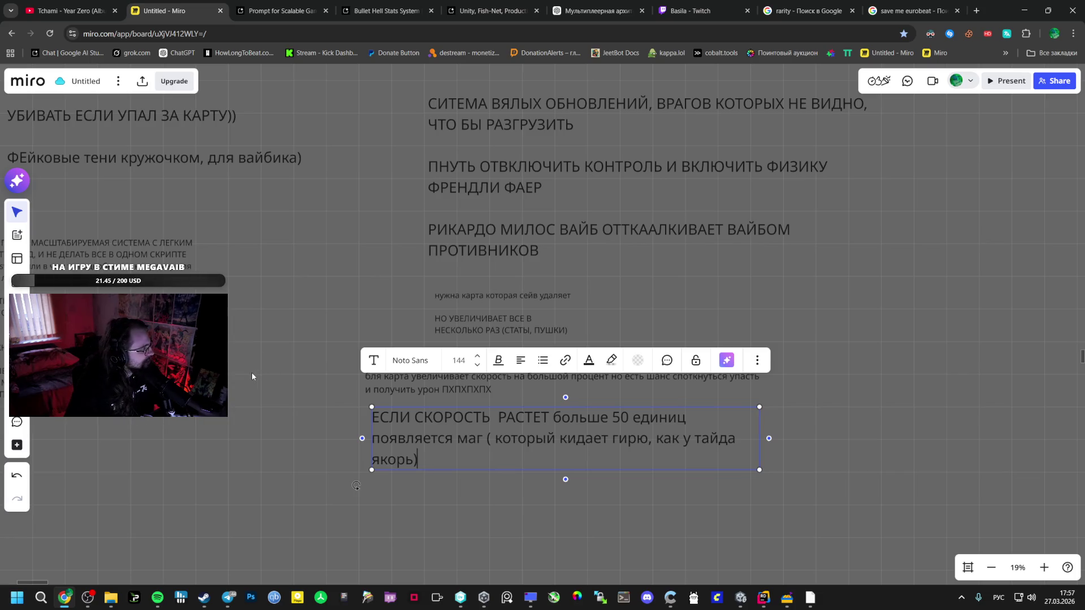
{"action": "key", "text": "ctrl+s"}
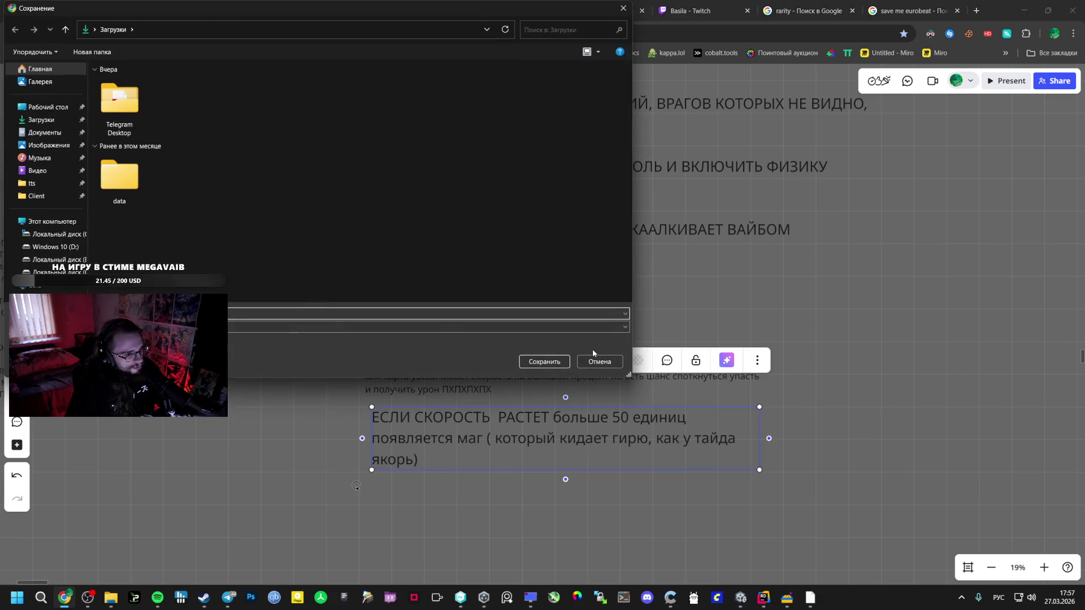
{"action": "left_click", "coordinate": [595, 360]}
{"action": "left_click", "coordinate": [326, 452]}
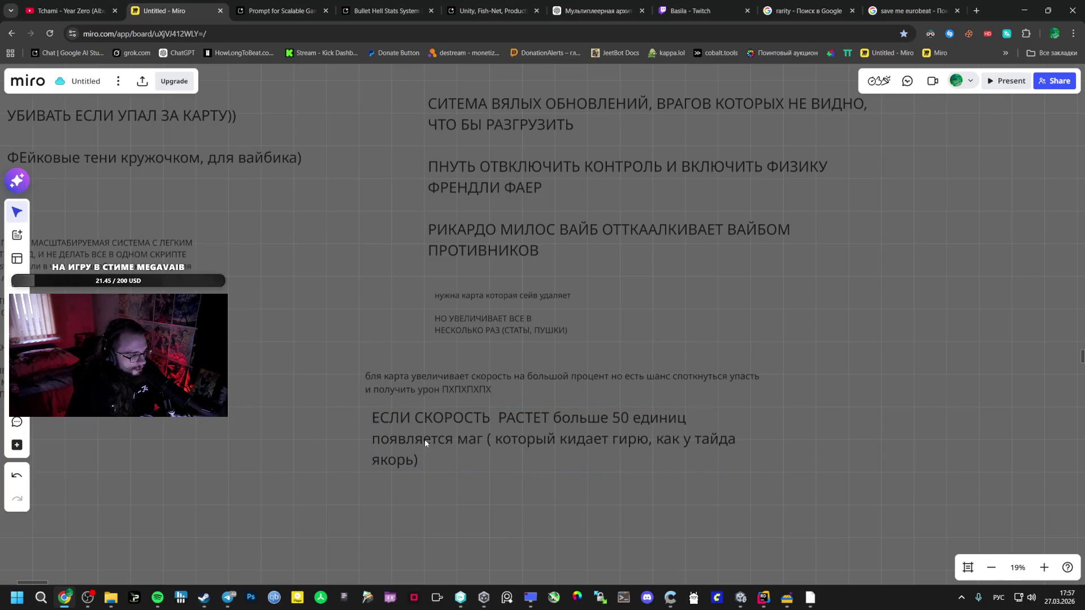
Extend the speed-mage note with its 'против билда на скорость' ending.
{"action": "left_click", "coordinate": [411, 459]}
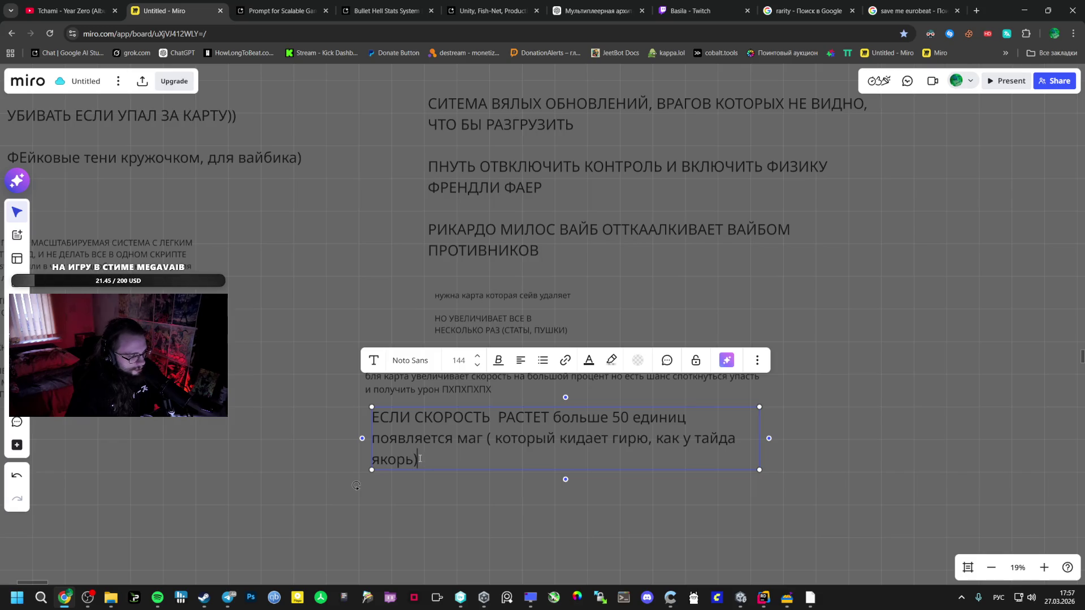
{"action": "type", "text": "против билда на"}
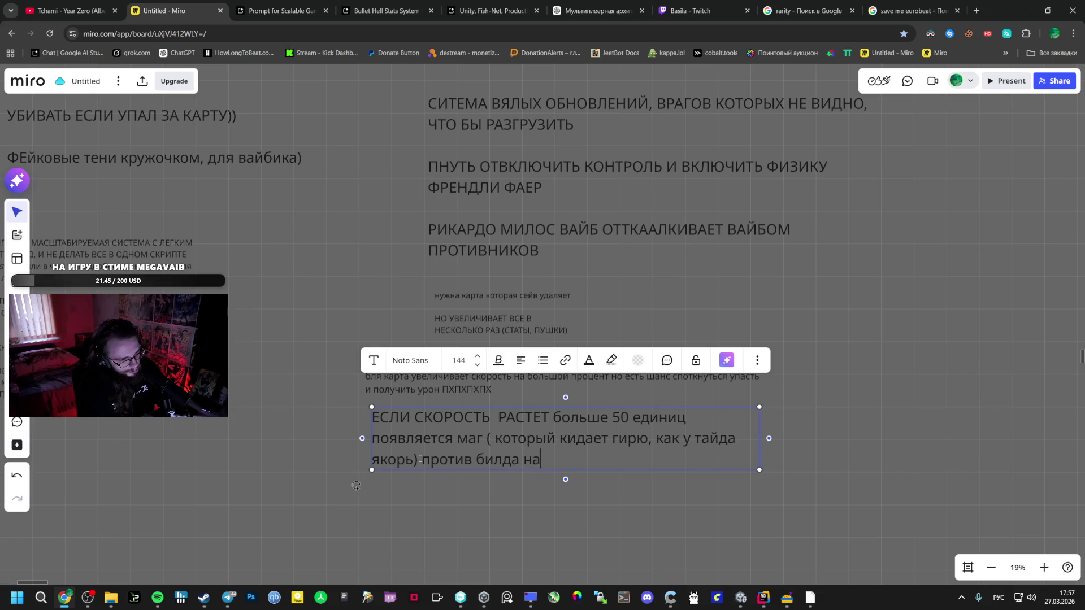
{"action": "type", "text": "скорость"}
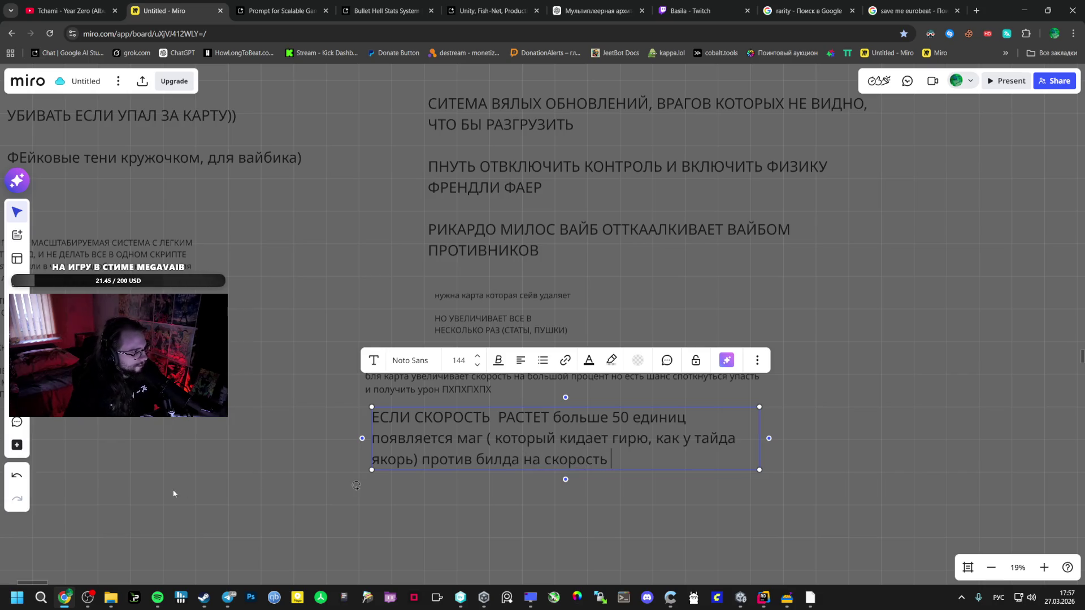
{"action": "left_click", "coordinate": [193, 466]}
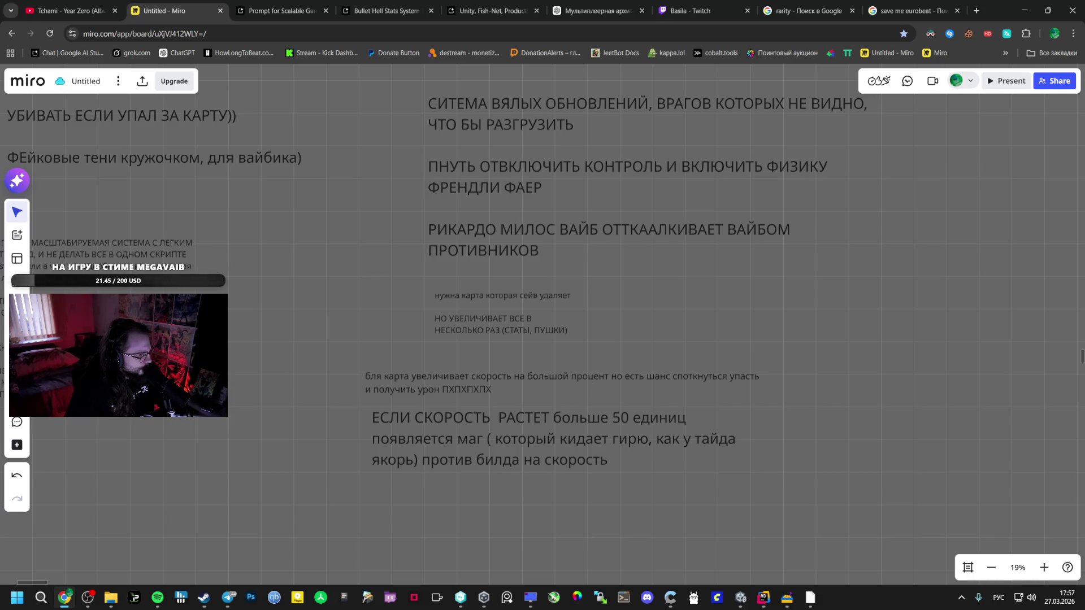
{"action": "key", "text": "alt+Tab"}
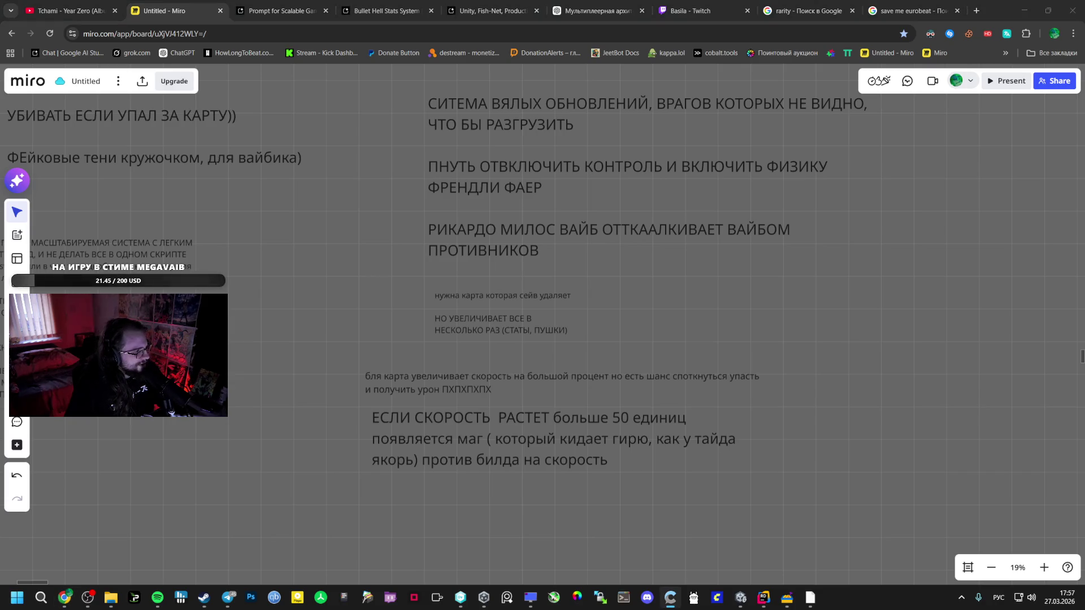
{"action": "key", "text": "alt+Tab"}
{"action": "left_click", "coordinate": [465, 520]}
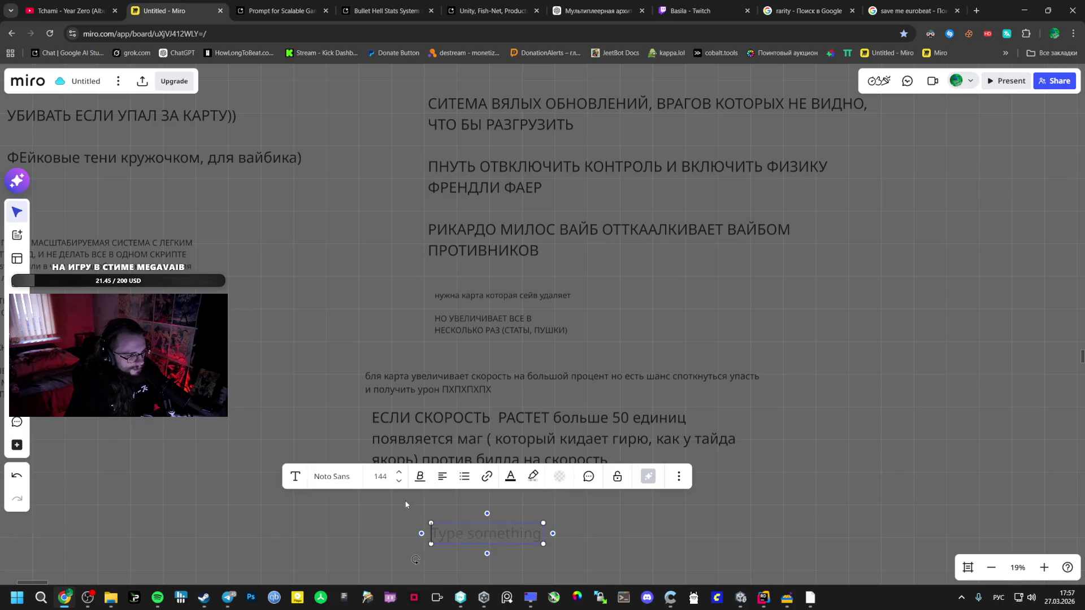
Paste the love-gun note and move it to the right of the other notes.
{"action": "type", "text": "еще в такой игре сто процентов нужна любовная пушка которая с шансом переманивает моба на свою сторону до его смерти и вокруг нее билд строить"}
{"action": "left_click", "coordinate": [466, 520]}
{"action": "left_click", "coordinate": [528, 541]}
{"action": "mouse_move", "coordinate": [528, 542]}
{"action": "left_mouse_down"}
{"action": "mouse_move", "coordinate": [466, 541]}
{"action": "mouse_move", "coordinate": [435, 487]}
{"action": "mouse_move", "coordinate": [433, 516]}
{"action": "mouse_move", "coordinate": [413, 491]}
{"action": "left_mouse_up"}
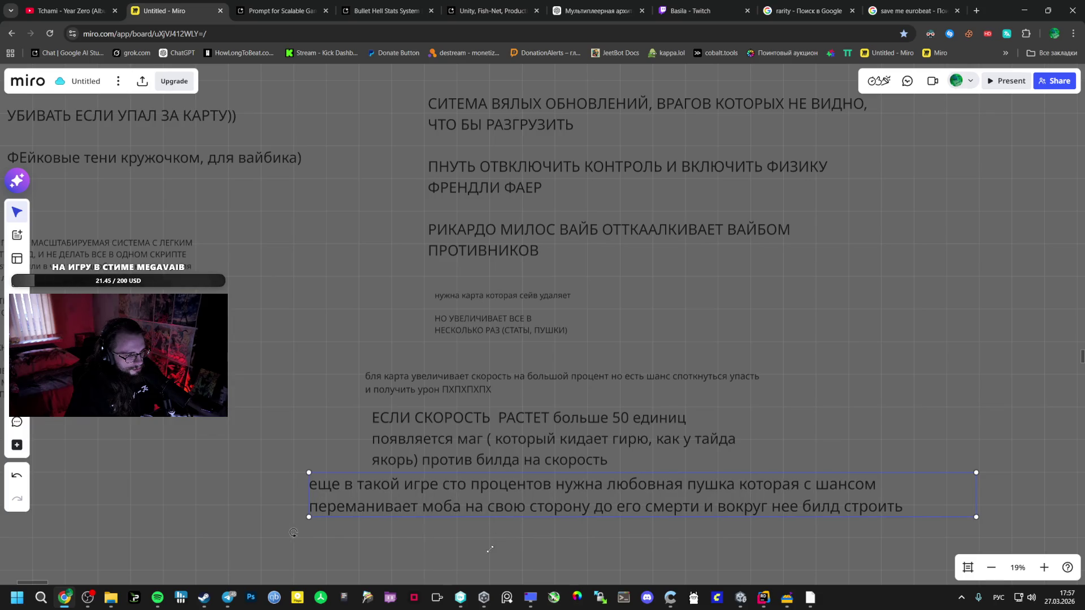
{"action": "mouse_move", "coordinate": [863, 492]}
{"action": "left_mouse_down"}
{"action": "mouse_move", "coordinate": [1055, 313]}
{"action": "mouse_move", "coordinate": [1062, 326]}
{"action": "mouse_move", "coordinate": [1011, 330]}
{"action": "left_mouse_up"}
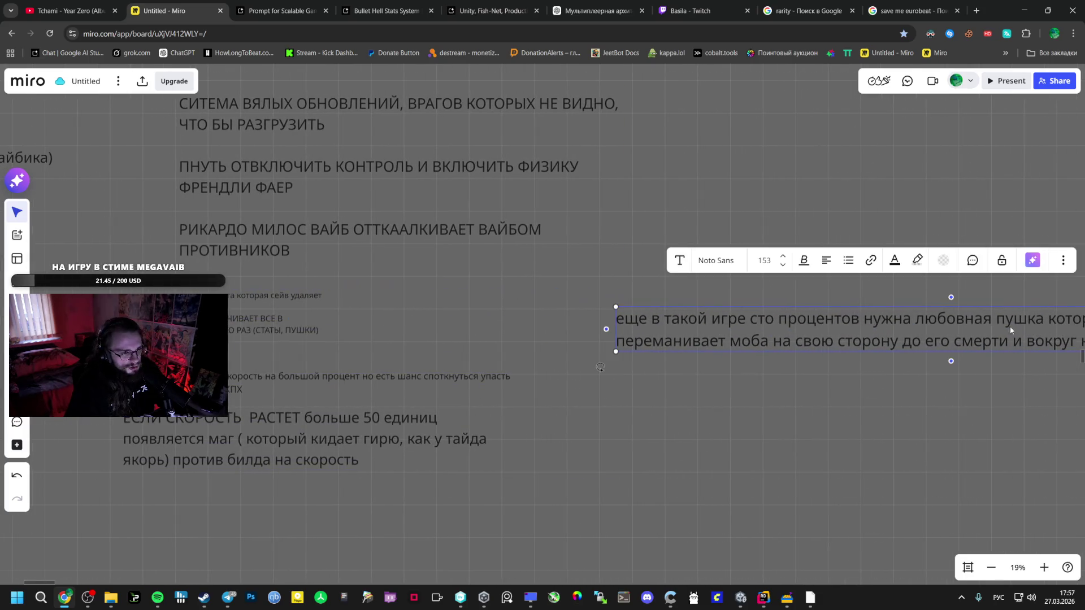
{"action": "left_click", "coordinate": [608, 450]}
Return to Unity and close the pause menu to resume playing.
{"action": "mouse_move", "coordinate": [743, 595]}
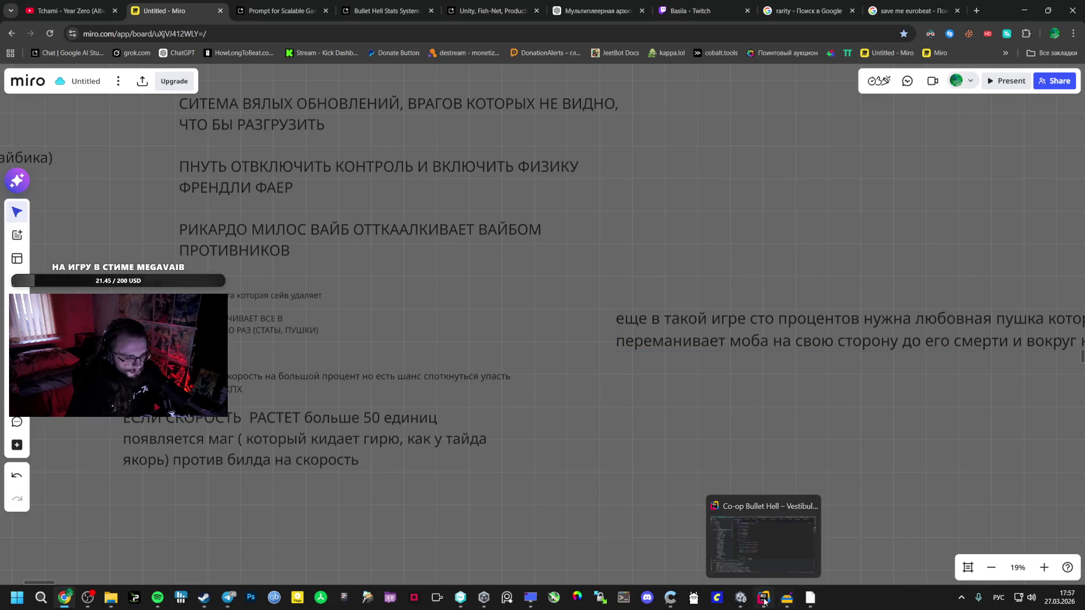
{"action": "left_click", "coordinate": [763, 539]}
{"action": "left_click", "coordinate": [698, 216]}
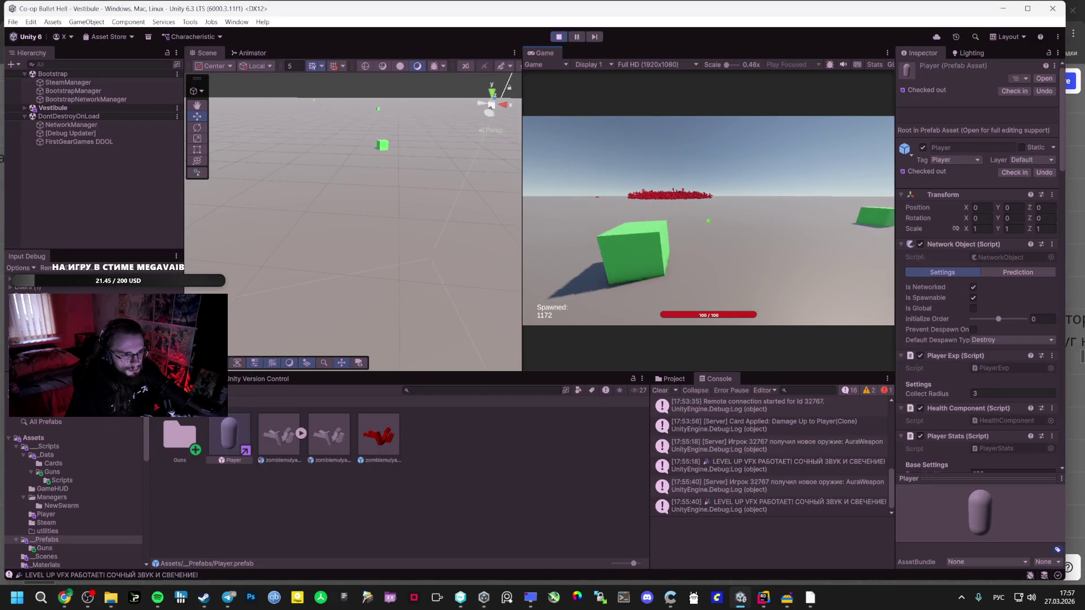
Pause, briefly check Miro, then resume the Vestibule play session until the LEVEL UP cards appear.
{"action": "key", "text": "Escape"}
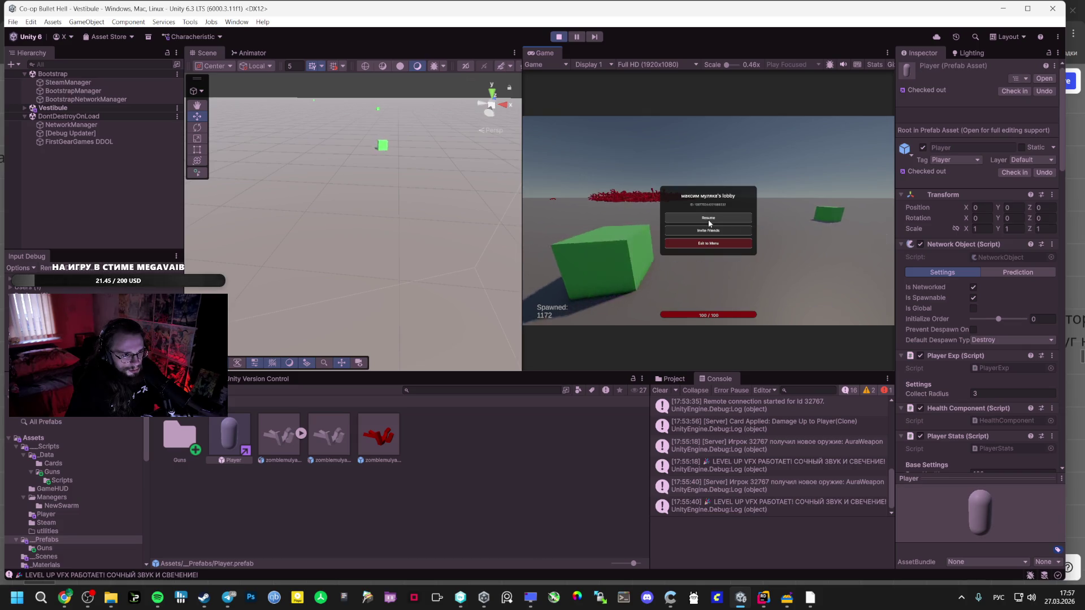
{"action": "left_click", "coordinate": [709, 220]}
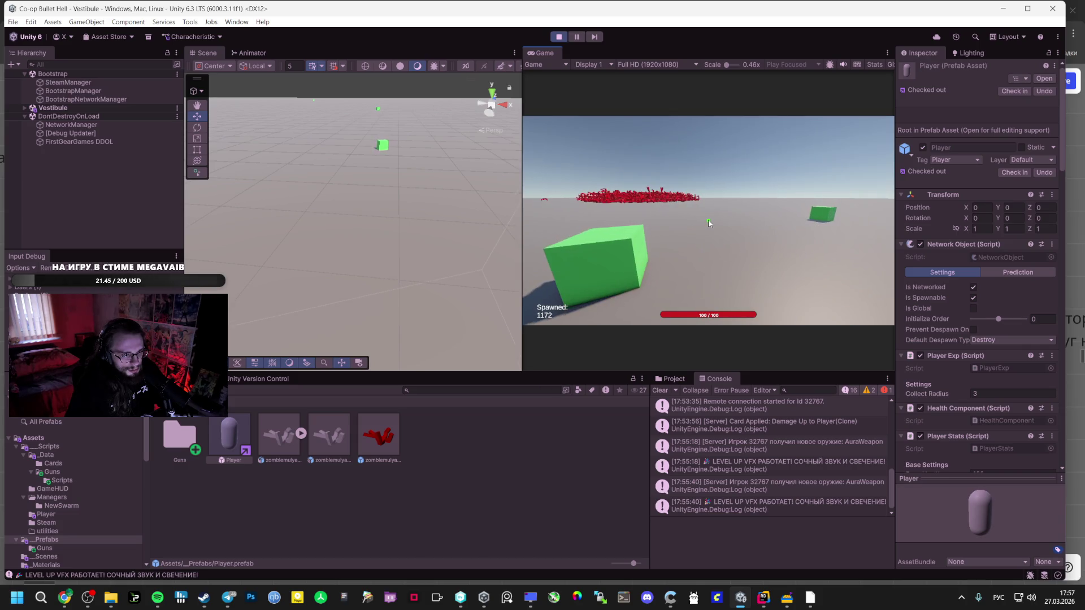
{"action": "key", "text": "Escape"}
{"action": "key", "text": "alt+Tab"}
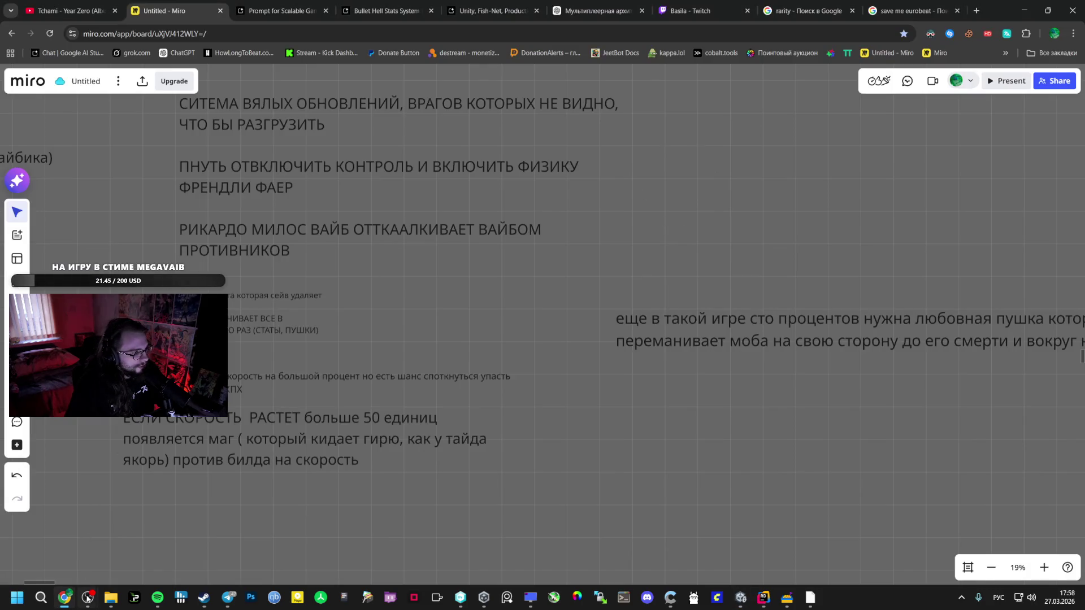
{"action": "mouse_move", "coordinate": [722, 601]}
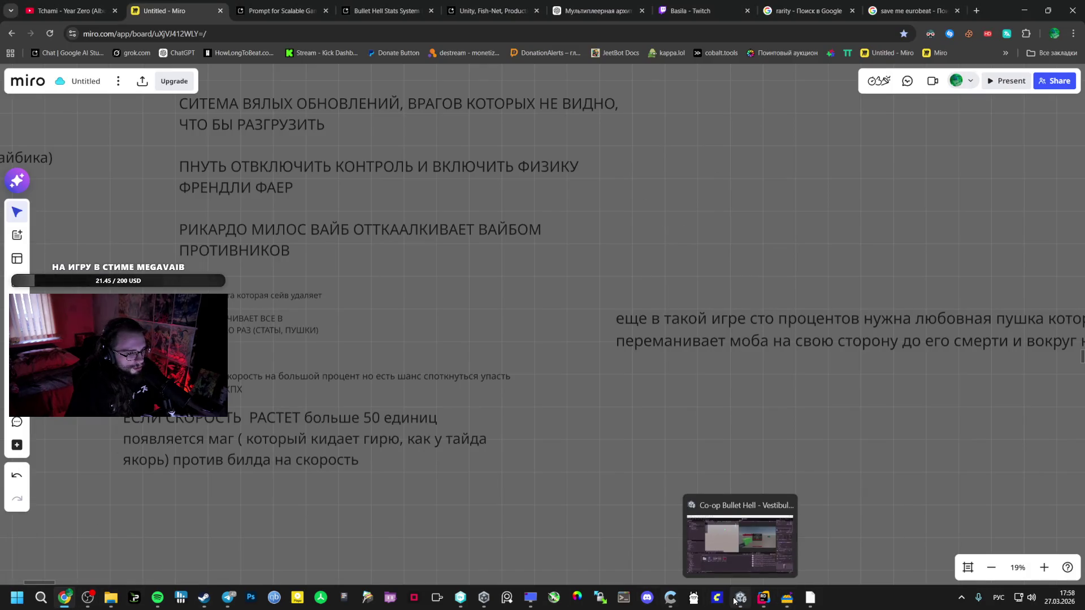
{"action": "left_click", "coordinate": [725, 554]}
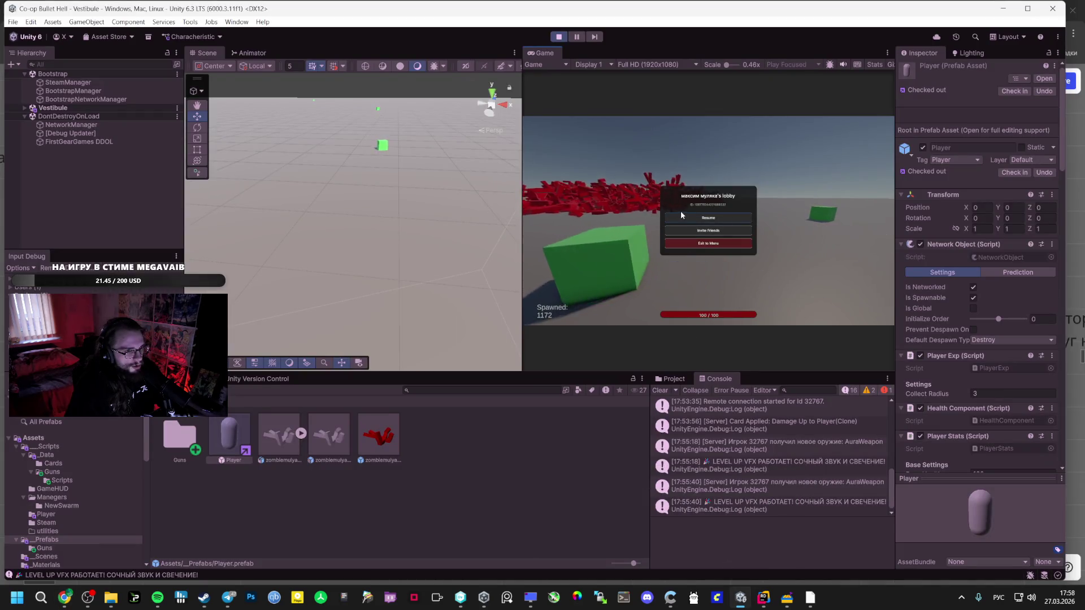
{"action": "left_click", "coordinate": [686, 217]}
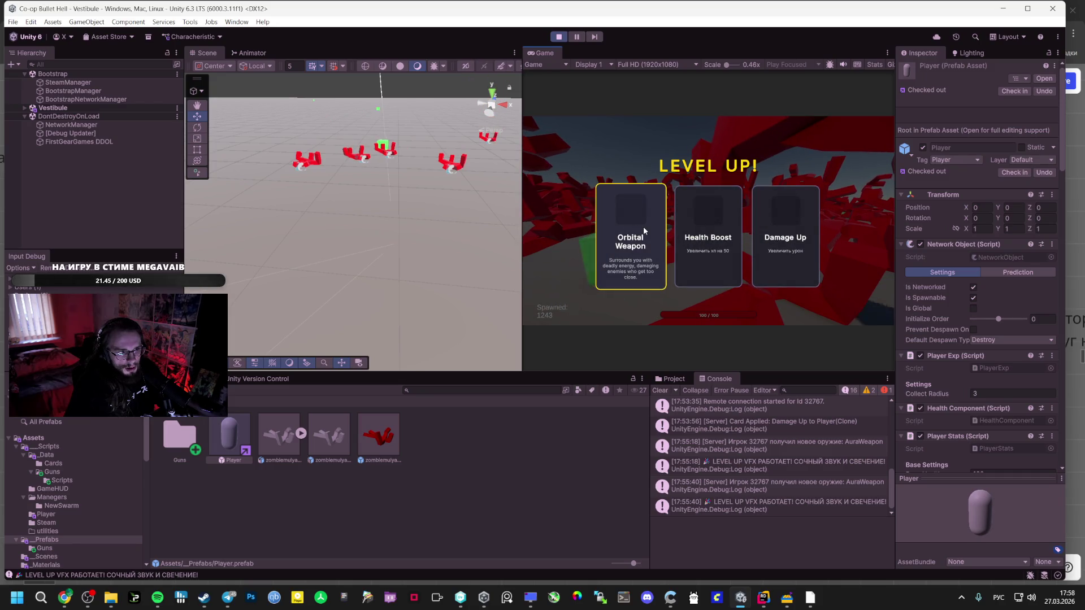
Take the Orbital Weapon card and play on to 1307 enemies before pausing.
{"action": "left_click", "coordinate": [643, 226]}
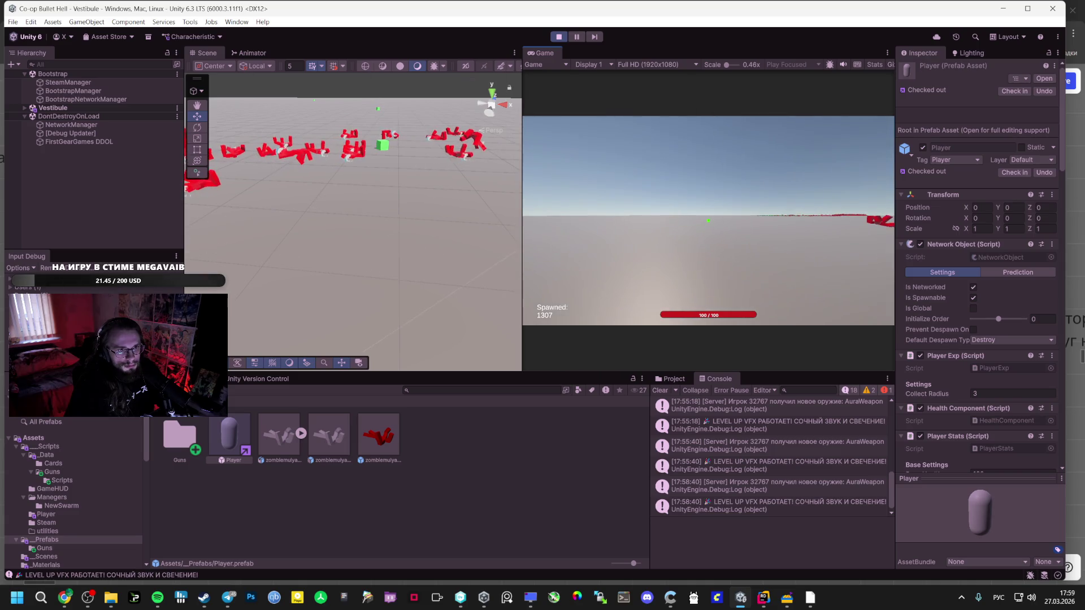
{"action": "key", "text": "Escape"}
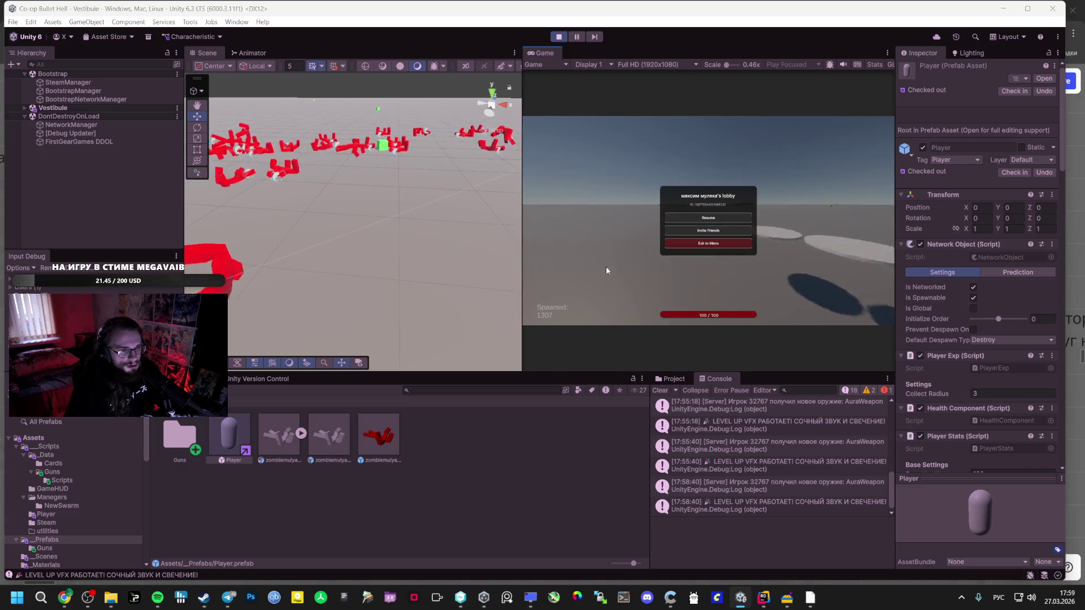
Add the line 'ПРИ СКОРОСТИ ДОБАВЛЯТЬ ЭФФЕКТ ВЫТЯЖКИ (СПИИИД)' to the speed-mage note.
{"action": "key", "text": "alt+Tab"}
{"action": "double_click", "coordinate": [228, 441]}
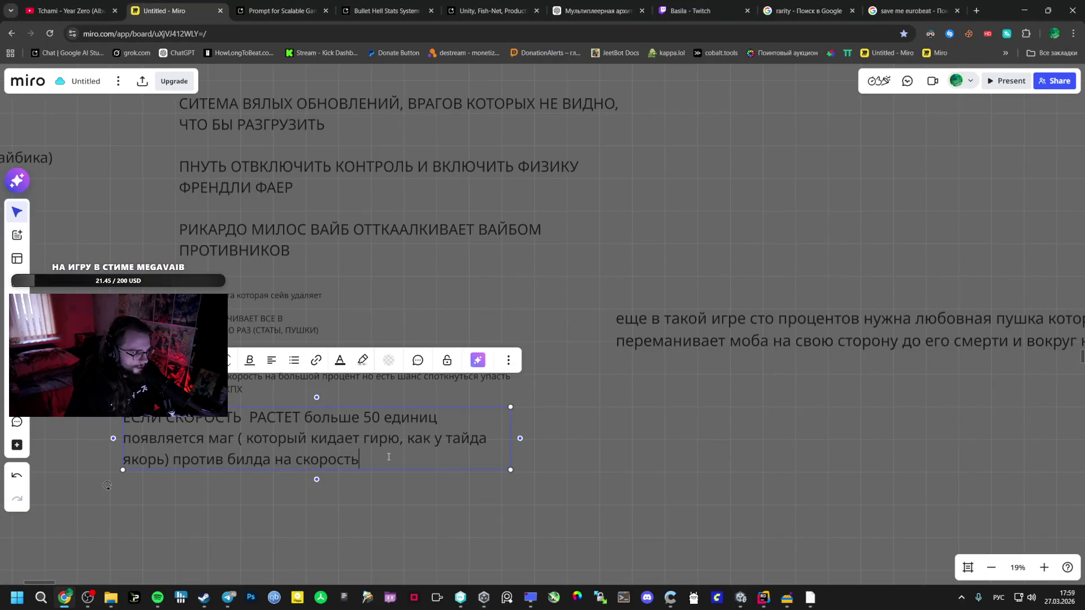
{"action": "type", "text": "ПРИ СКОРОСТИ ДОБАФ"}
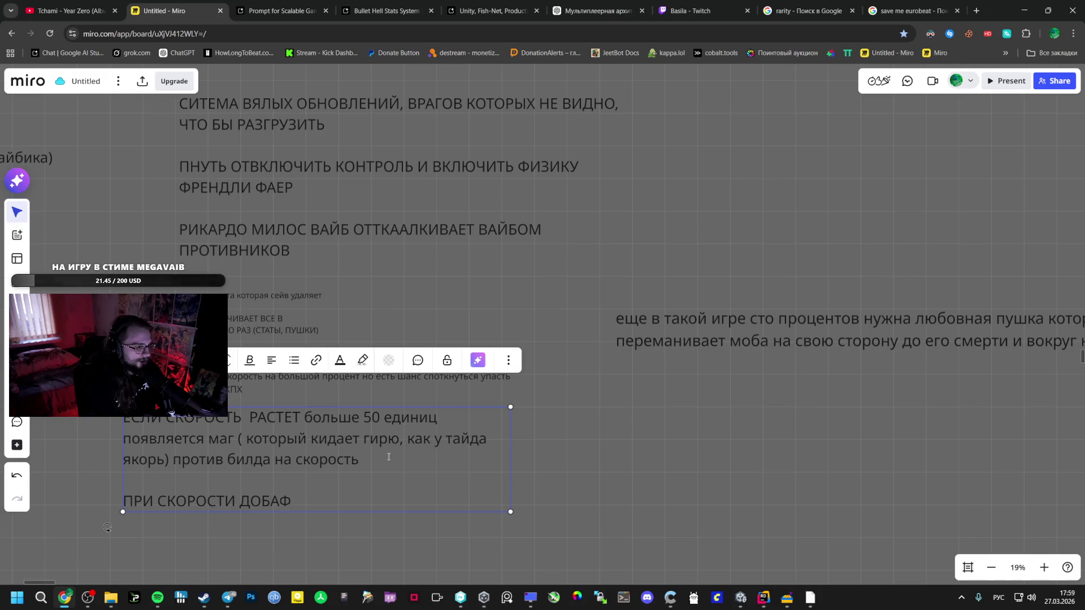
{"action": "key", "text": "BackSpace"}
{"action": "type", "text": "В"}
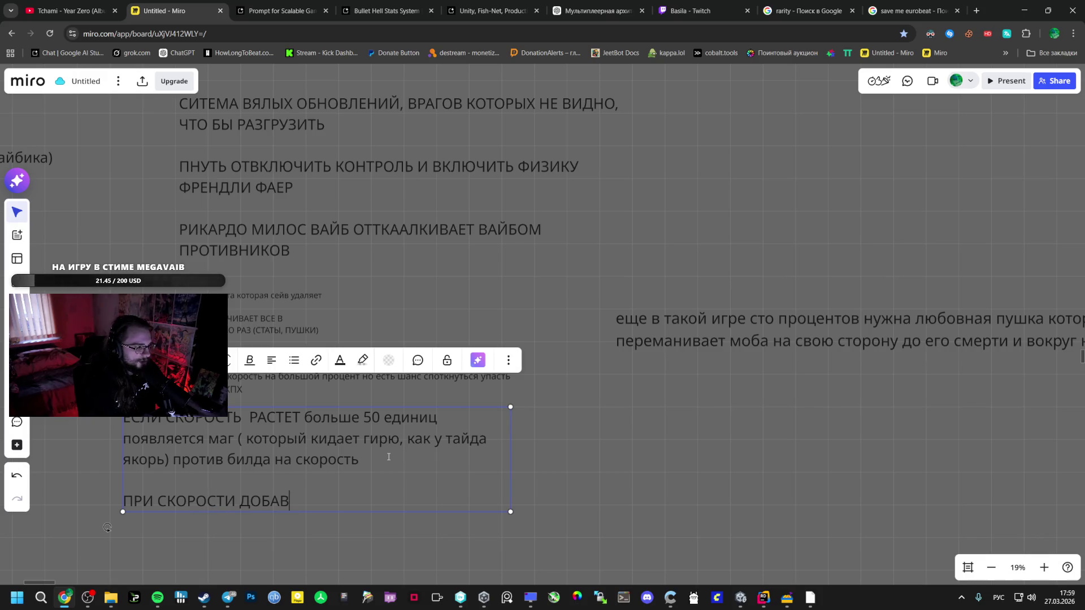
{"action": "type", "text": "ЛЯЯТЬ ЭФФЕКТ"}
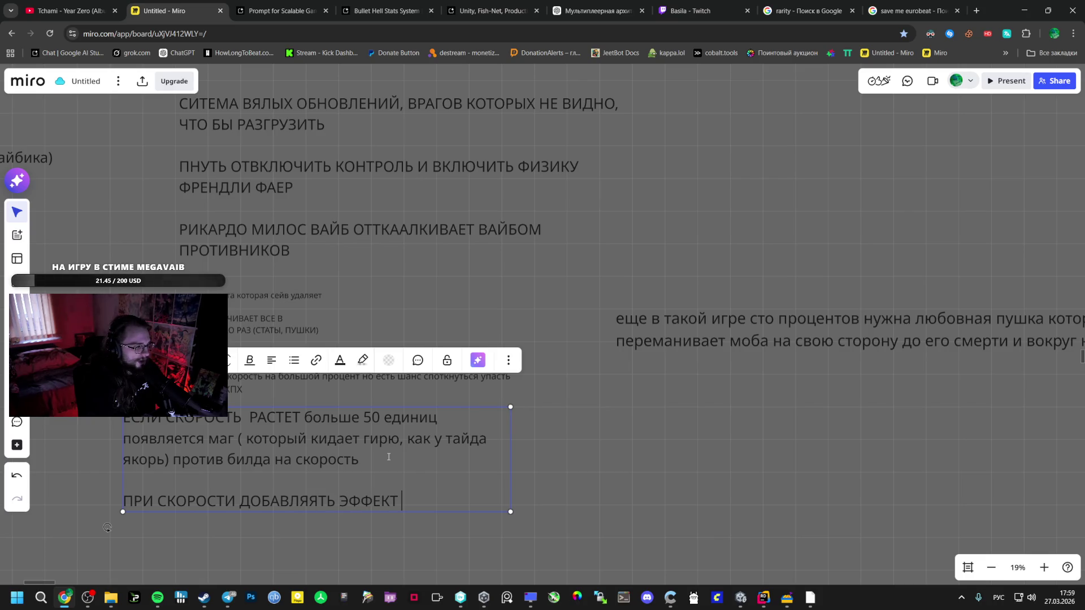
{"action": "type", "text": " ВЫТЯЖКИ"}
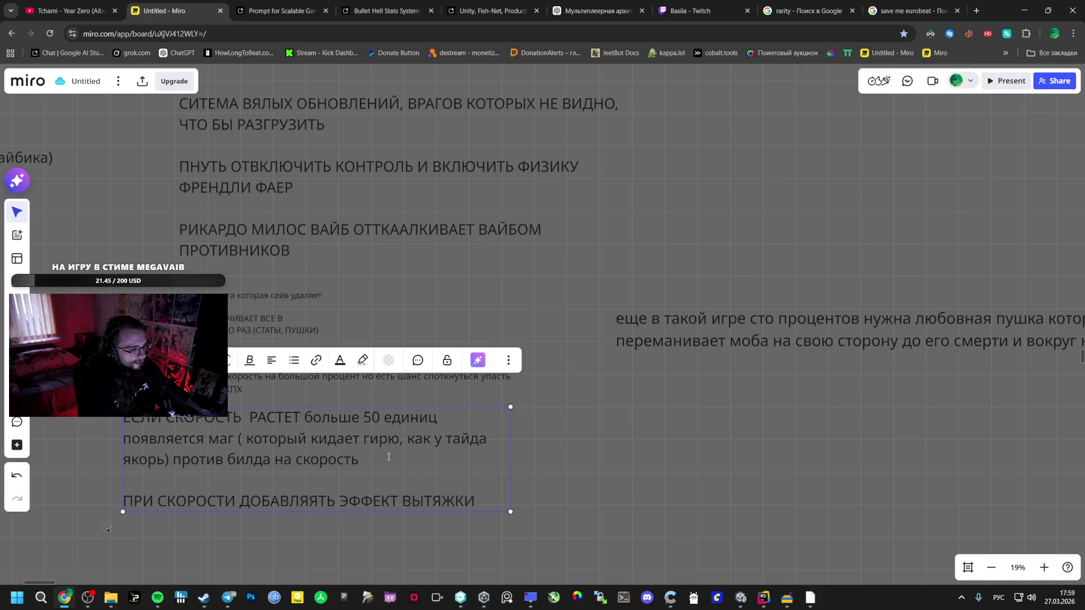
{"action": "type", "text": " (СПИИИД)"}
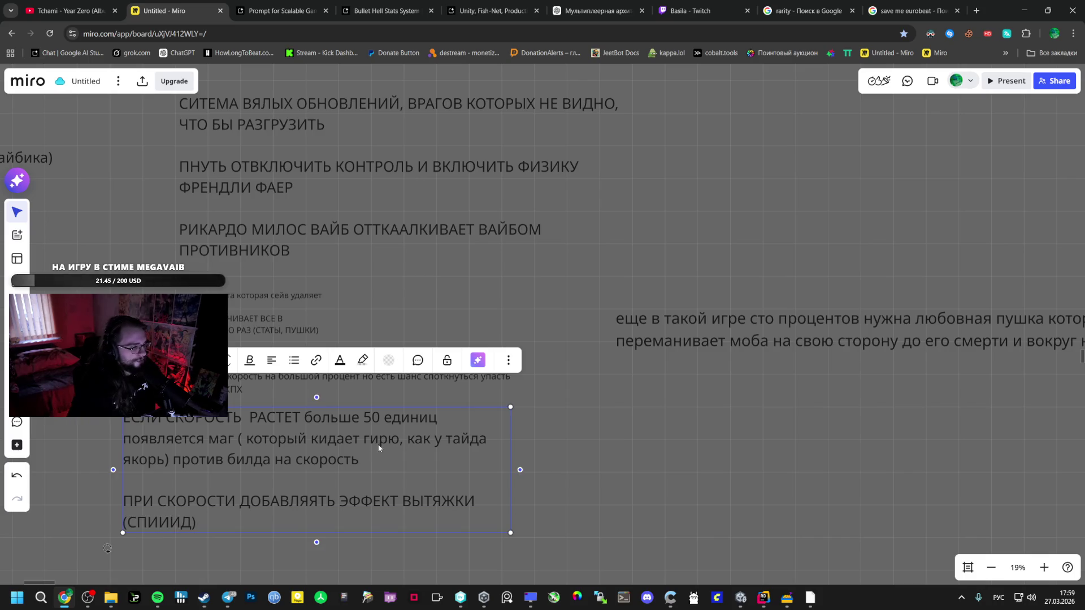
Cancel the browser's Save dialog and return to the Unity editor.
{"action": "key", "text": "ctrl+s"}
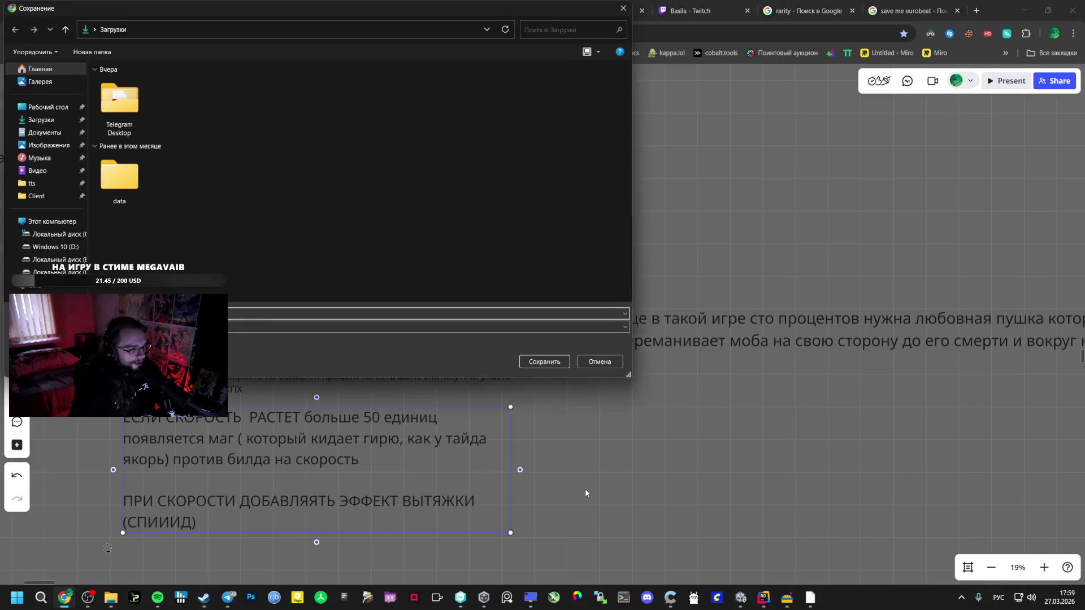
{"action": "left_click", "coordinate": [616, 361]}
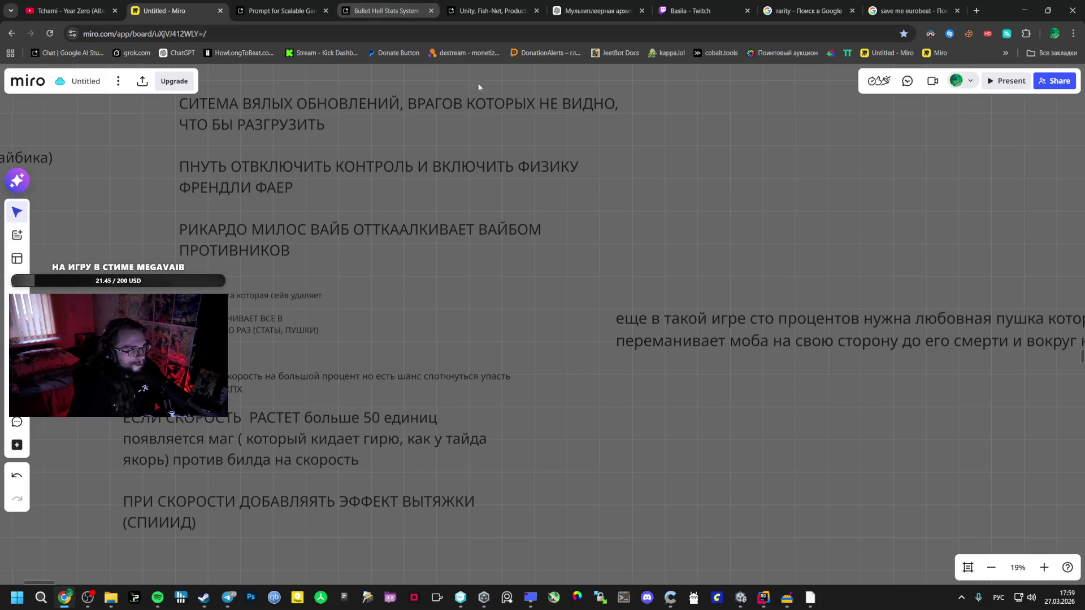
{"action": "left_click", "coordinate": [787, 598]}
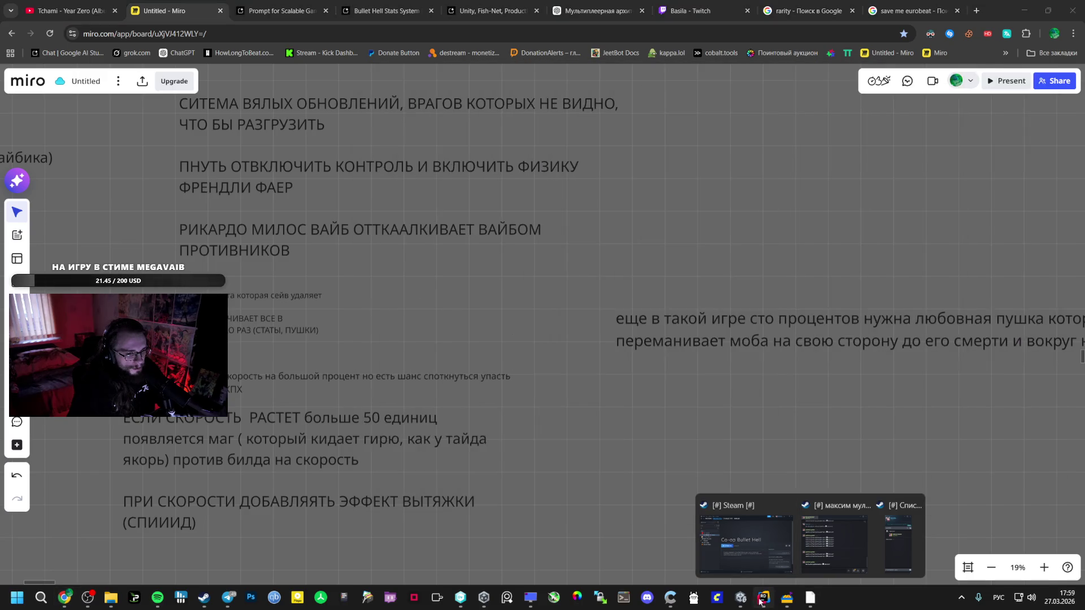
{"action": "left_click", "coordinate": [740, 598]}
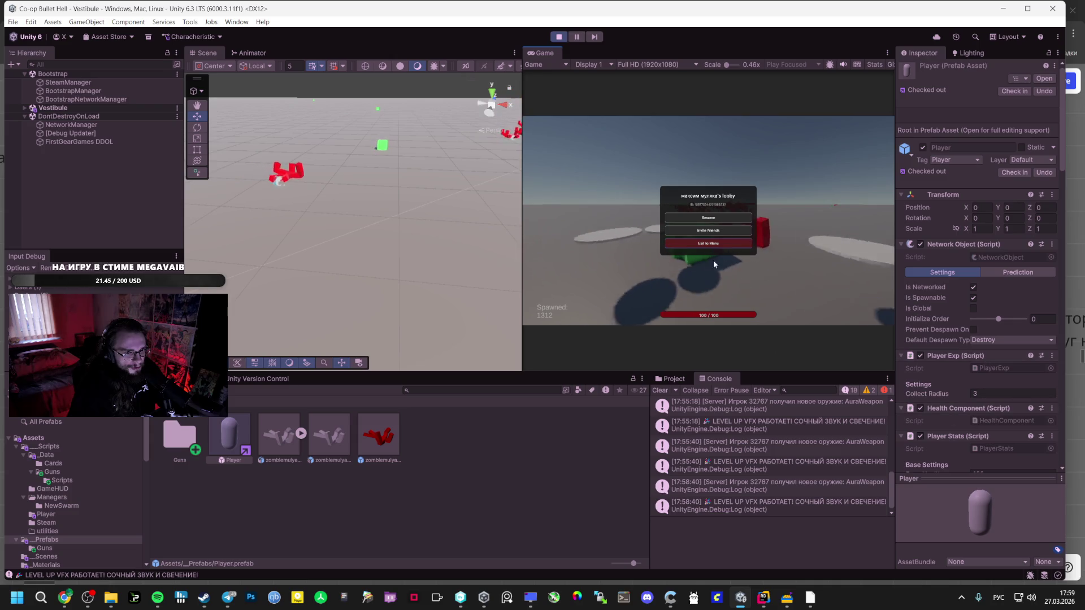
Exit to the main menu, stop Play mode, and clear the Player prefab selection.
{"action": "left_click", "coordinate": [701, 243]}
{"action": "scroll", "coordinate": [973, 363], "scroll_direction": "down", "scroll_amount": 3}
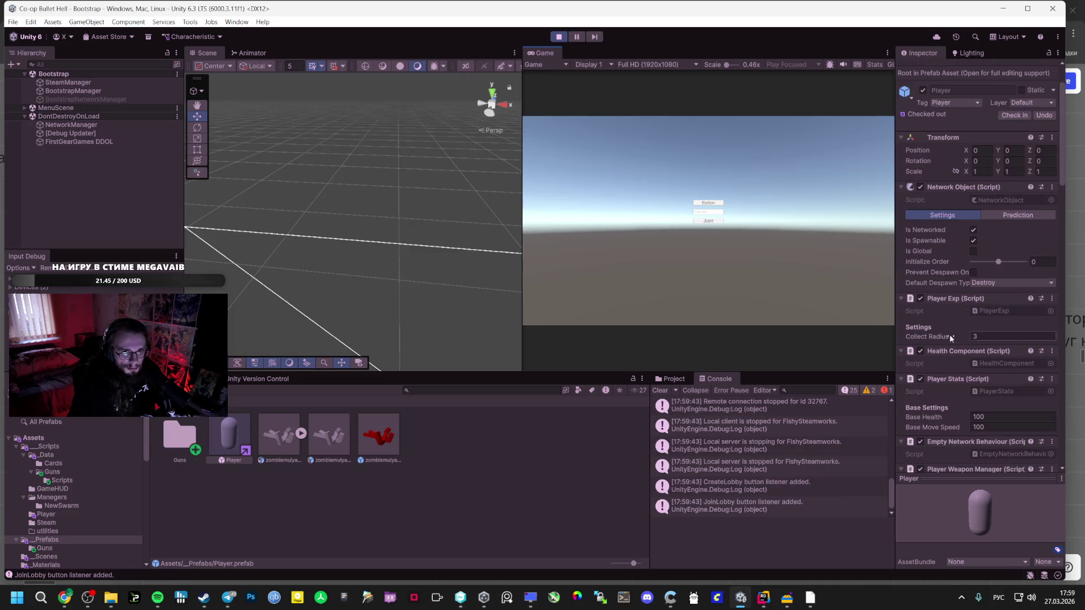
{"action": "left_click", "coordinate": [560, 37]}
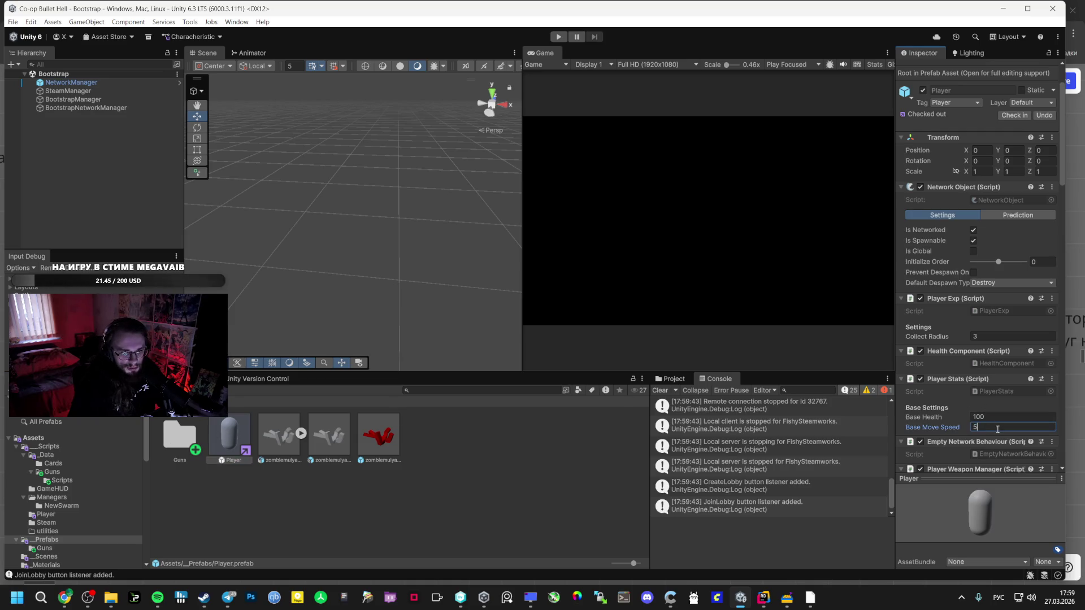
{"action": "left_click", "coordinate": [560, 510]}
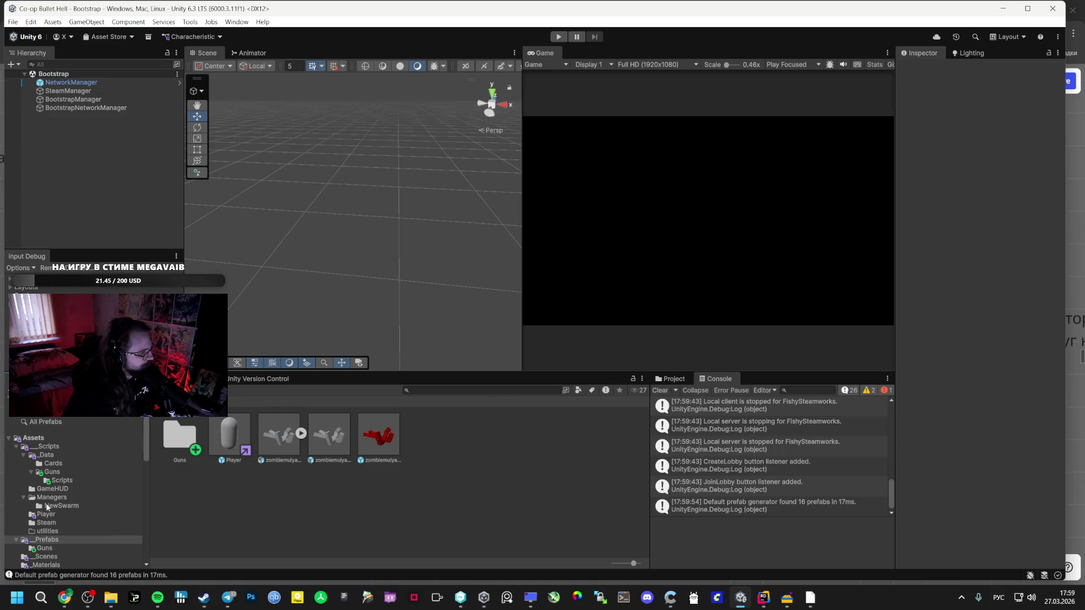
{"action": "mouse_move", "coordinate": [69, 606]}
{"action": "left_click", "coordinate": [198, 545]}
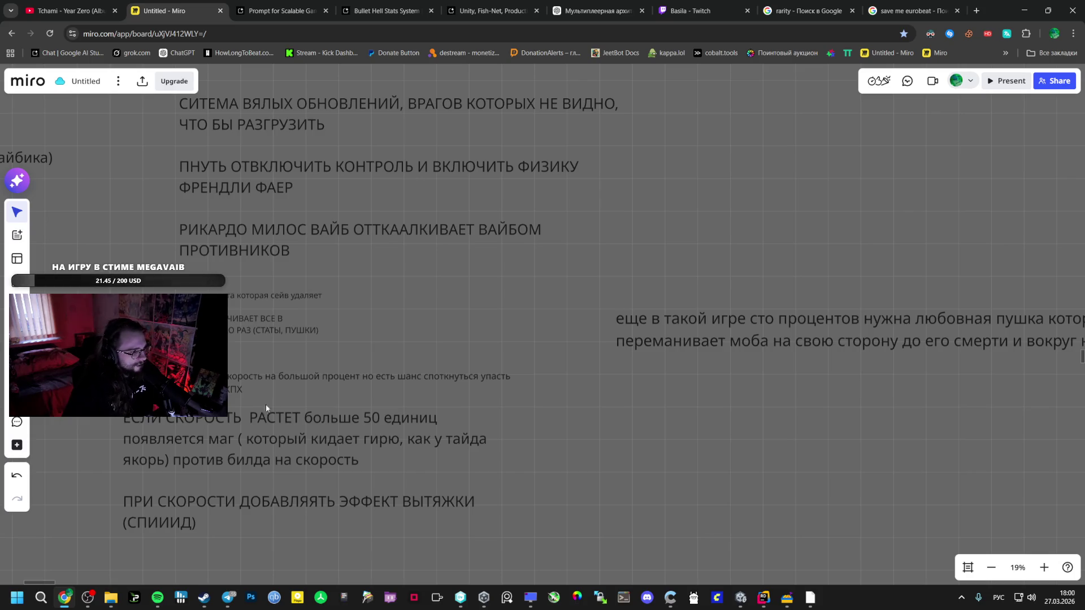
Append '. НО ЗАМЕТНЫЙ' to the speed-above-50 mage note, then pan to show more notes.
{"action": "left_click", "coordinate": [318, 441]}
{"action": "type", "text": "."}
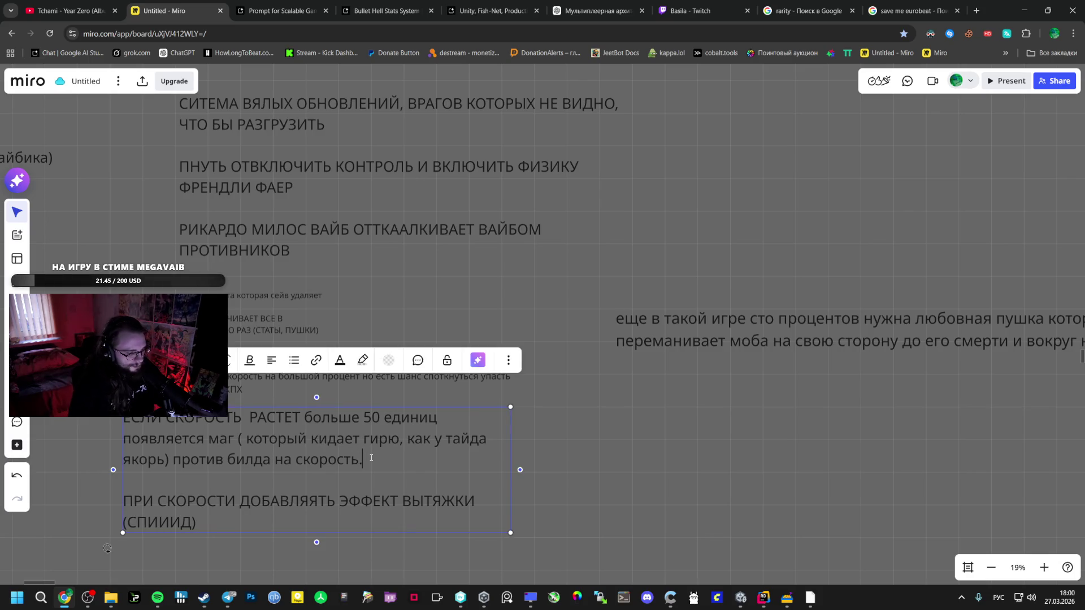
{"action": "type", "text": " НО ЗАМЕТНЫЙ"}
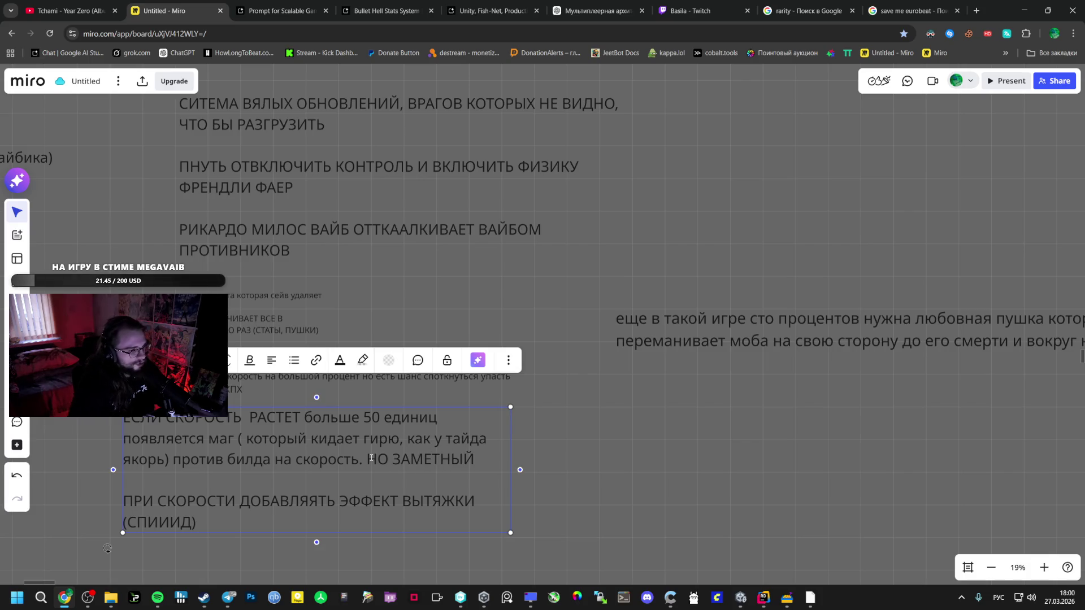
{"action": "left_click", "coordinate": [572, 421]}
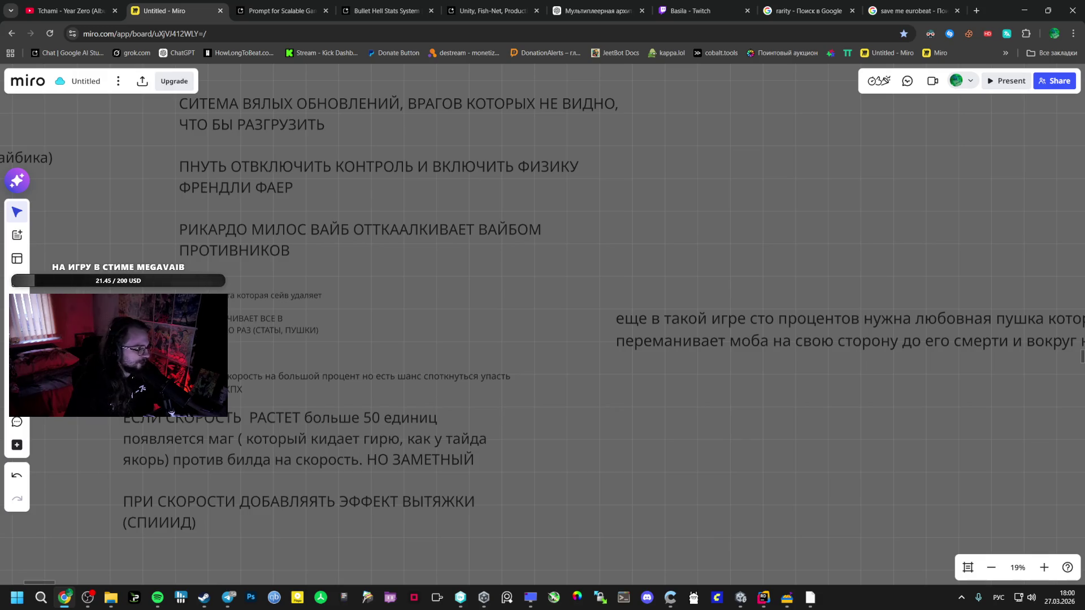
{"action": "left_click_drag", "start_coordinate": [148, 212], "coordinate": [357, 253]}
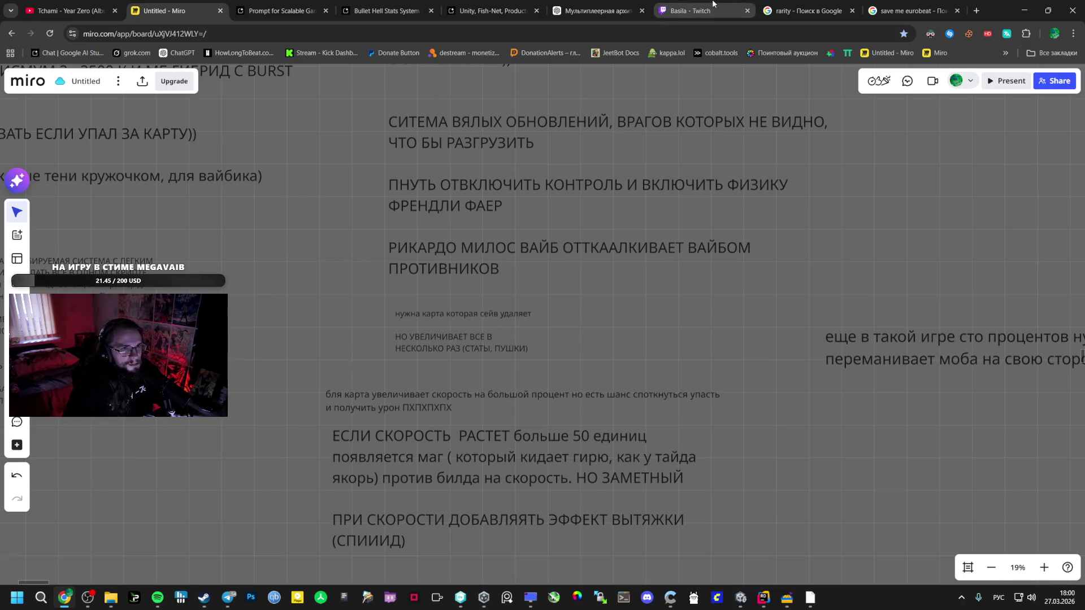
Read the VestibuleEscMenu_UI fix in the Bullet Hell Stats System chat, then enter Play mode in Unity.
{"action": "left_click", "coordinate": [695, 11]}
{"action": "left_click", "coordinate": [599, 11]}
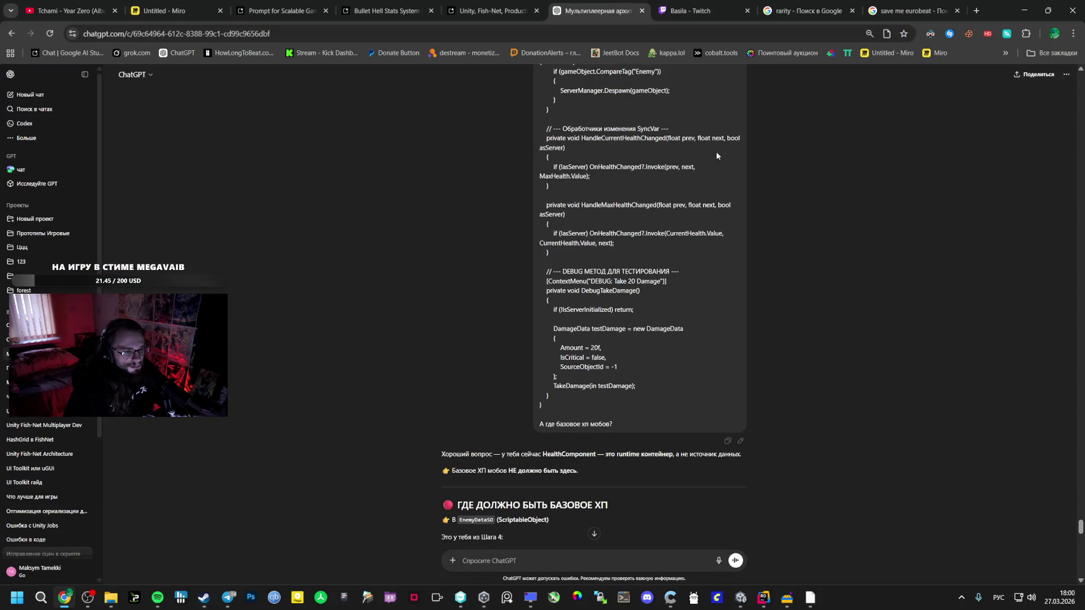
{"action": "left_click", "coordinate": [492, 11]}
{"action": "left_click", "coordinate": [386, 11]}
{"action": "left_click", "coordinate": [281, 11]}
{"action": "key", "text": "ctrl+Tab"}
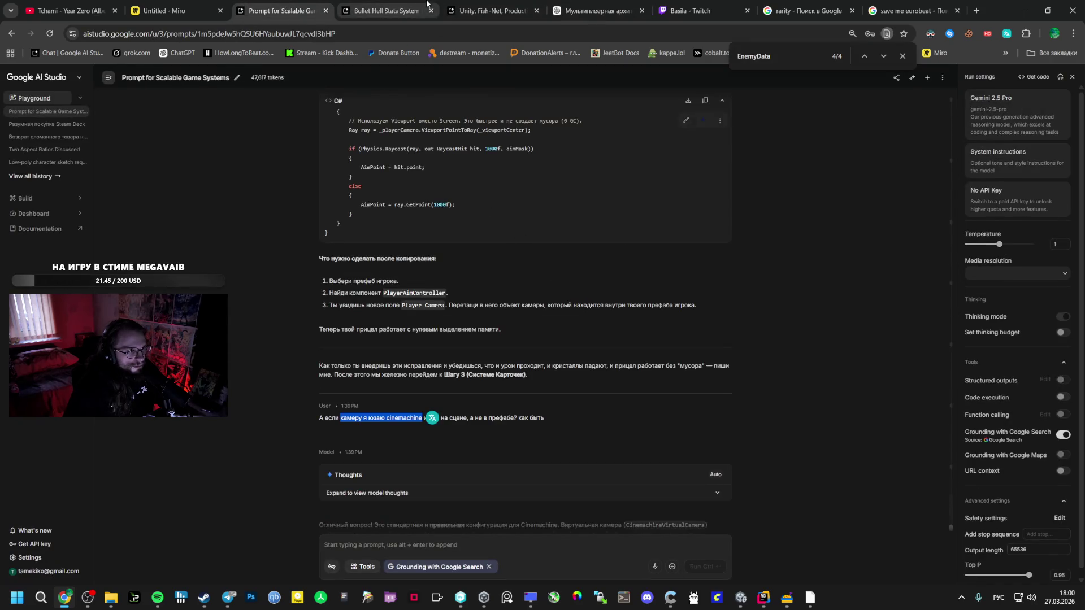
{"action": "scroll", "coordinate": [521, 310], "scroll_direction": "up", "scroll_amount": 3}
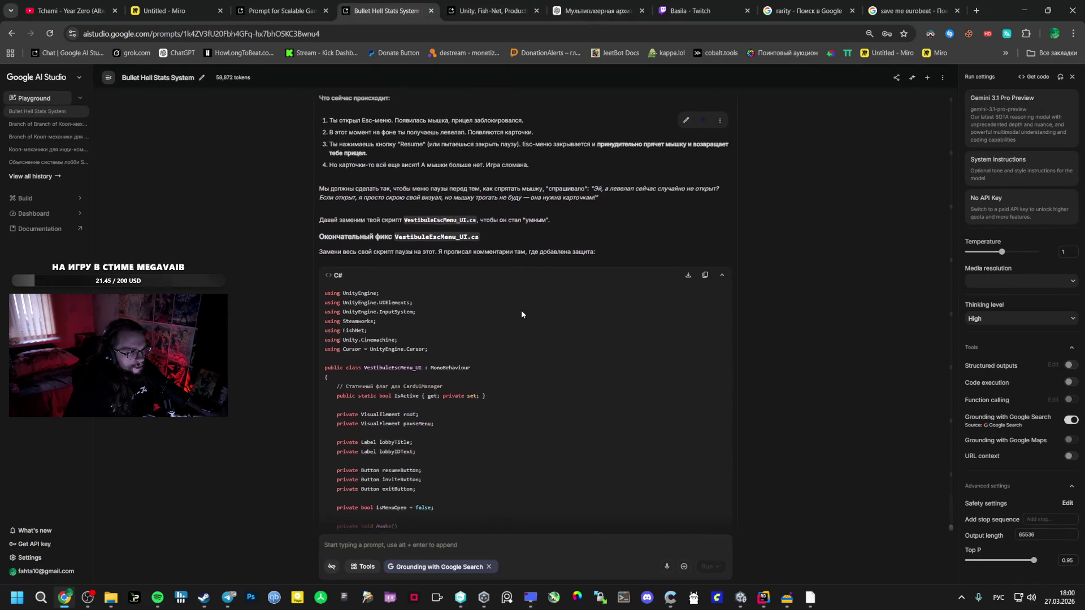
{"action": "scroll", "coordinate": [521, 310], "scroll_direction": "down", "scroll_amount": 15}
{"action": "scroll", "coordinate": [527, 304], "scroll_direction": "down", "scroll_amount": 7}
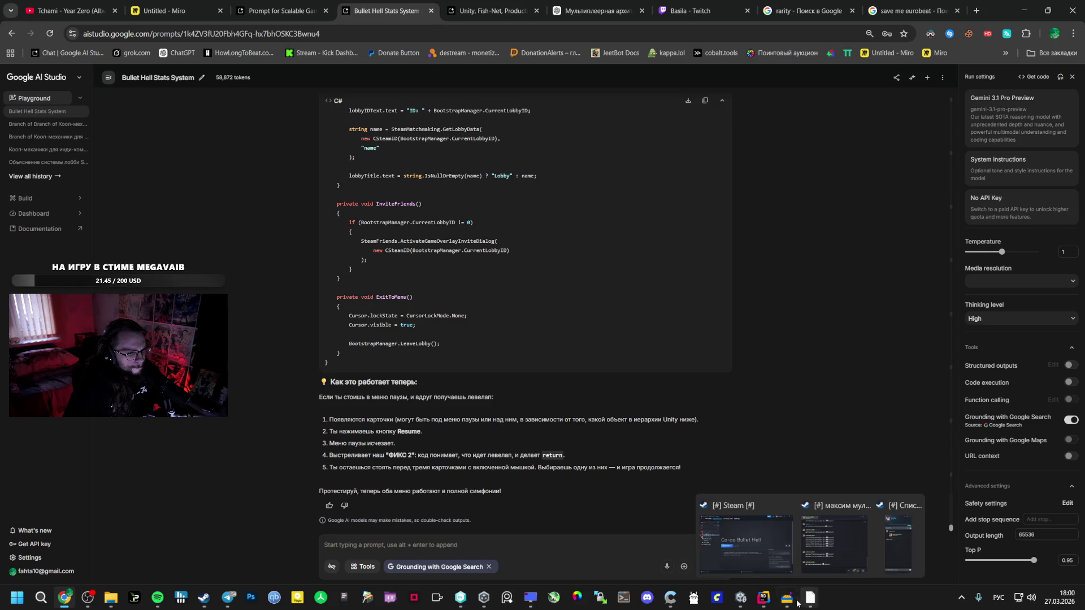
{"action": "left_click", "coordinate": [741, 598]}
{"action": "left_click", "coordinate": [560, 37]}
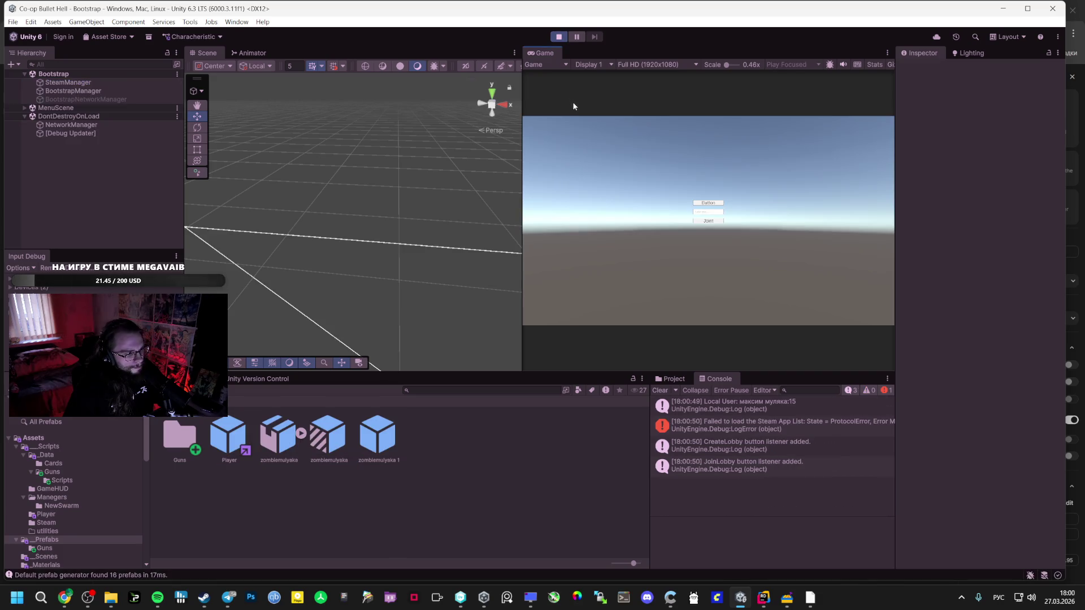
Host a match, take Damage Up then Orbital Weapon, testing Esc pause over the card menu.
{"action": "left_click", "coordinate": [696, 204]}
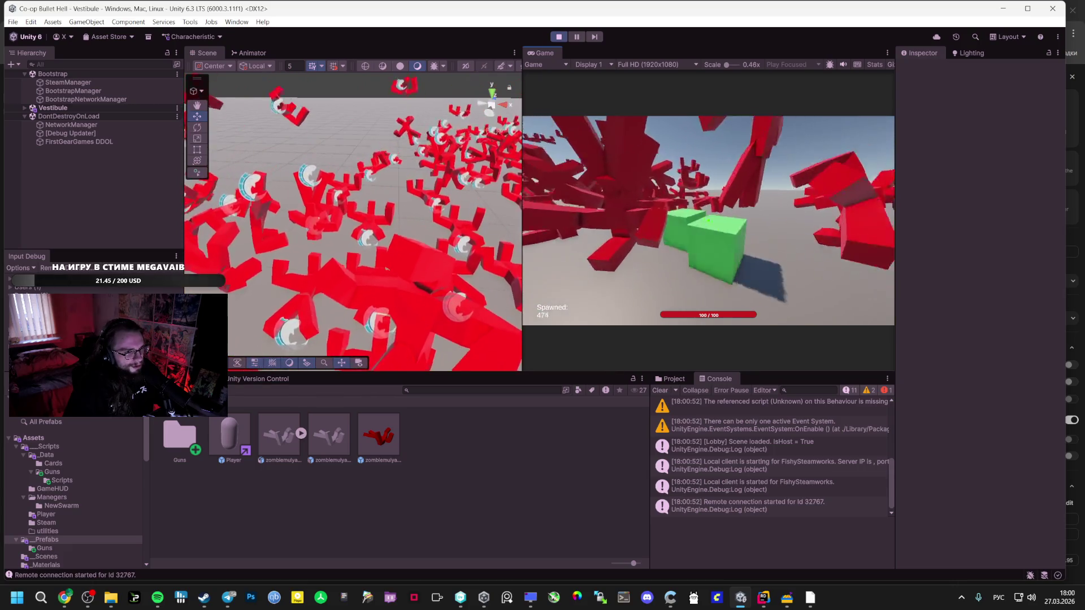
{"action": "left_click", "coordinate": [713, 219]}
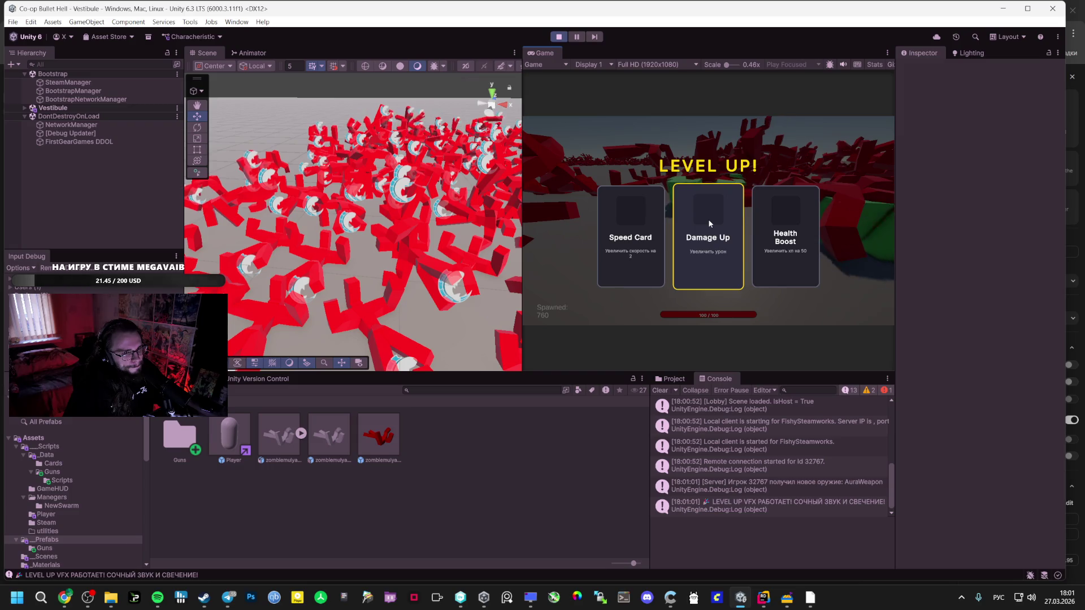
{"action": "left_click", "coordinate": [688, 231]}
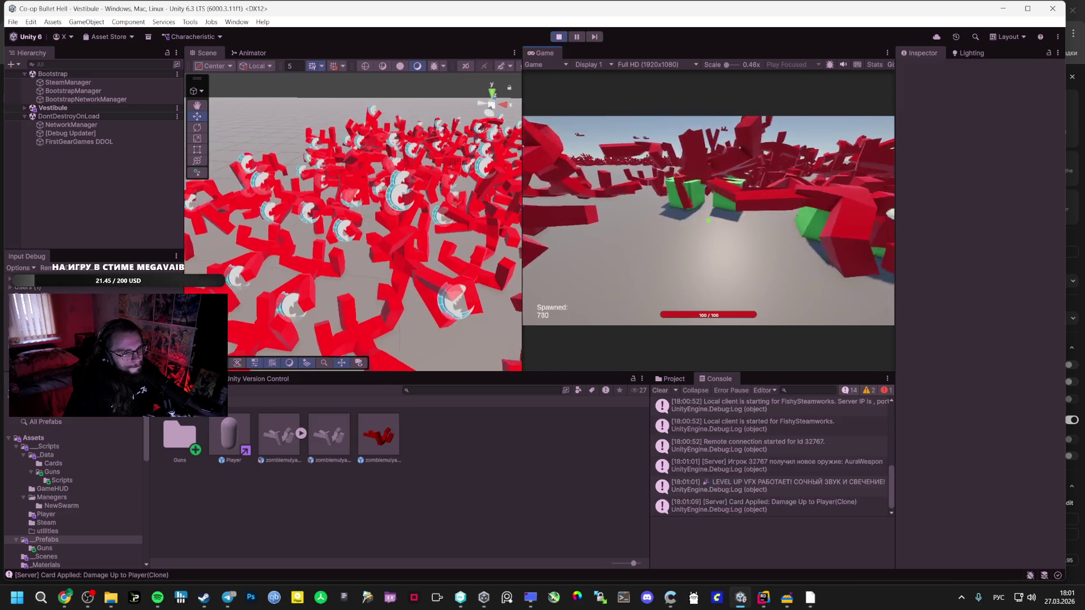
{"action": "key", "text": "Escape"}
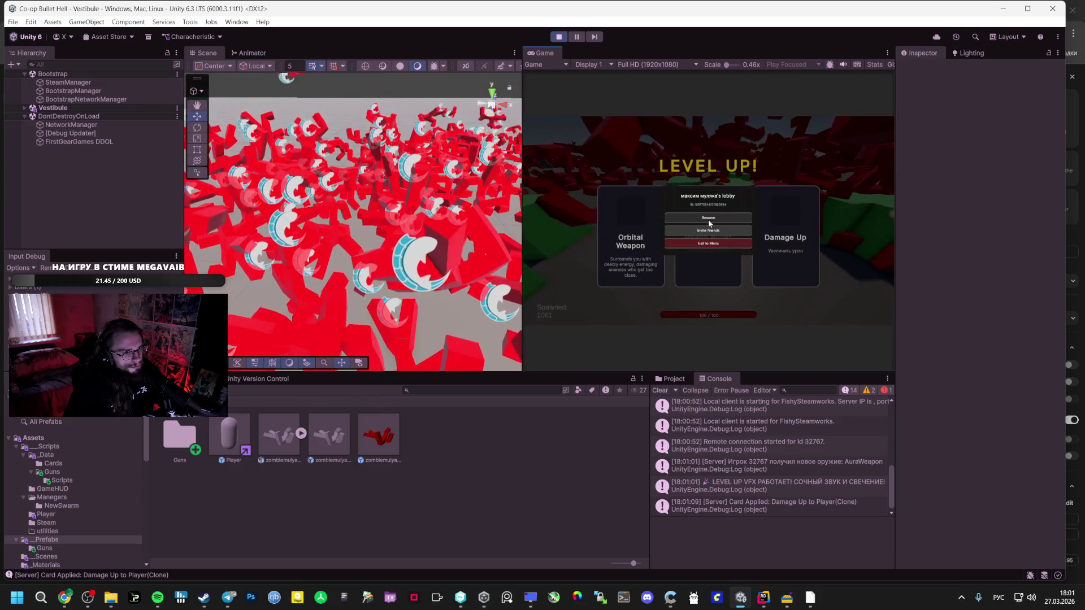
{"action": "left_click", "coordinate": [700, 218]}
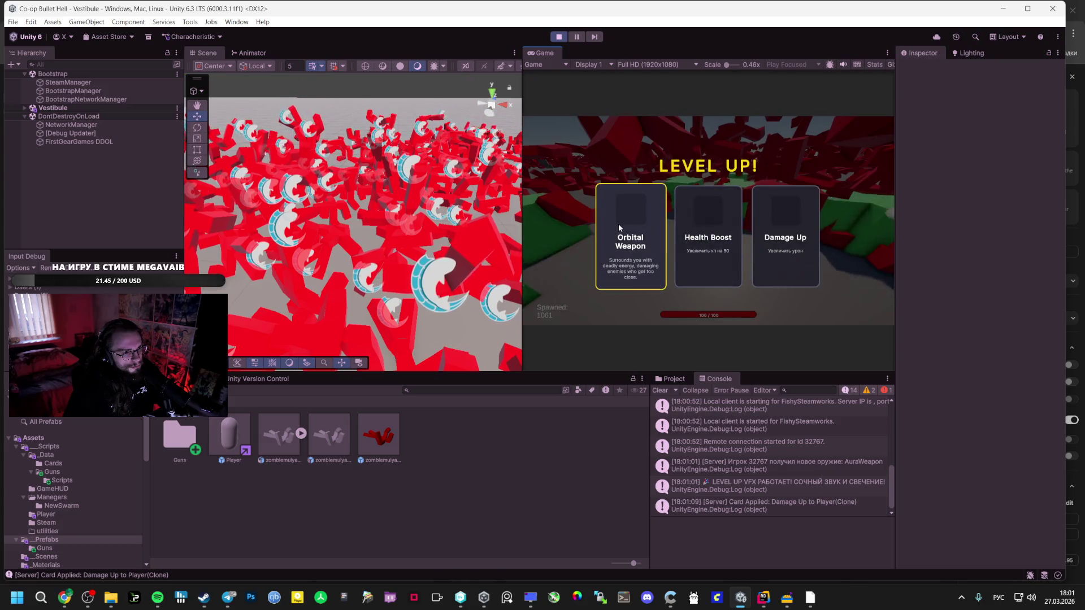
{"action": "left_click", "coordinate": [627, 237]}
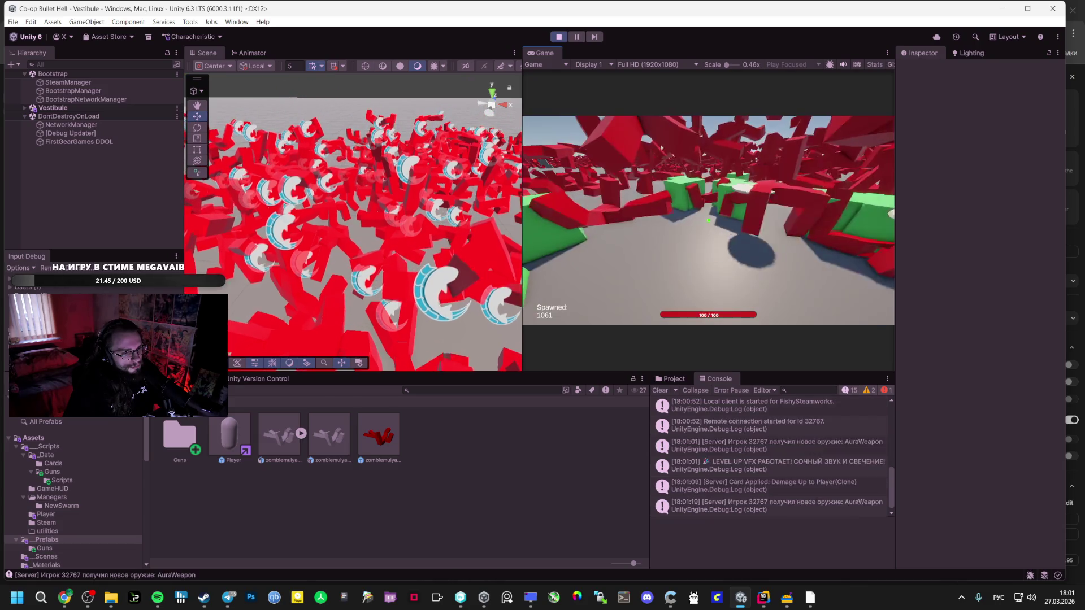
{"action": "key", "text": "Escape"}
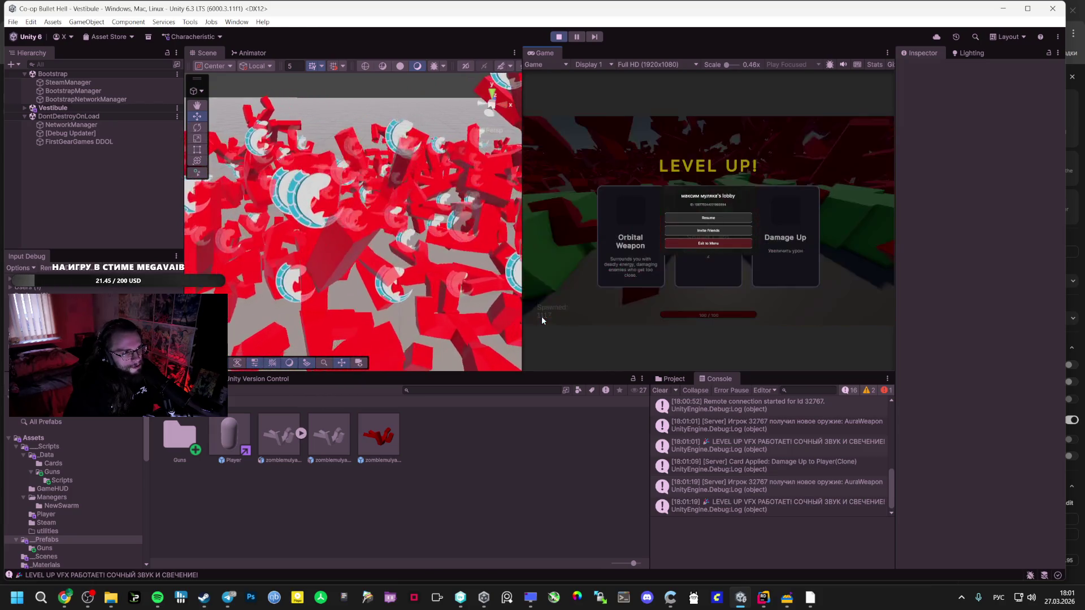
{"action": "left_click", "coordinate": [688, 219]}
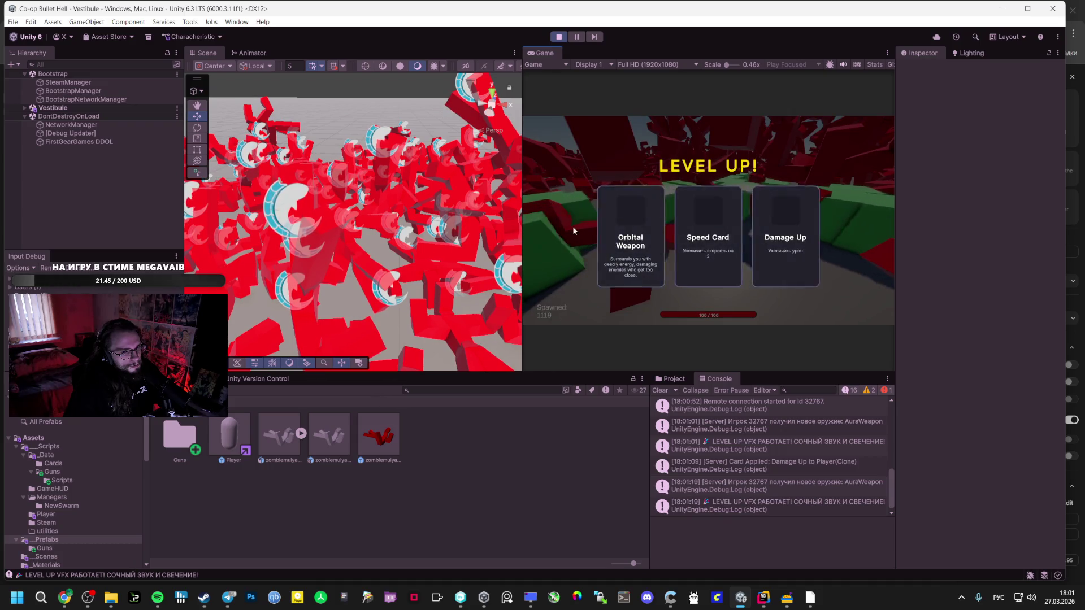
{"action": "left_click", "coordinate": [651, 228]}
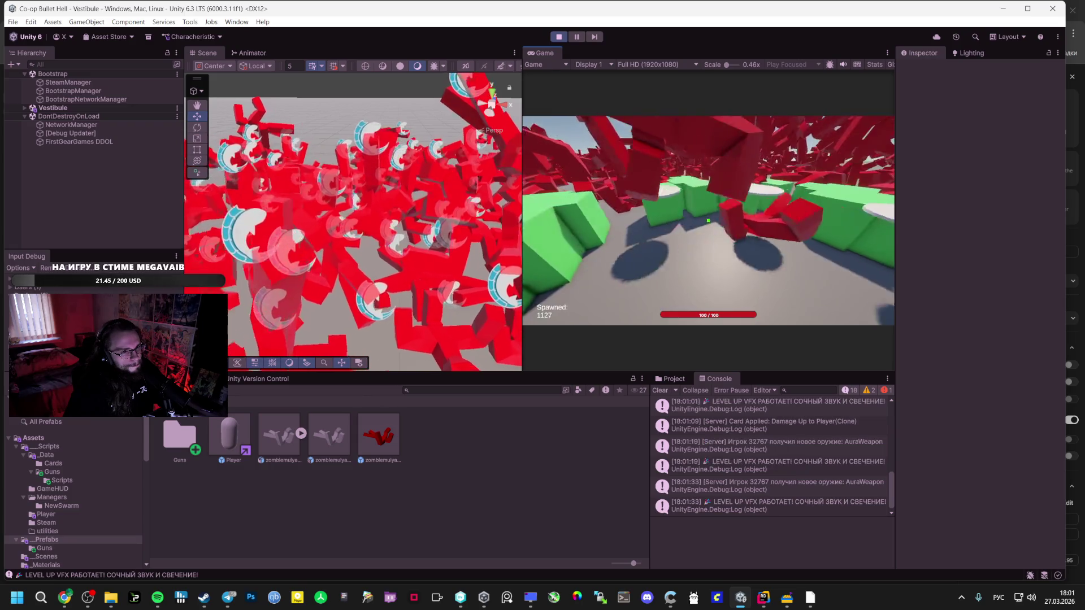
Inspect the server-not-active console warning and open its source in Rider.
{"action": "key", "text": "Escape"}
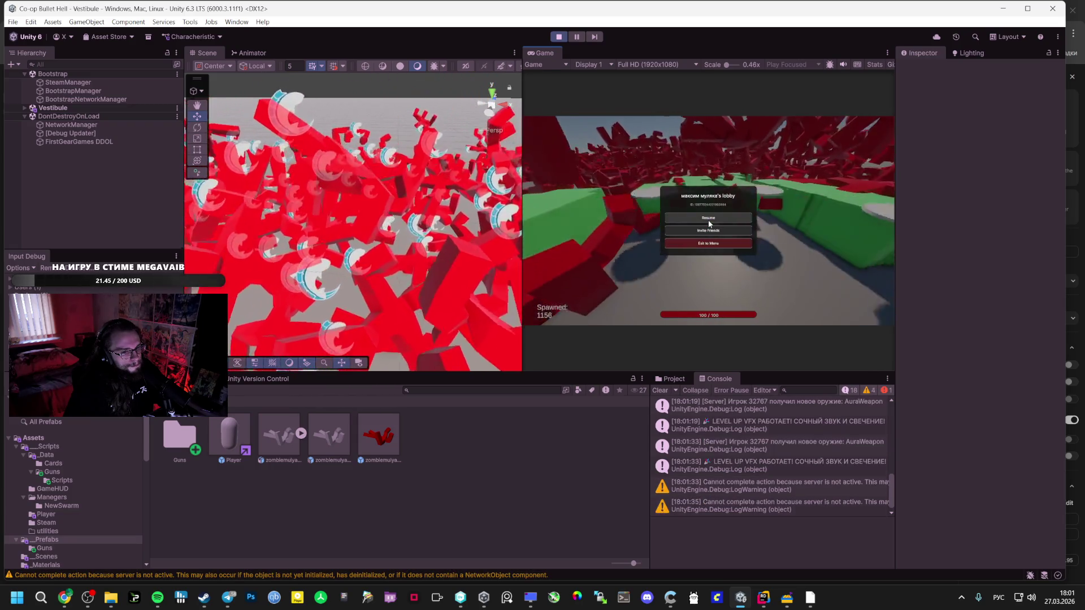
{"action": "left_click", "coordinate": [750, 486]}
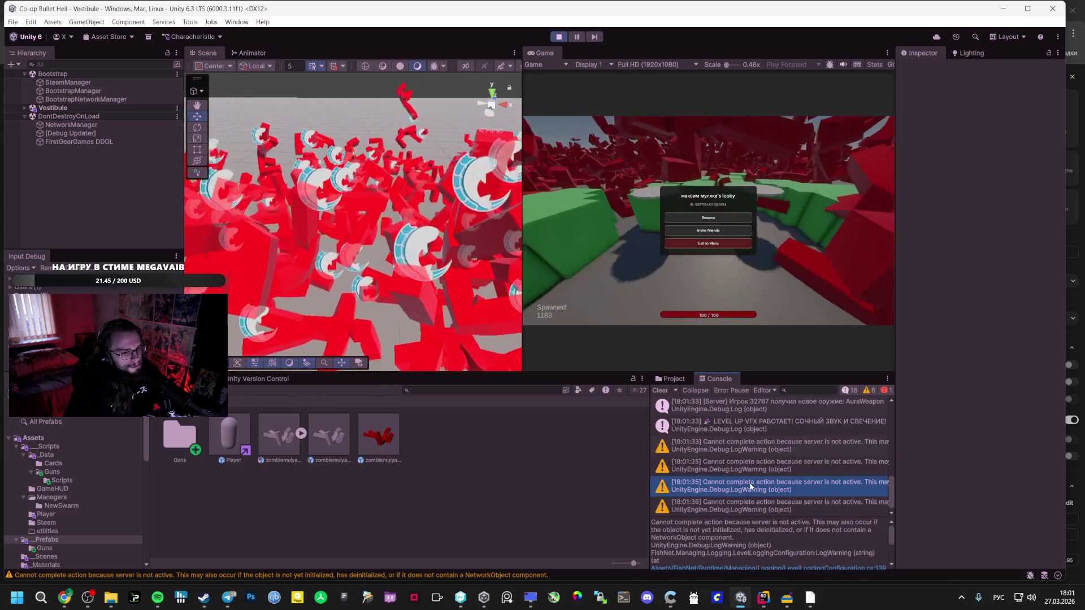
{"action": "scroll", "coordinate": [788, 553], "scroll_direction": "down", "scroll_amount": 1}
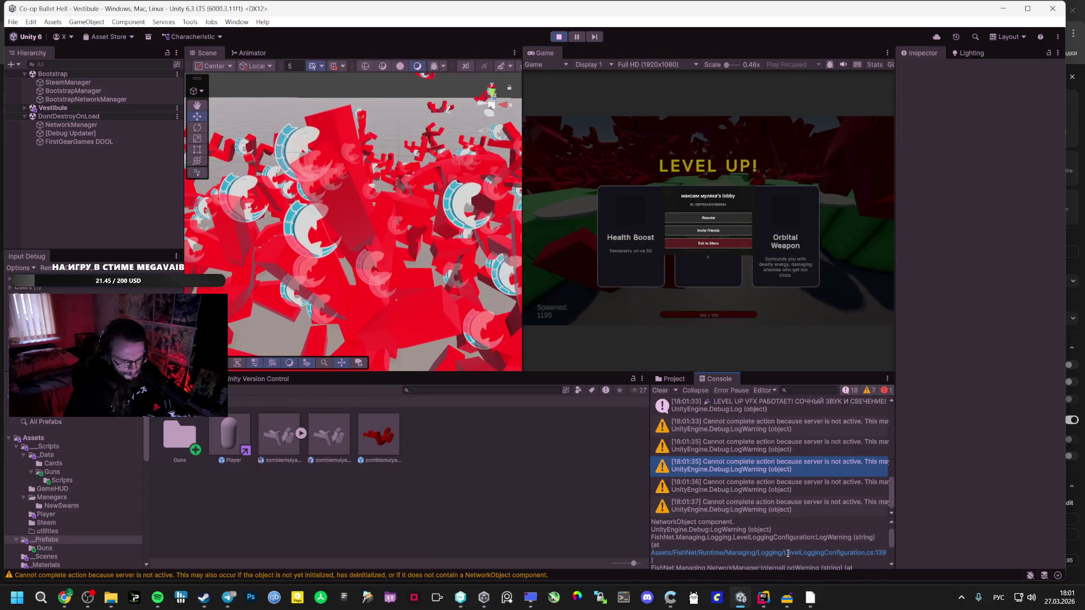
{"action": "scroll", "coordinate": [759, 534], "scroll_direction": "up", "scroll_amount": 1}
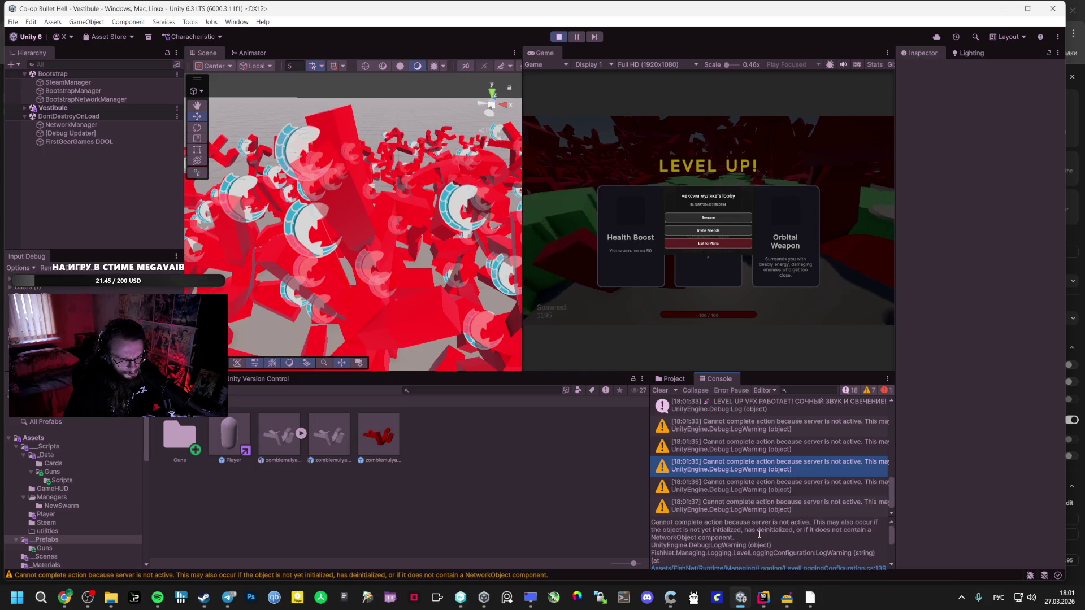
{"action": "double_click", "coordinate": [750, 462]}
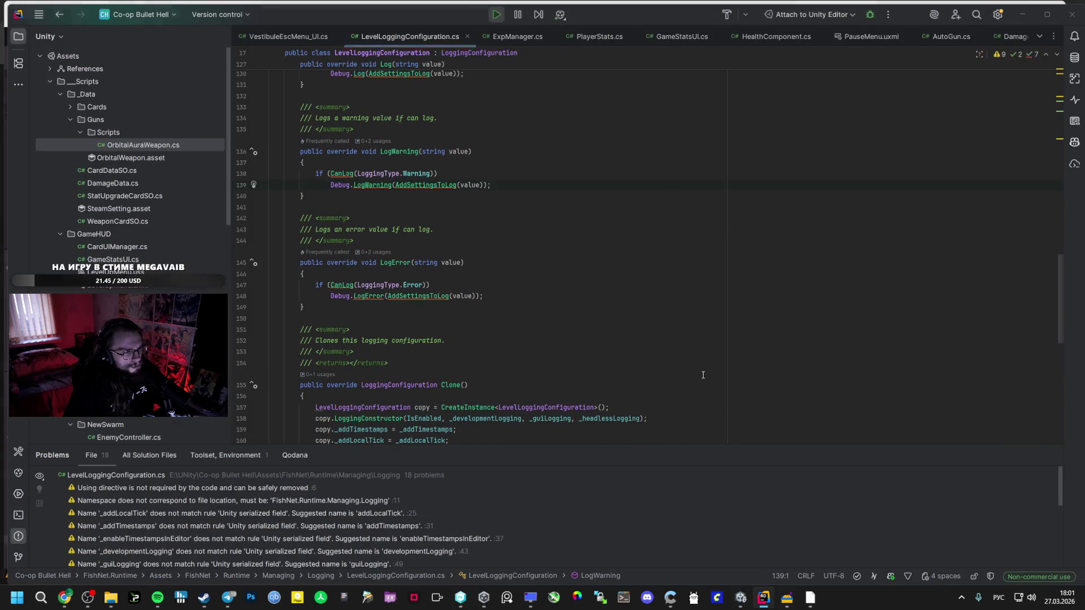
{"action": "key", "text": "alt+Tab"}
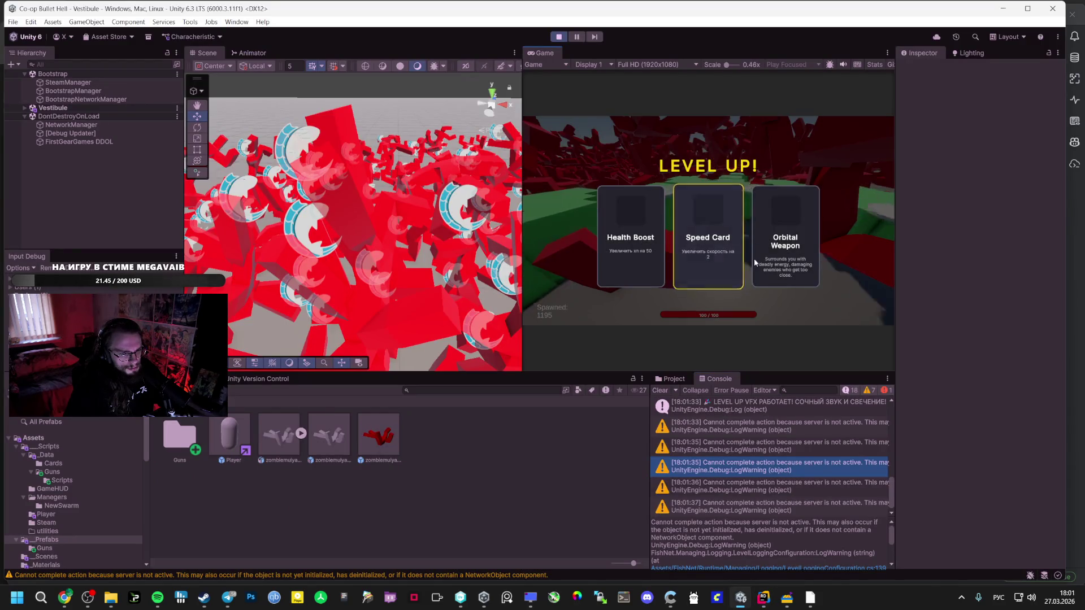
Take another Orbital Weapon card, pause and resume, then maximise the Game view.
{"action": "scroll", "coordinate": [839, 405], "scroll_direction": "down", "scroll_amount": 1}
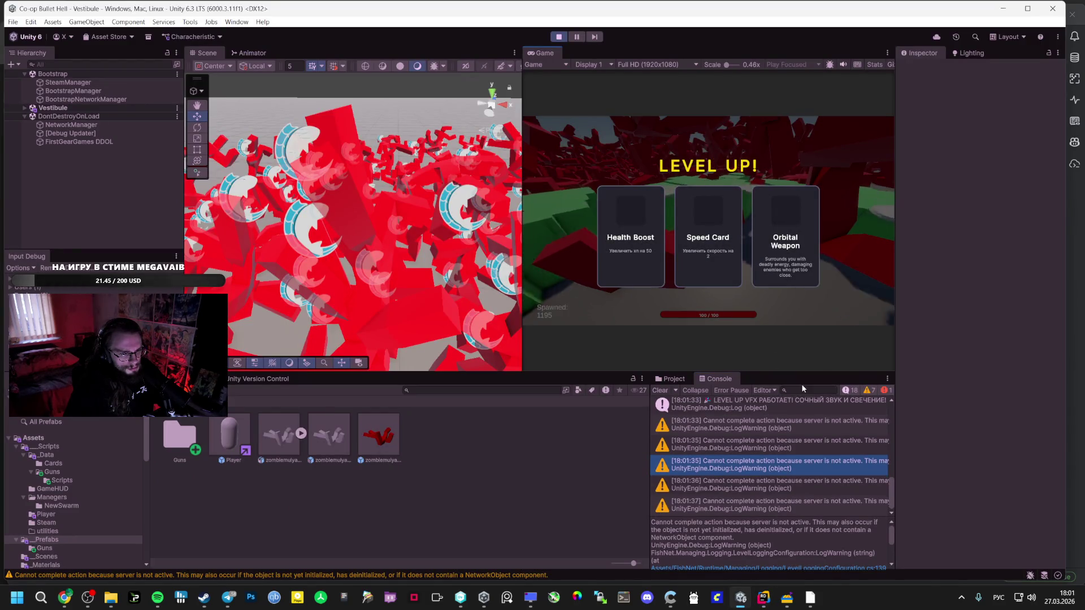
{"action": "left_click", "coordinate": [777, 250]}
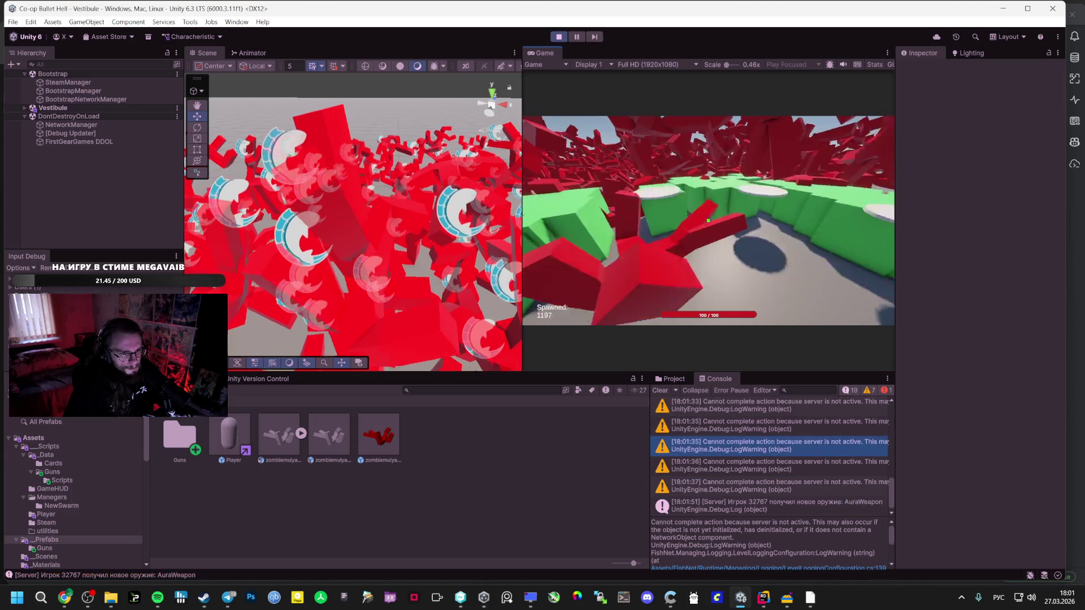
{"action": "key", "text": "Escape"}
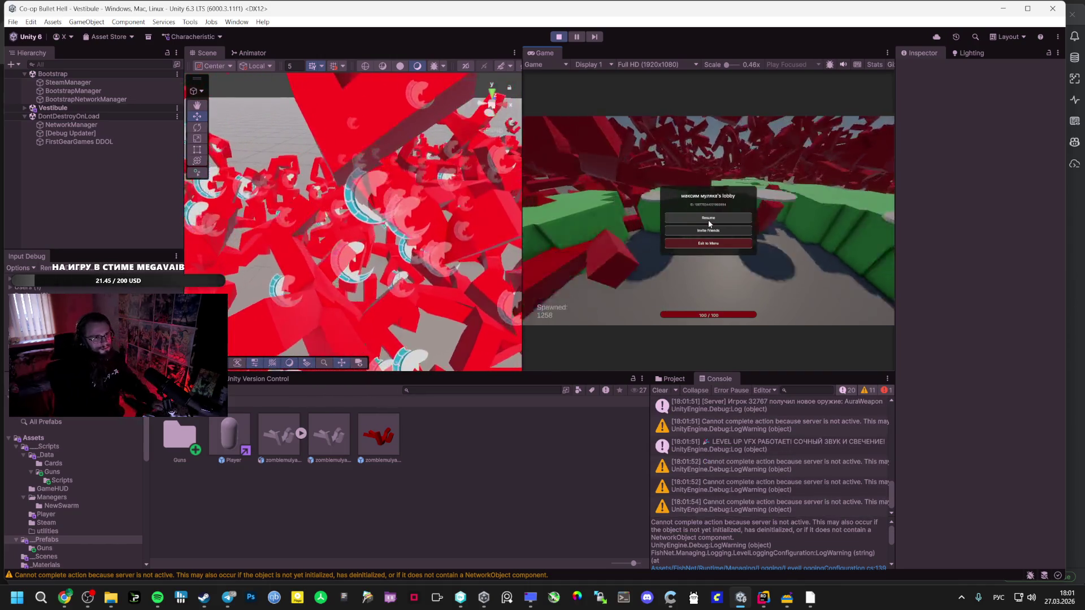
{"action": "left_click", "coordinate": [709, 224]}
{"action": "double_click", "coordinate": [543, 56]}
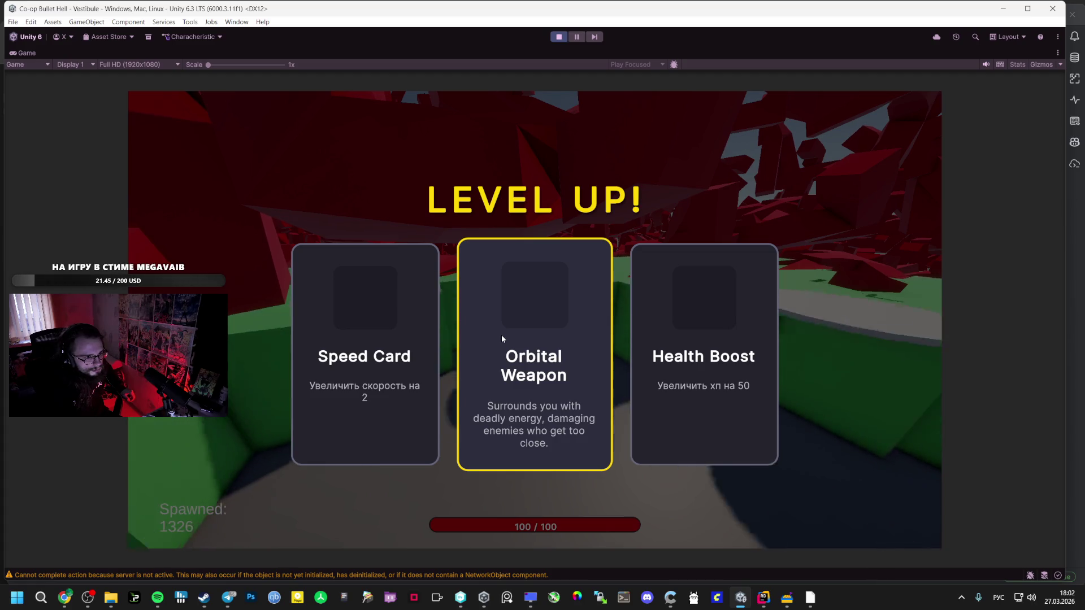
Take Orbital Weapon, play on to the next level-up, then pick Damage Up.
{"action": "left_click", "coordinate": [502, 338]}
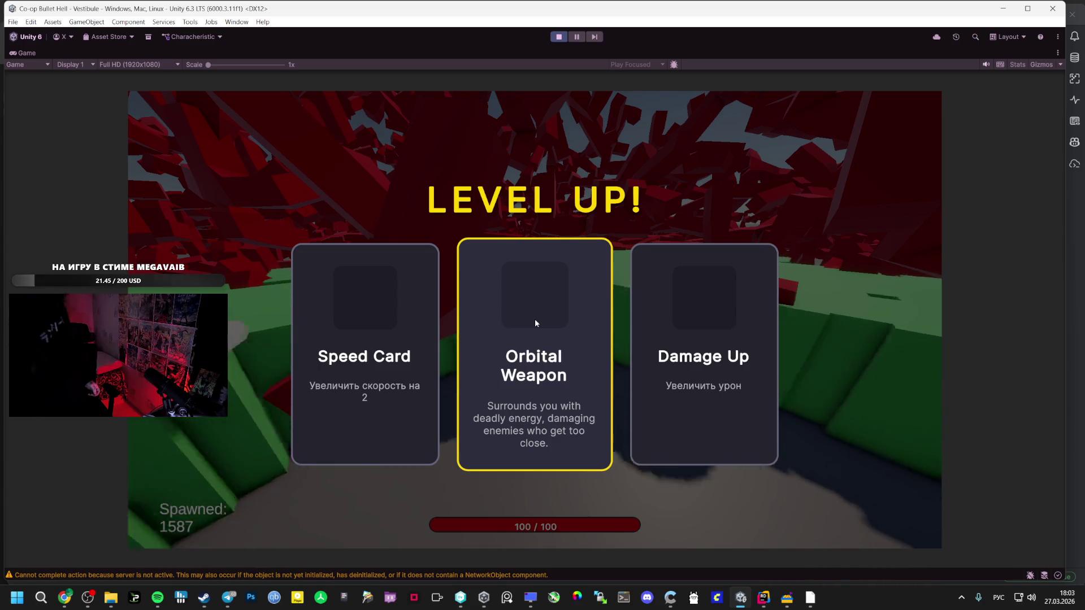
{"action": "left_click", "coordinate": [659, 324]}
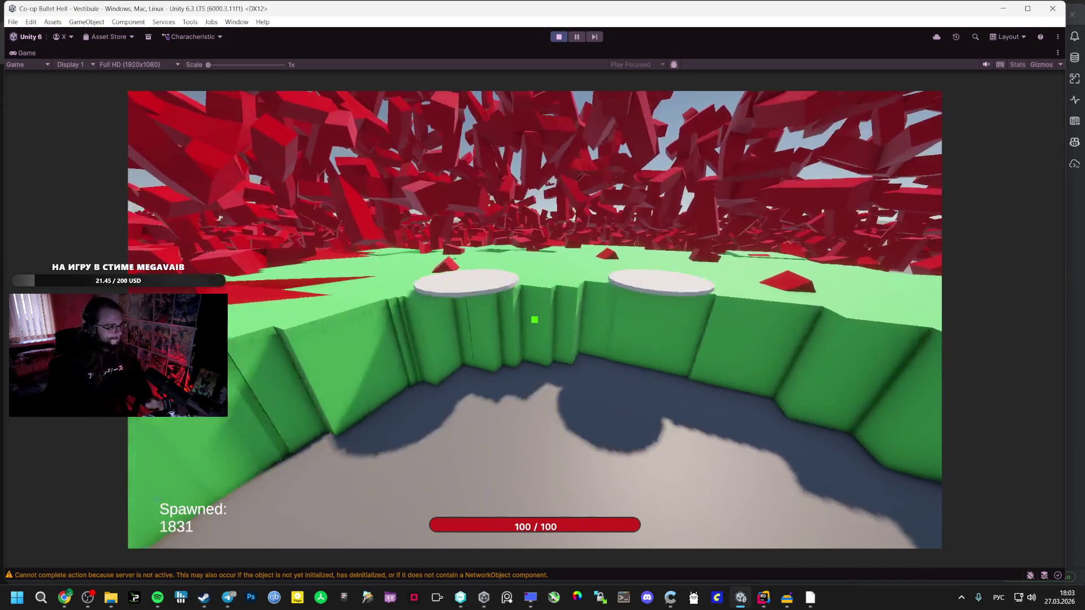
Pause the game at 1888 enemies spawned to bring up the lobby menu.
{"action": "key", "text": "Escape"}
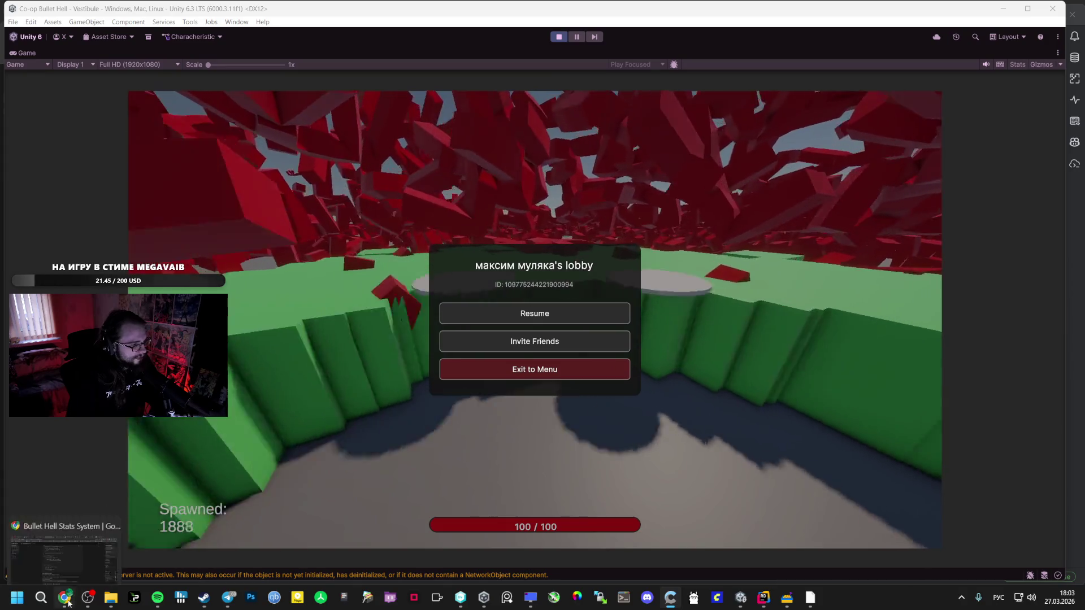
Widen the fist-fighting character note to four lines and place it under the love-gun idea.
{"action": "left_click", "coordinate": [64, 597]}
{"action": "scroll", "coordinate": [835, 347], "scroll_direction": "down", "scroll_amount": 2}
{"action": "scroll", "coordinate": [835, 347], "scroll_direction": "right", "scroll_amount": 5}
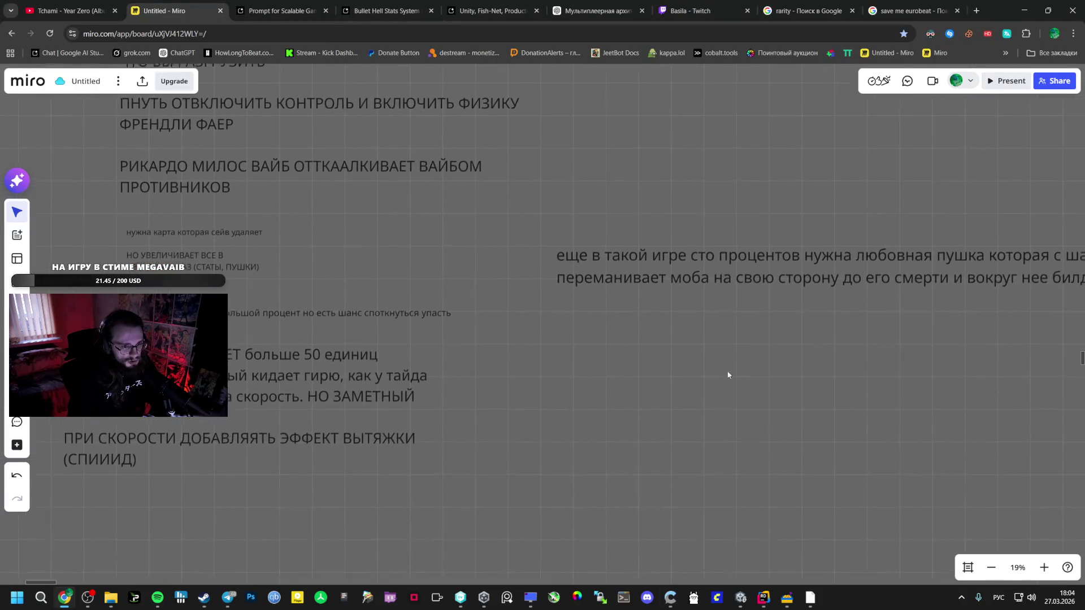
{"action": "left_click", "coordinate": [632, 373]}
{"action": "scroll", "coordinate": [632, 372], "scroll_direction": "down", "scroll_amount": 3}
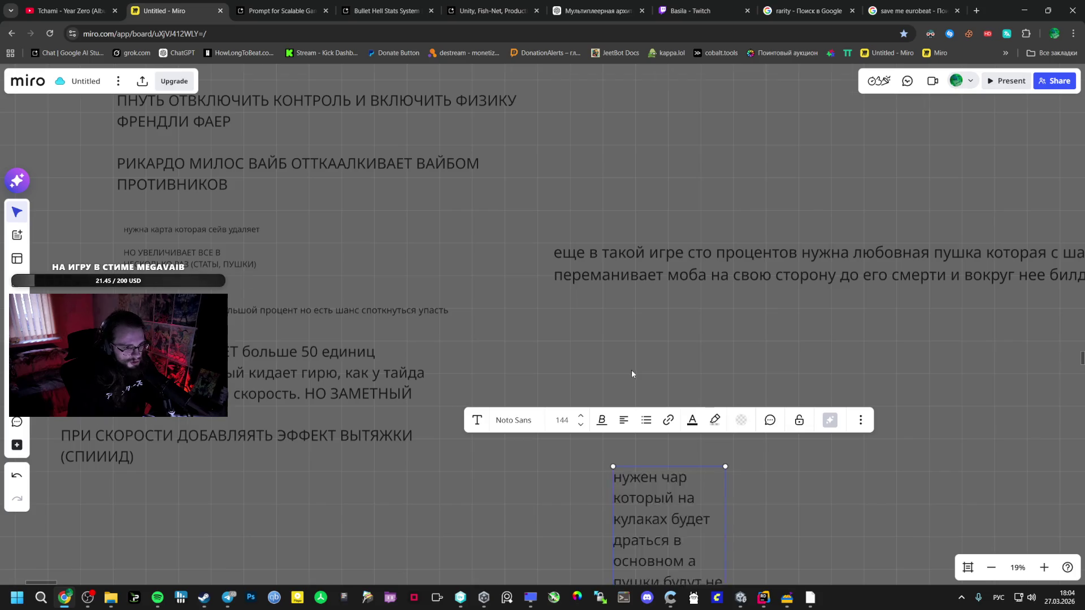
{"action": "left_click_drag", "start_coordinate": [652, 383], "coordinate": [884, 377]}
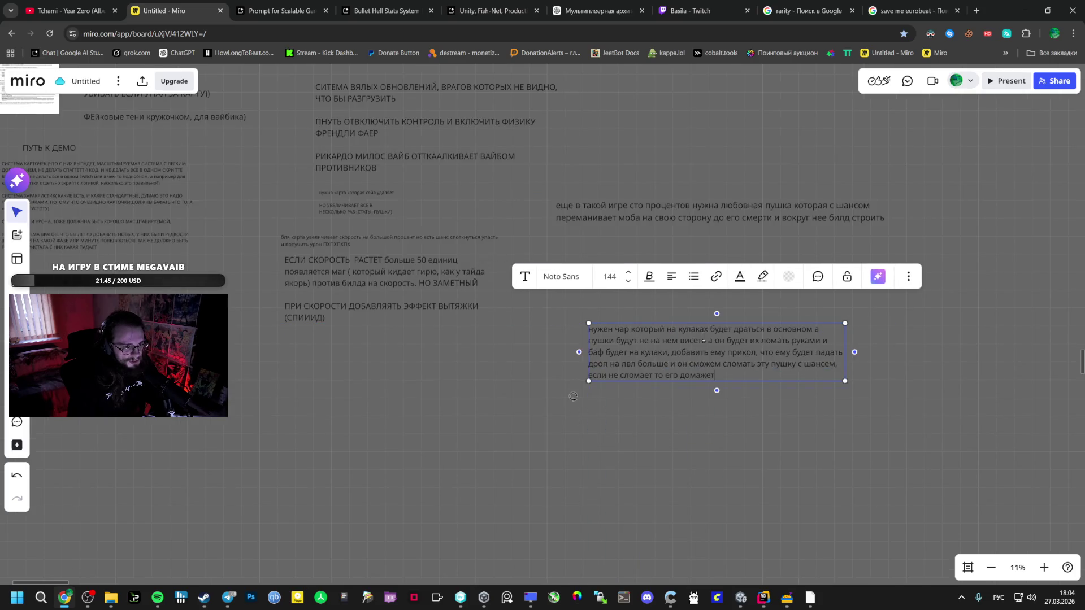
{"action": "left_click_drag", "start_coordinate": [629, 342], "coordinate": [638, 329]}
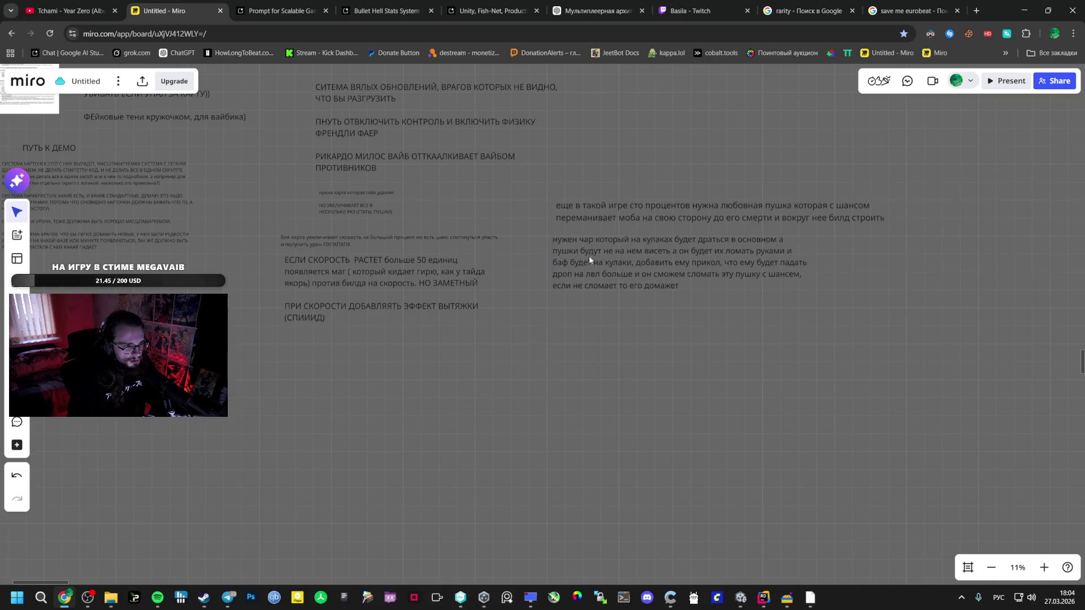
Pan around the board to look over other notes, then bring up Spotify.
{"action": "scroll", "coordinate": [587, 254], "scroll_direction": "up", "scroll_amount": 5}
{"action": "mouse_move", "coordinate": [437, 283]}
{"action": "left_mouse_down"}
{"action": "mouse_move", "coordinate": [714, 429]}
{"action": "mouse_move", "coordinate": [839, 359]}
{"action": "mouse_move", "coordinate": [732, 214]}
{"action": "left_mouse_up"}
{"action": "scroll", "coordinate": [731, 213], "scroll_direction": "right", "scroll_amount": 10}
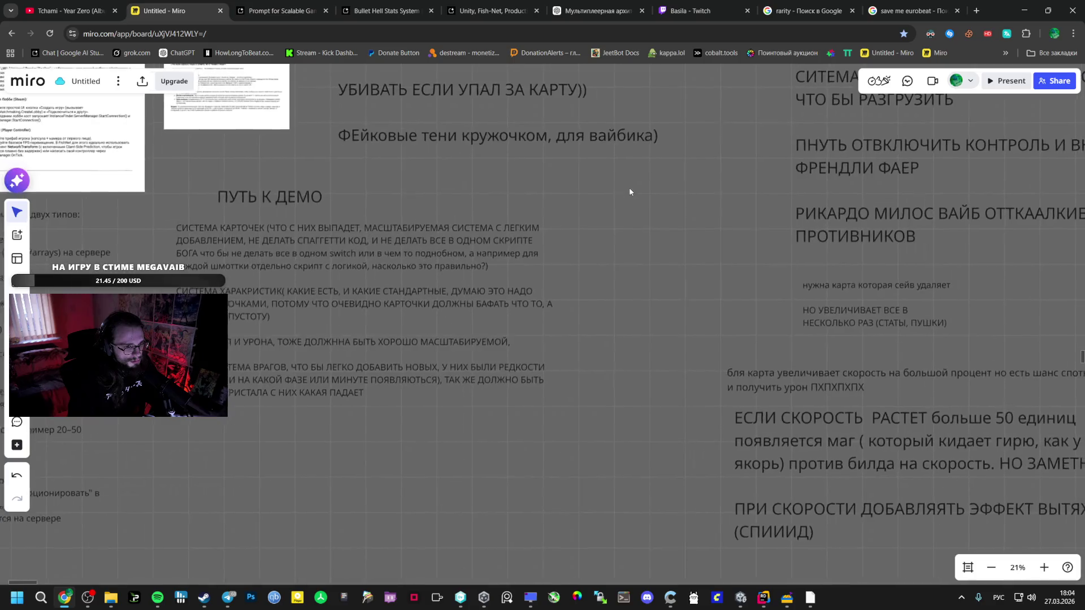
{"action": "scroll", "coordinate": [467, 238], "scroll_direction": "right", "scroll_amount": 2}
{"action": "scroll", "coordinate": [464, 249], "scroll_direction": "down", "scroll_amount": 1}
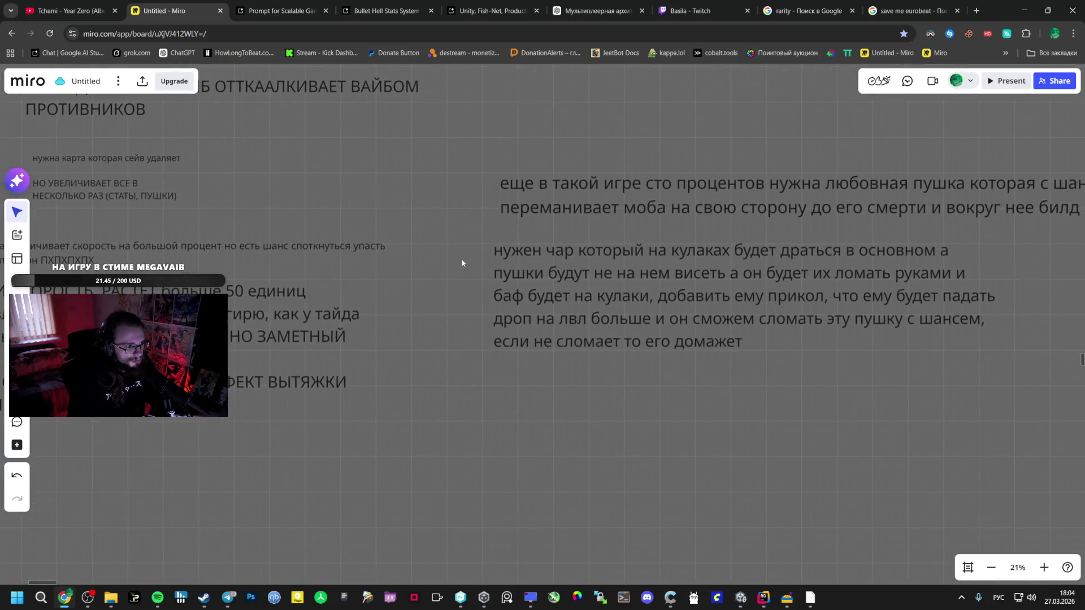
{"action": "left_click", "coordinate": [157, 597]}
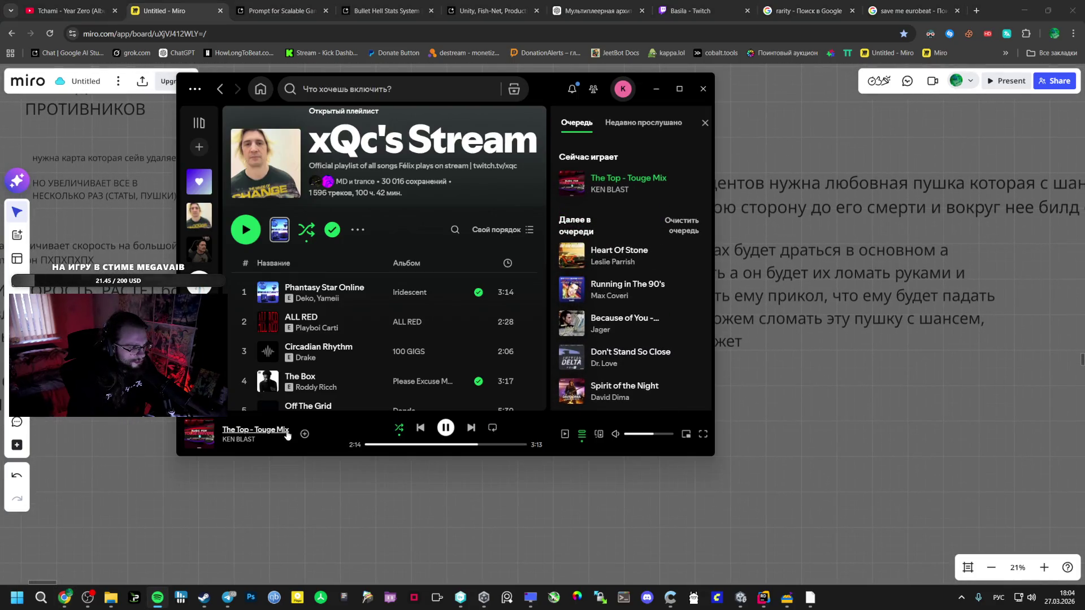
In Spotify, skip the song, clear the queue and play the xQc's Stream playlist.
{"action": "left_click", "coordinate": [470, 428]}
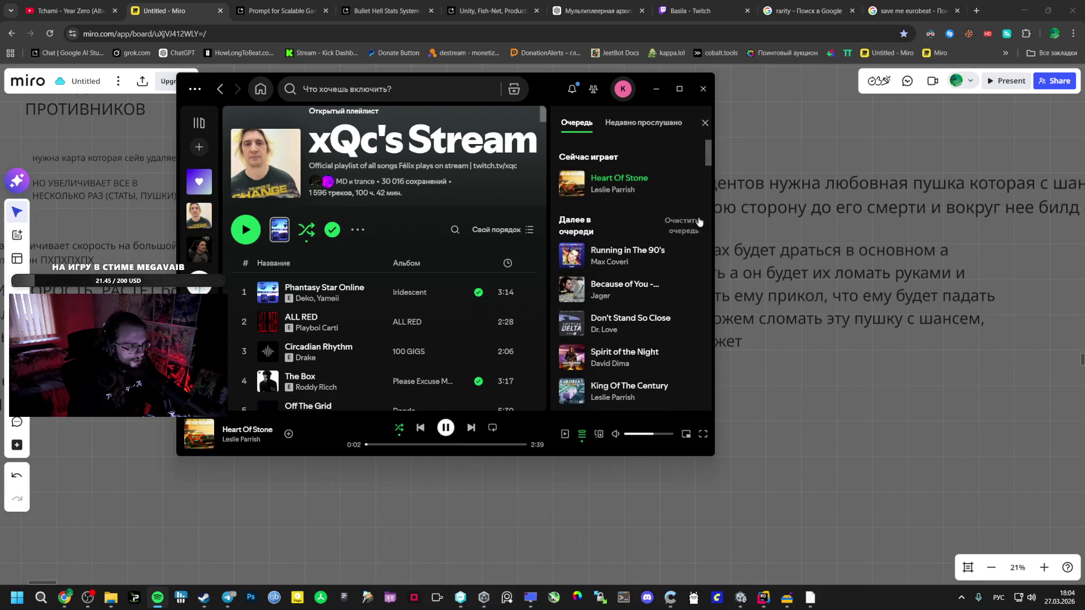
{"action": "left_click", "coordinate": [683, 224]}
{"action": "left_click", "coordinate": [489, 284]}
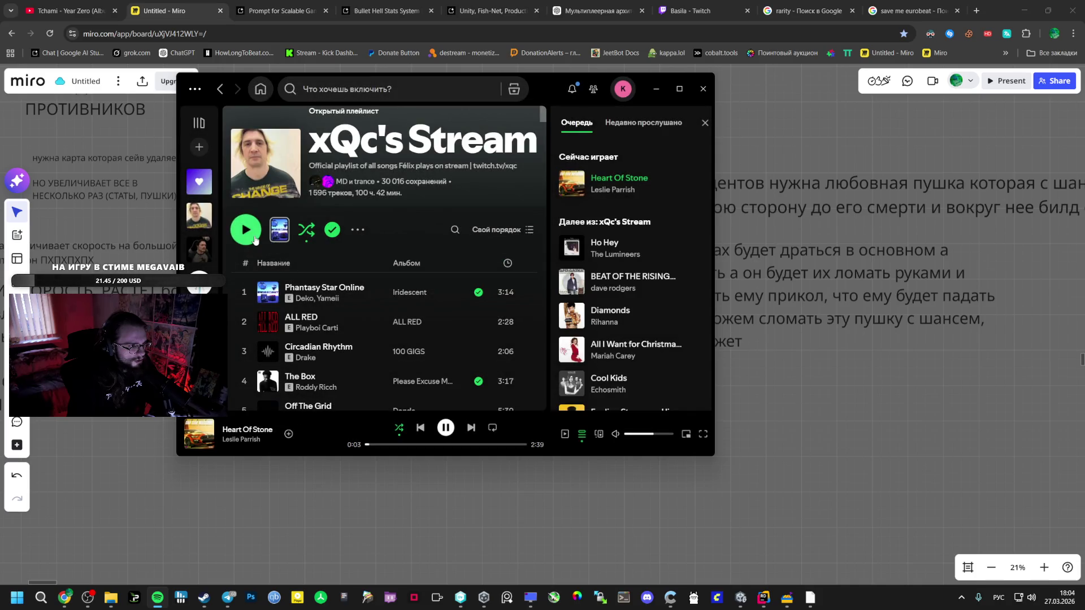
{"action": "left_click", "coordinate": [254, 240]}
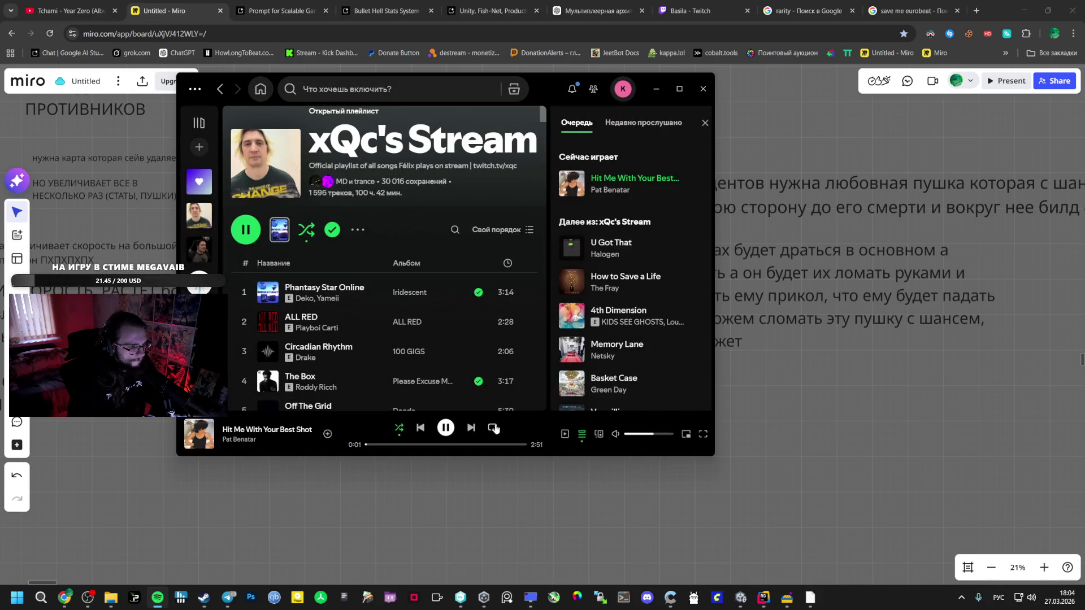
{"action": "left_click", "coordinate": [341, 569]}
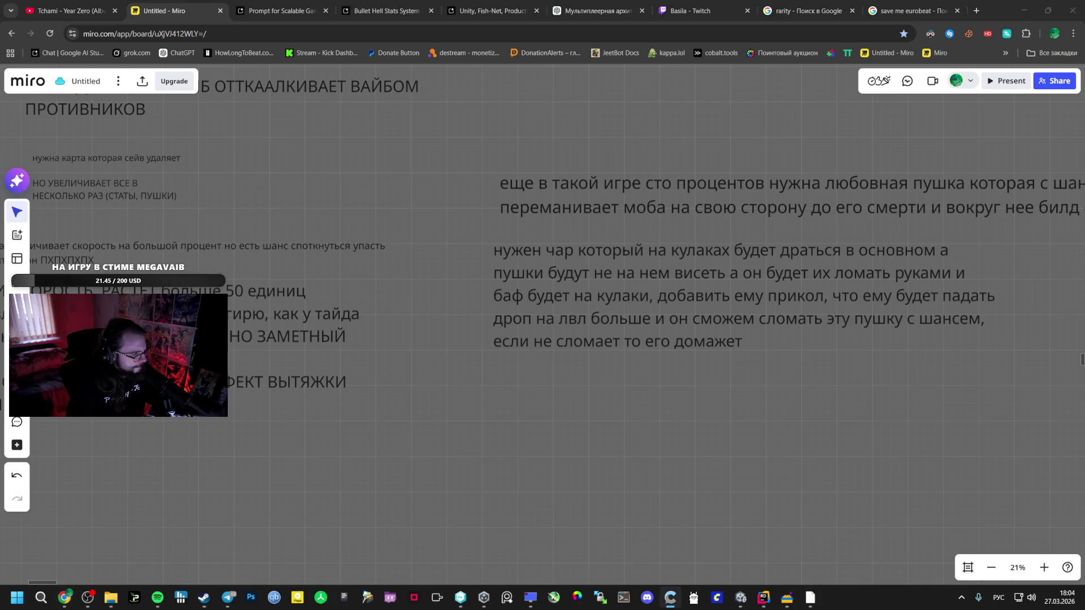
Paste the name idea and lore lines into the fist-fighter note in Miro.
{"action": "left_click", "coordinate": [602, 324]}
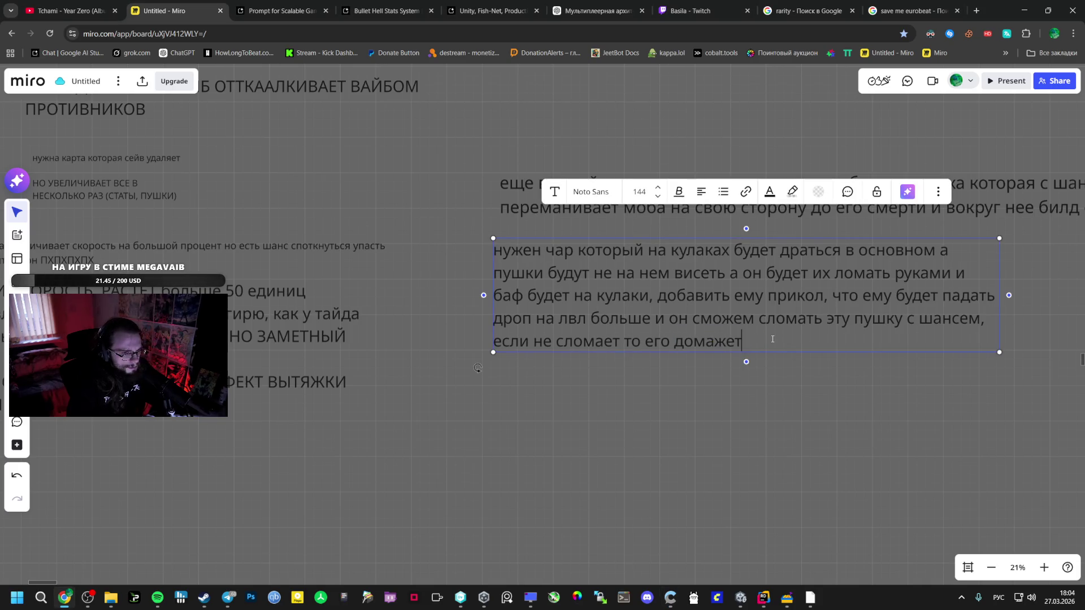
{"action": "key", "text": "ctrl+v"}
{"action": "left_click", "coordinate": [731, 537]}
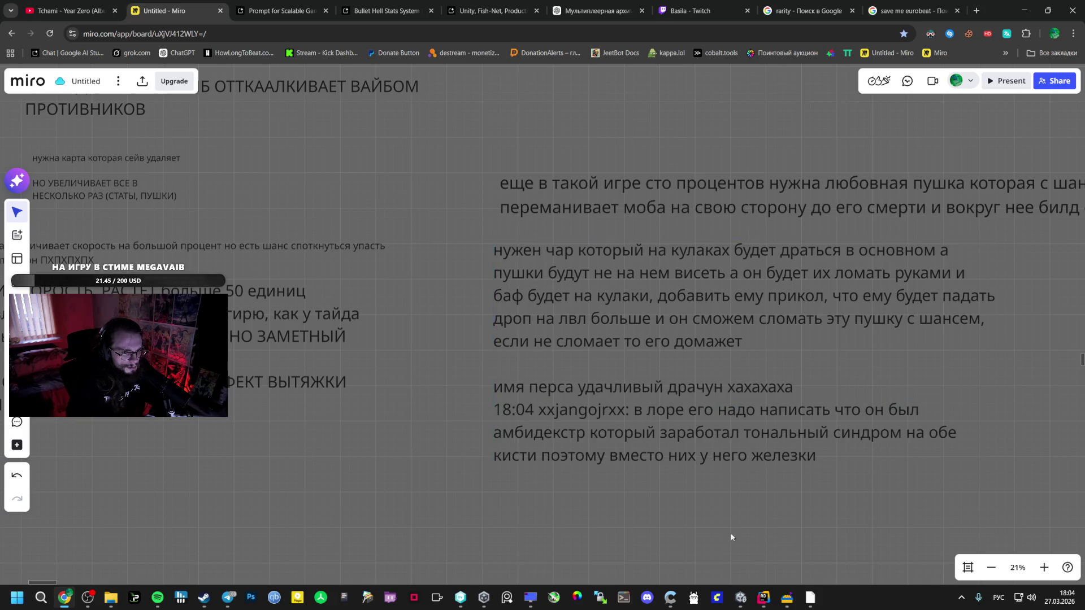
{"action": "left_click", "coordinate": [741, 598]}
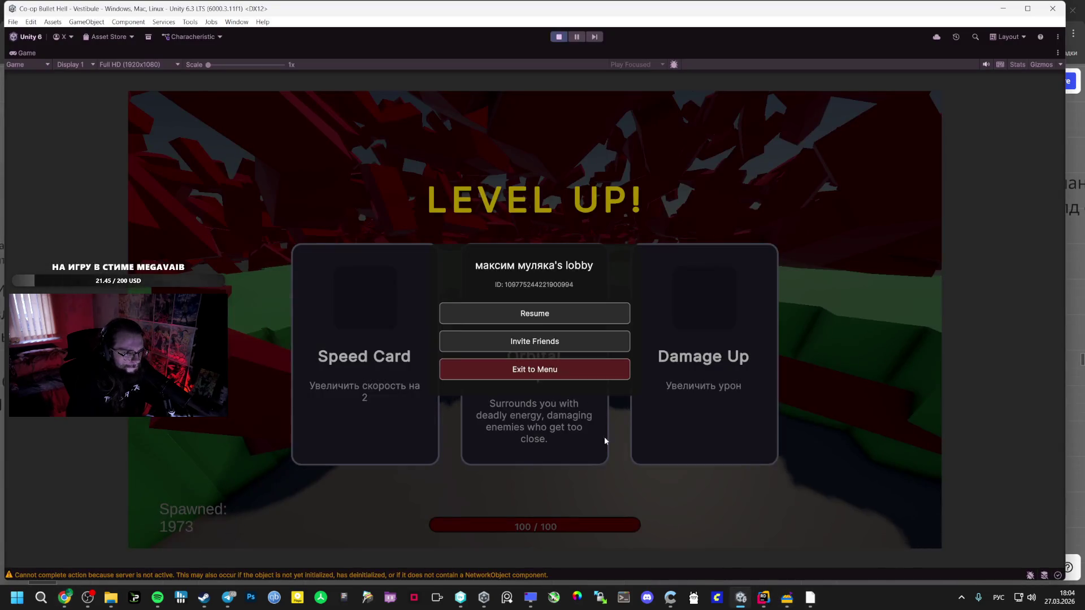
Resume the play-test and take Orbital Weapon, then Damage Up, at level-up.
{"action": "left_click", "coordinate": [534, 315]}
{"action": "left_click", "coordinate": [550, 324]}
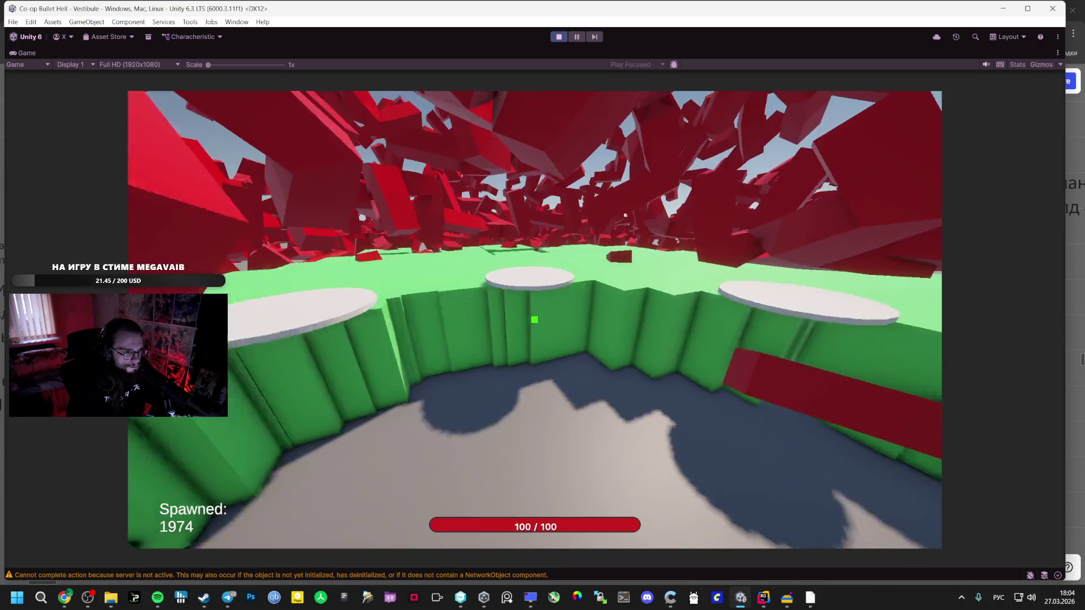
{"action": "key", "text": "w"}
{"action": "key", "text": "space"}
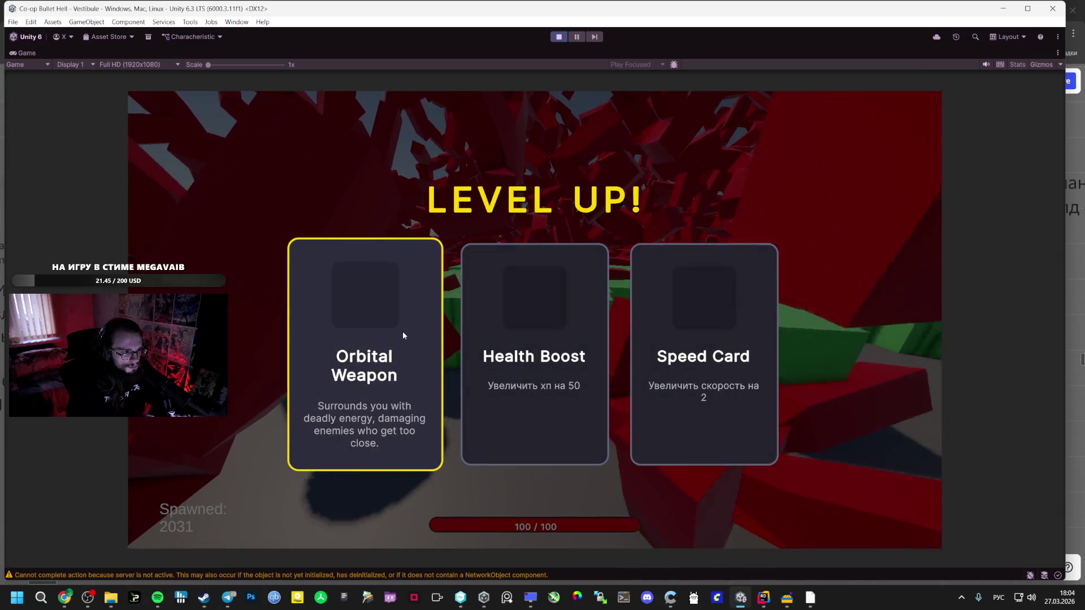
{"action": "left_click", "coordinate": [403, 332]}
{"action": "key", "text": "w"}
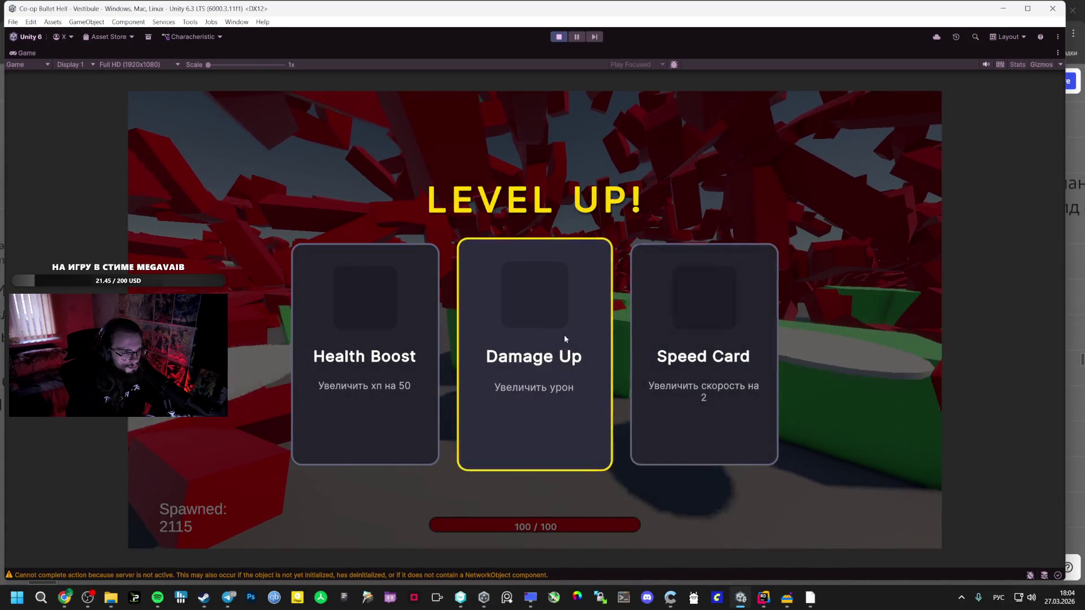
{"action": "left_click", "coordinate": [564, 335]}
Run through the green block field with the Stats overlay on, then stop the play-test.
{"action": "key", "text": "w"}
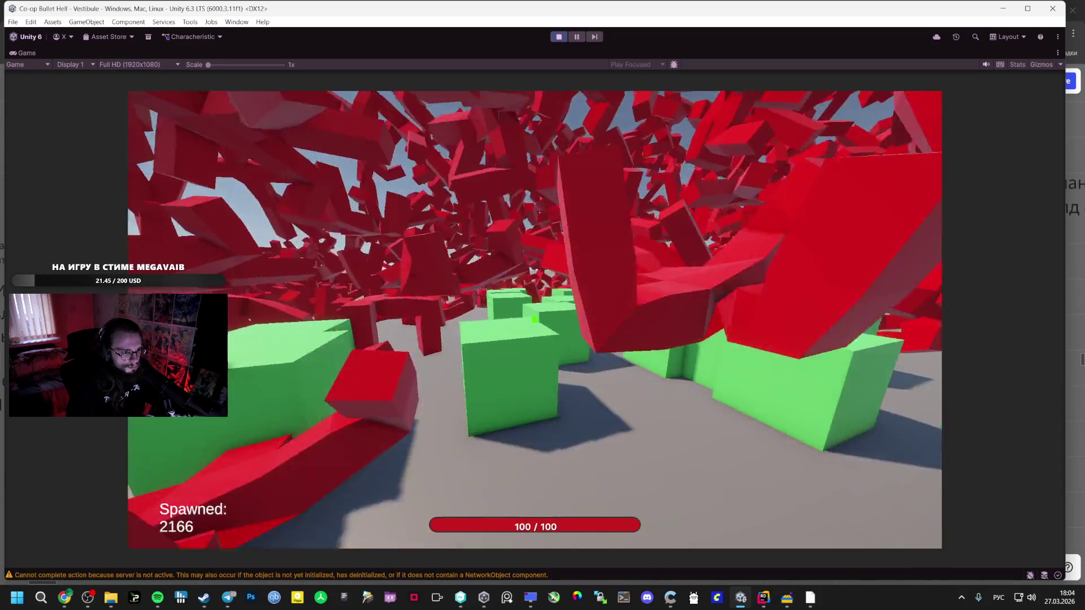
{"action": "key", "text": "w"}
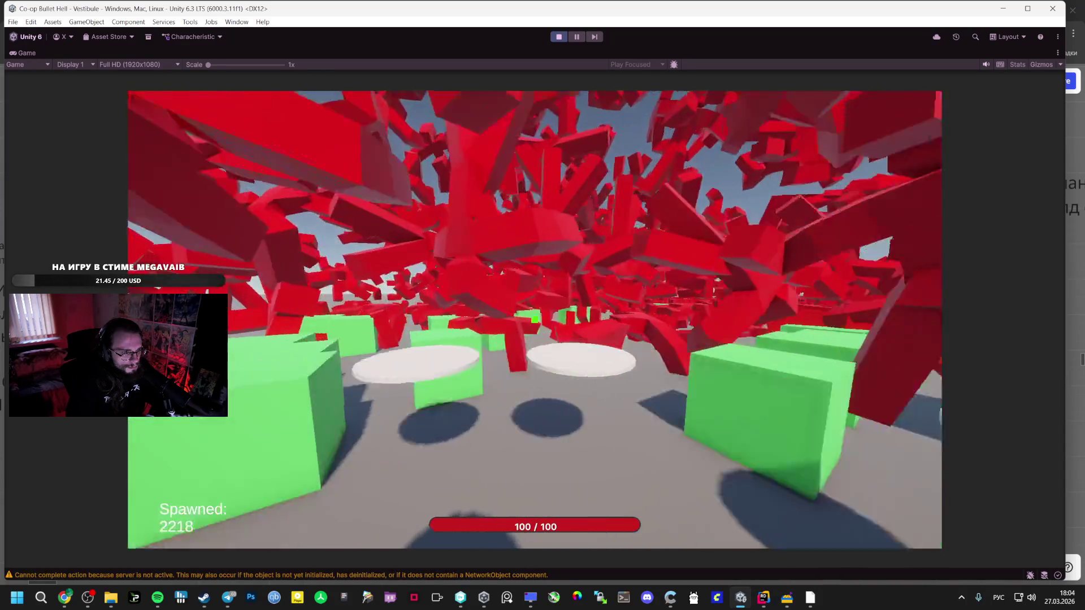
{"action": "key", "text": "w"}
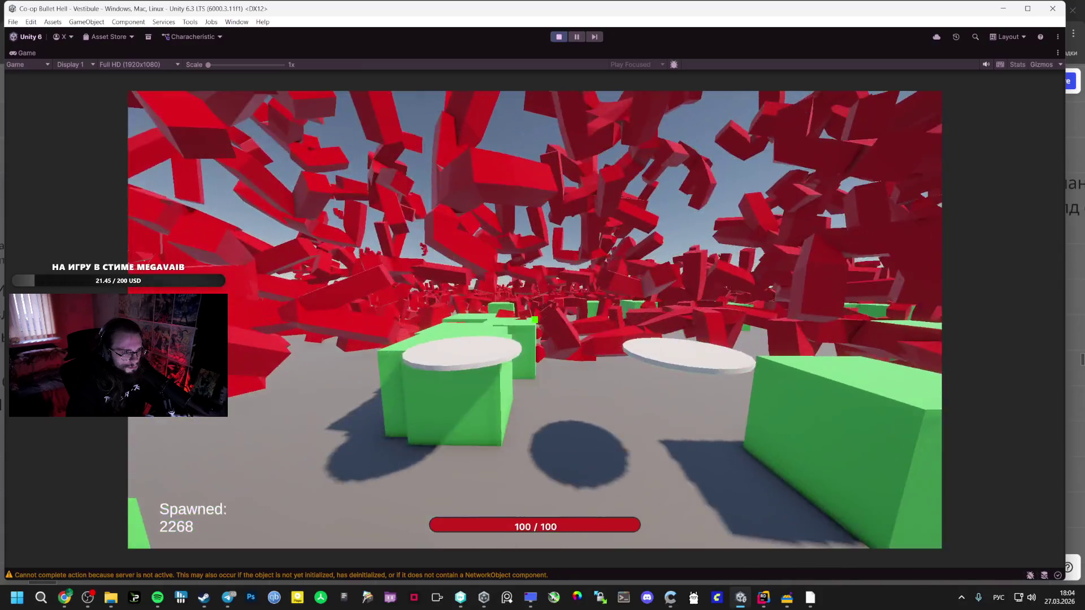
{"action": "key", "text": "w"}
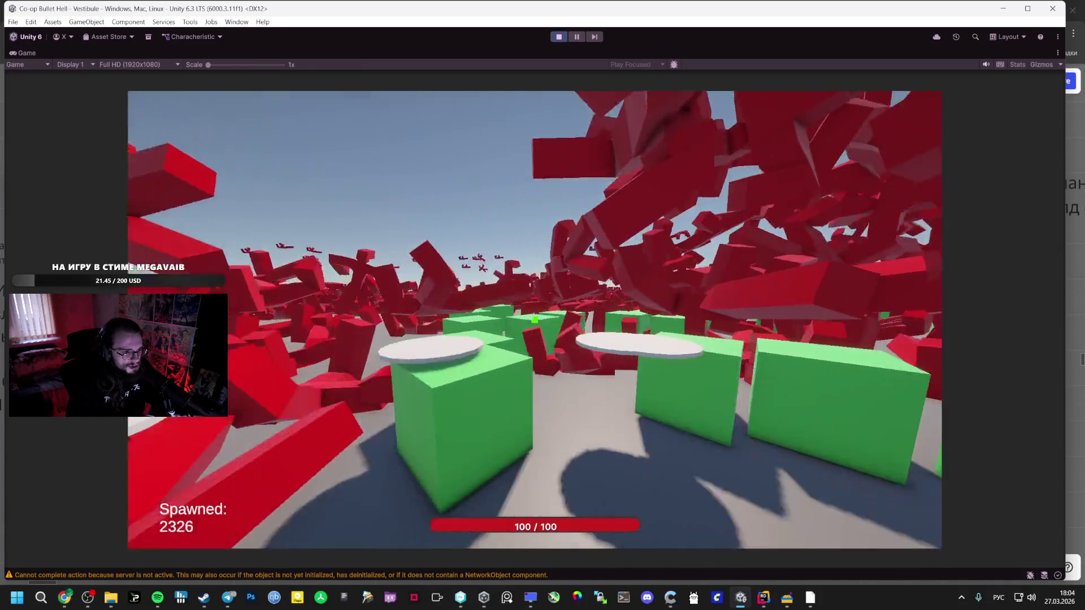
{"action": "key", "text": "w"}
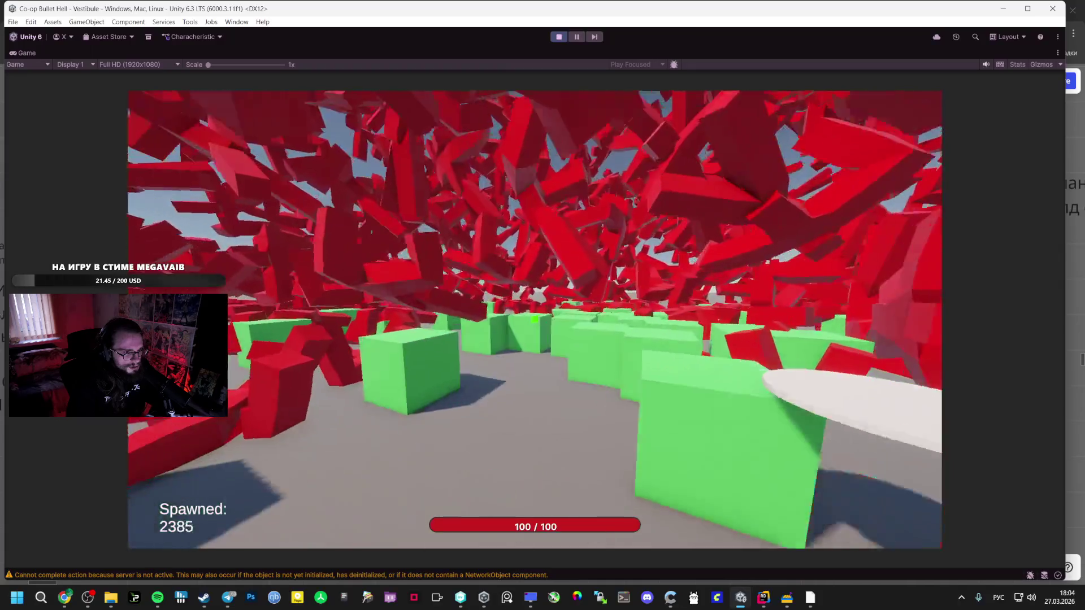
{"action": "key", "text": "w"}
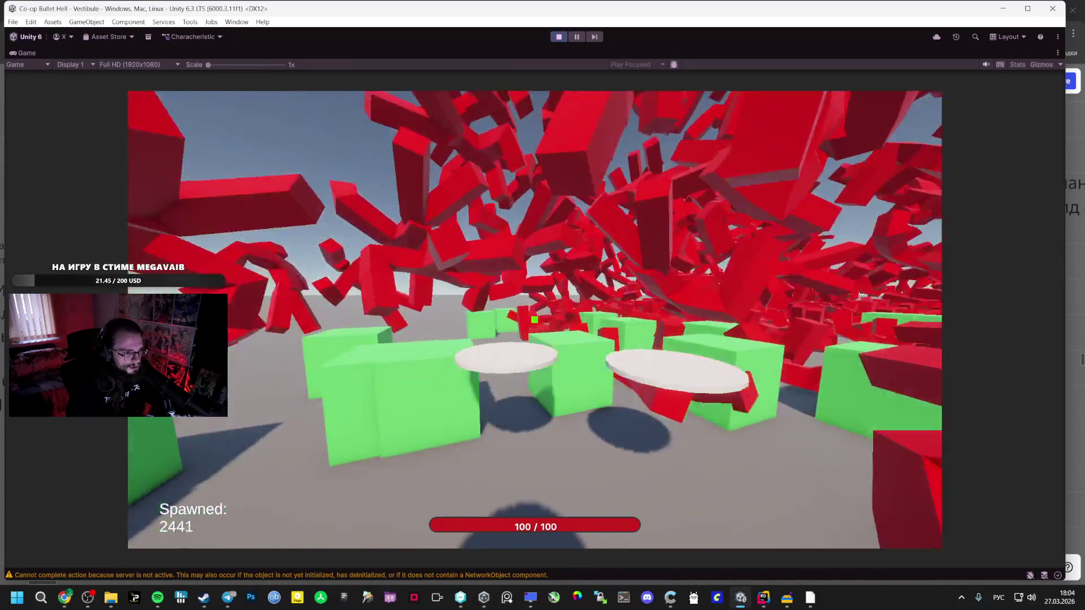
{"action": "key", "text": "w"}
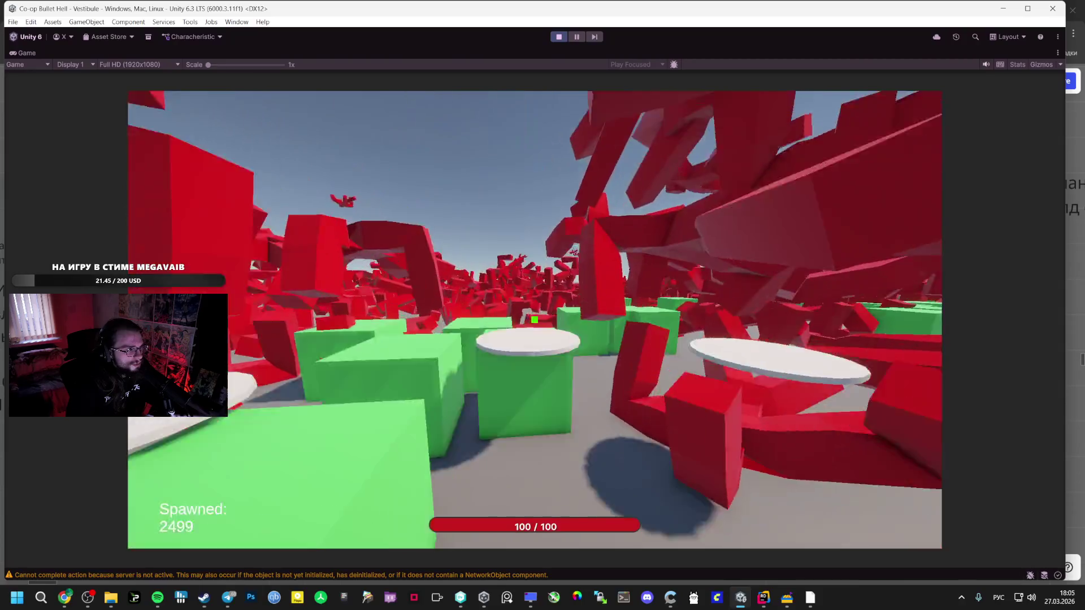
{"action": "key", "text": "Escape"}
{"action": "left_click", "coordinate": [1017, 64]}
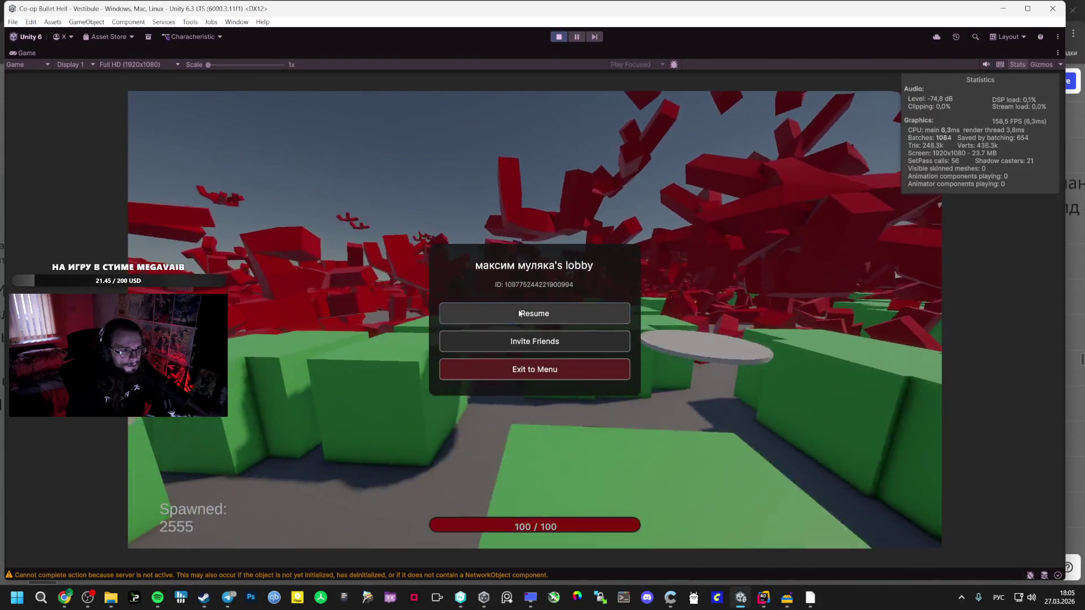
{"action": "left_click", "coordinate": [534, 313]}
{"action": "key", "text": "w"}
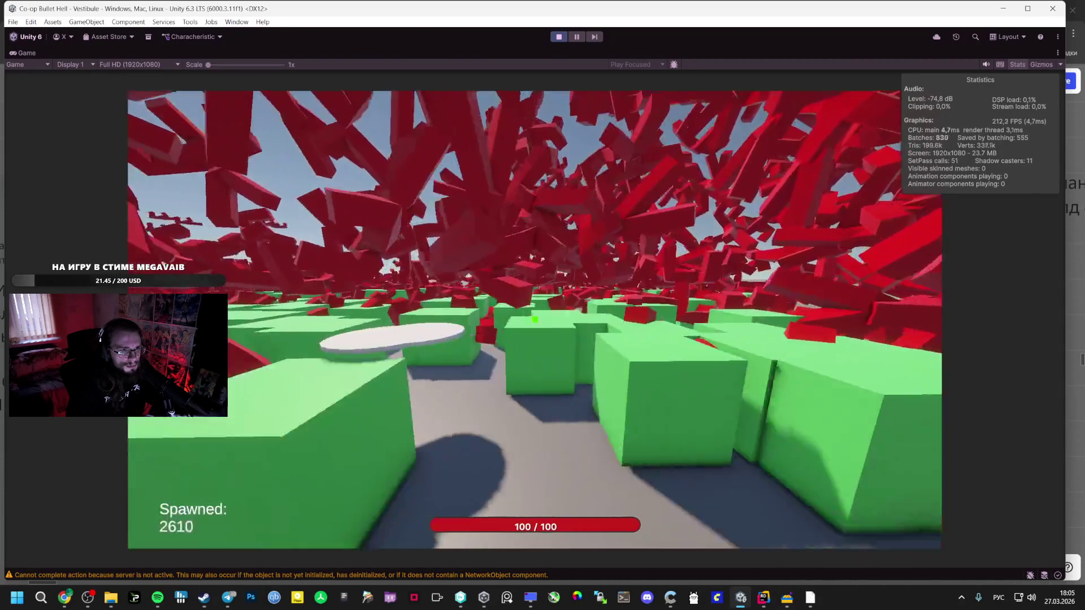
{"action": "key", "text": "Escape"}
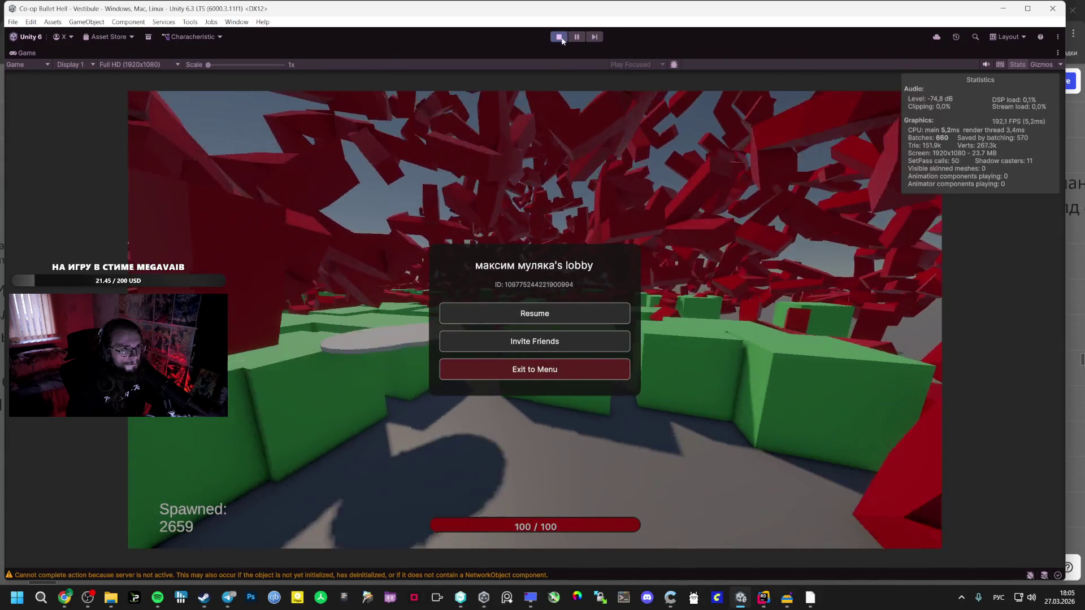
{"action": "left_click", "coordinate": [560, 38]}
Build the Windows player from Build Profiles, choosing the GAME folder as output.
{"action": "left_click", "coordinate": [13, 21]}
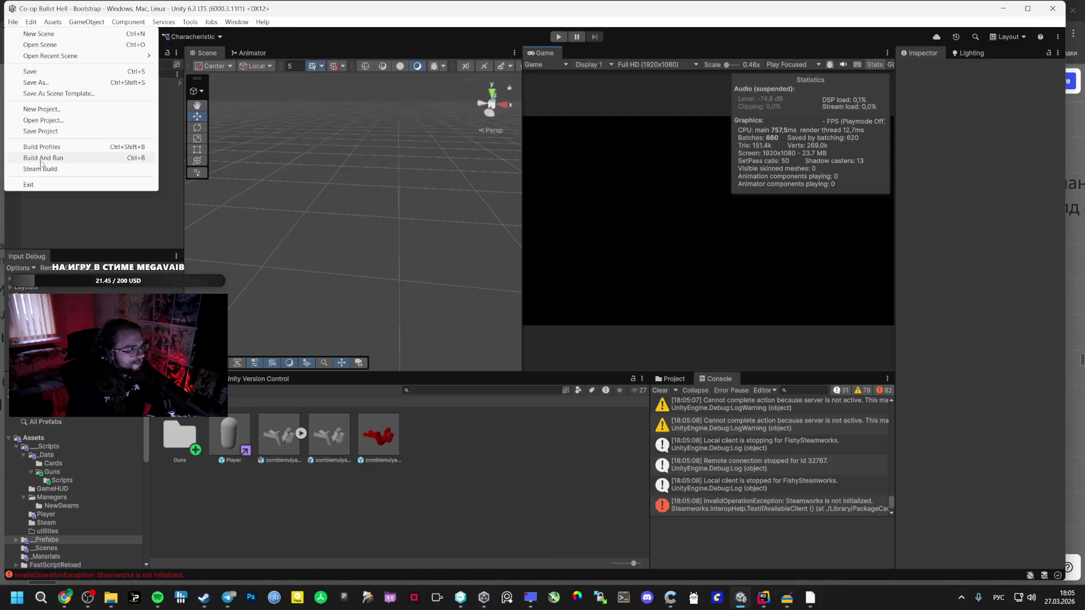
{"action": "left_click", "coordinate": [41, 149]}
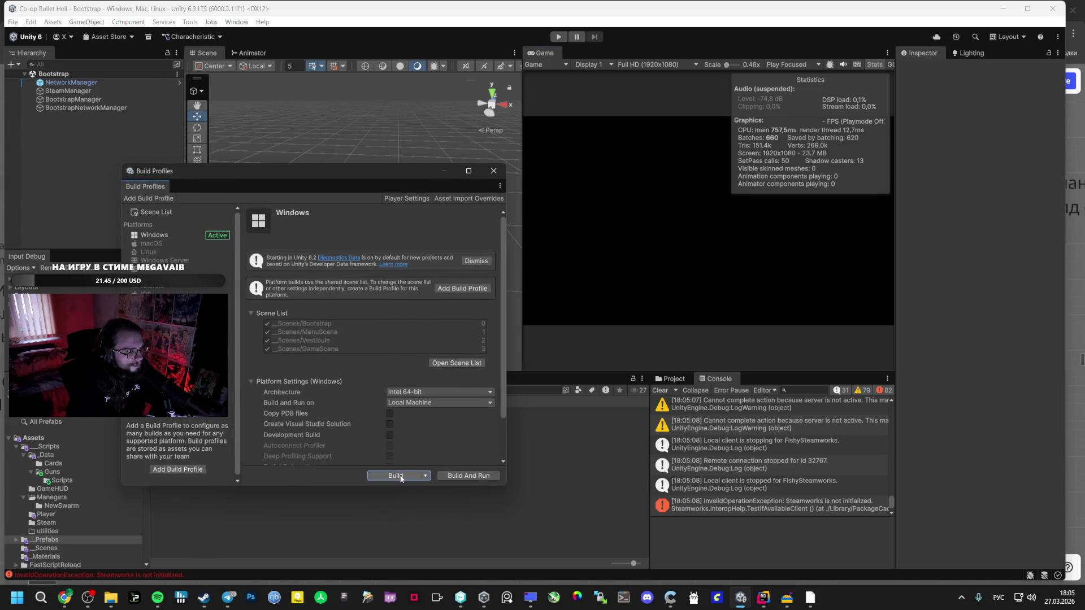
{"action": "left_click", "coordinate": [395, 476]}
{"action": "left_click", "coordinate": [510, 446]}
{"action": "left_click", "coordinate": [469, 476]}
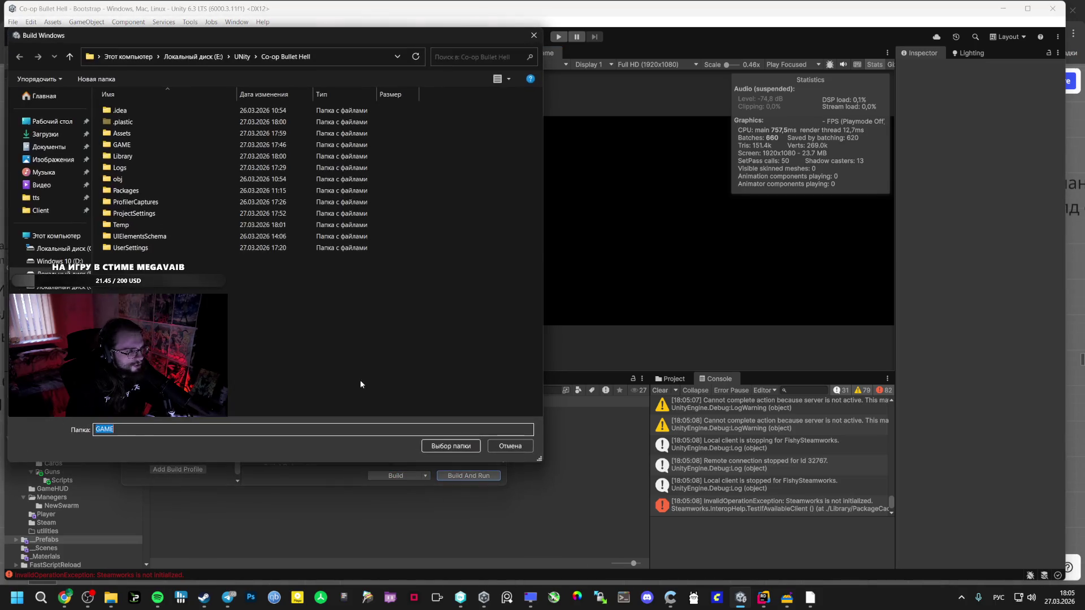
{"action": "double_click", "coordinate": [140, 145]}
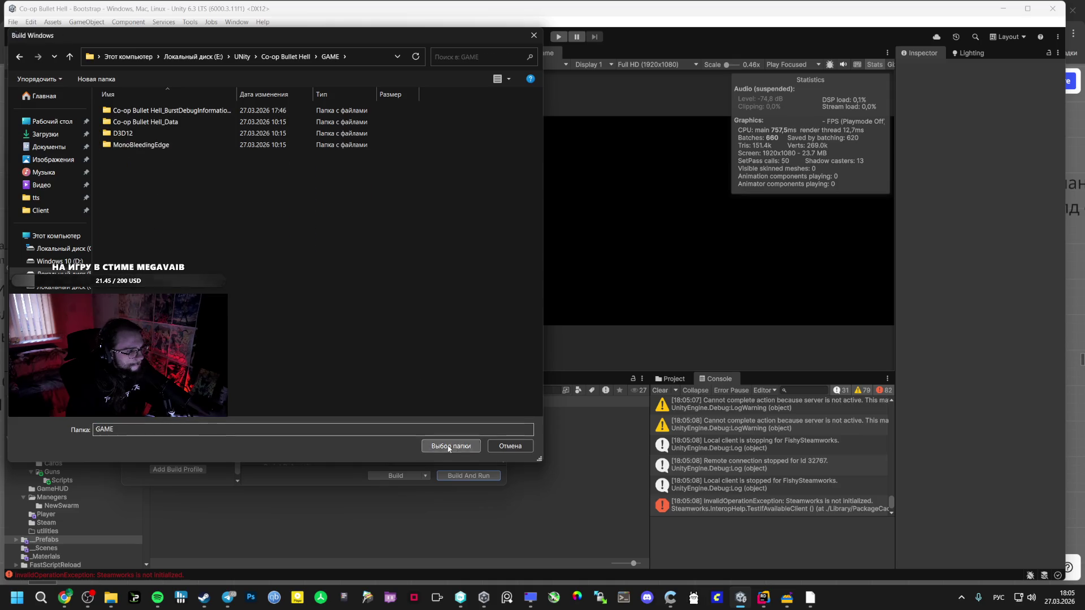
{"action": "left_click", "coordinate": [450, 448]}
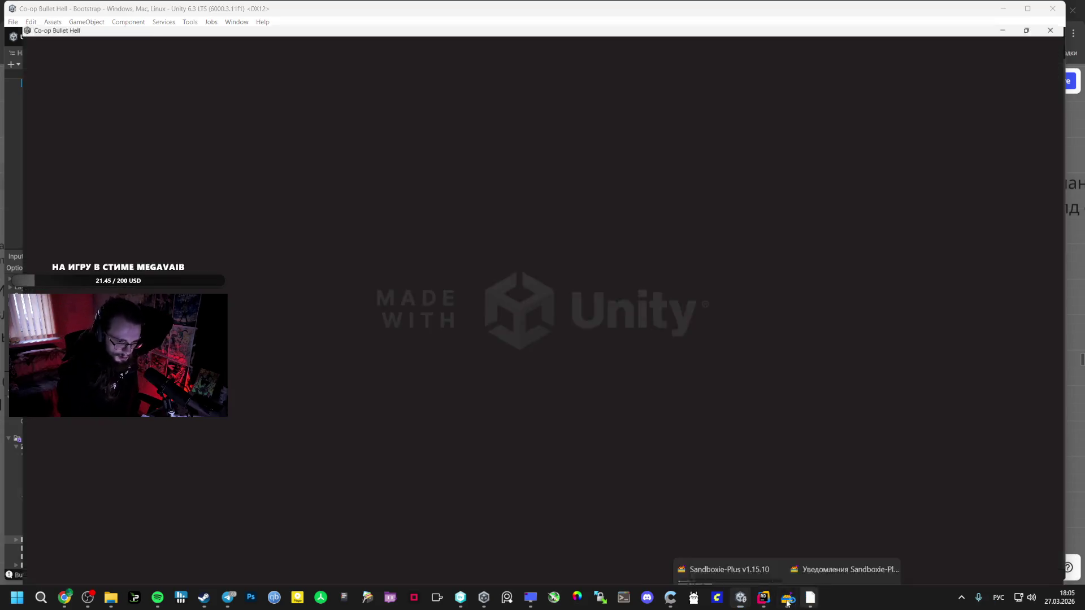
{"action": "mouse_move", "coordinate": [739, 599]}
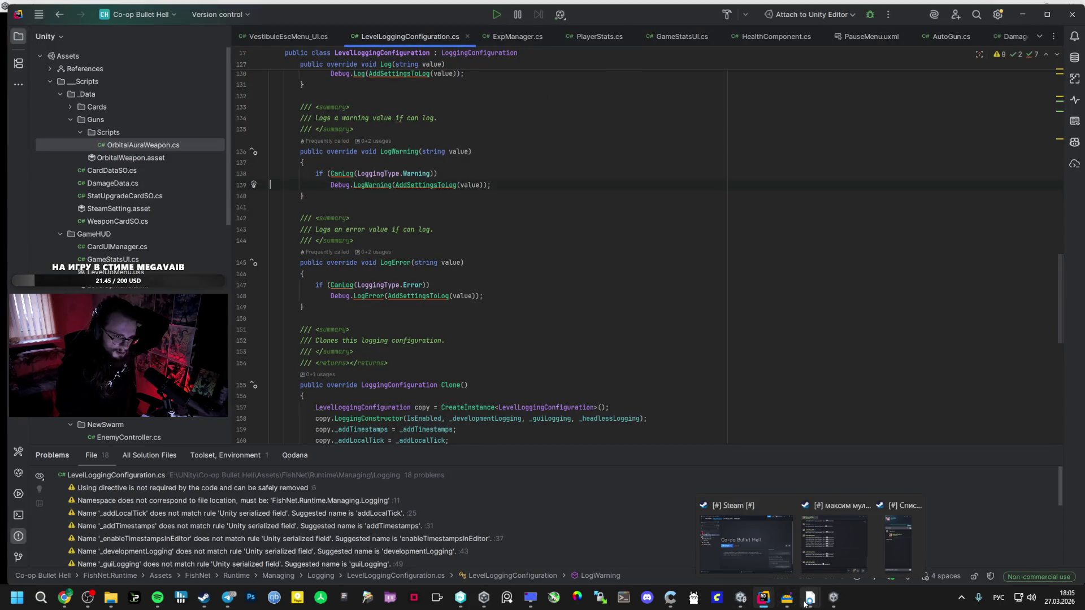
Launch the built game through Steam, close the invite list and start hosting.
{"action": "left_click", "coordinate": [576, 288]}
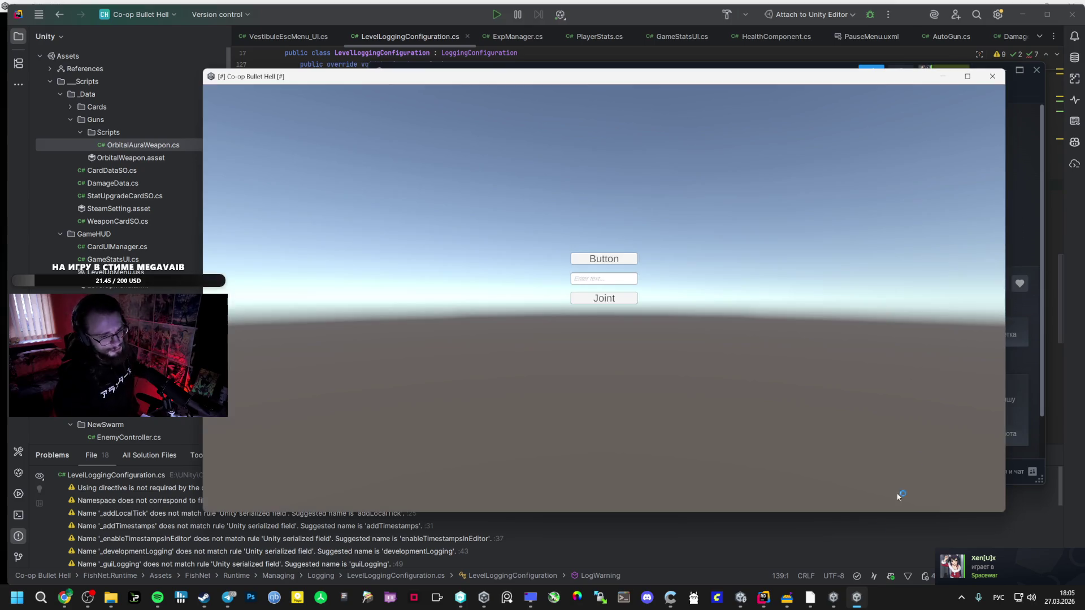
{"action": "mouse_move", "coordinate": [833, 603]}
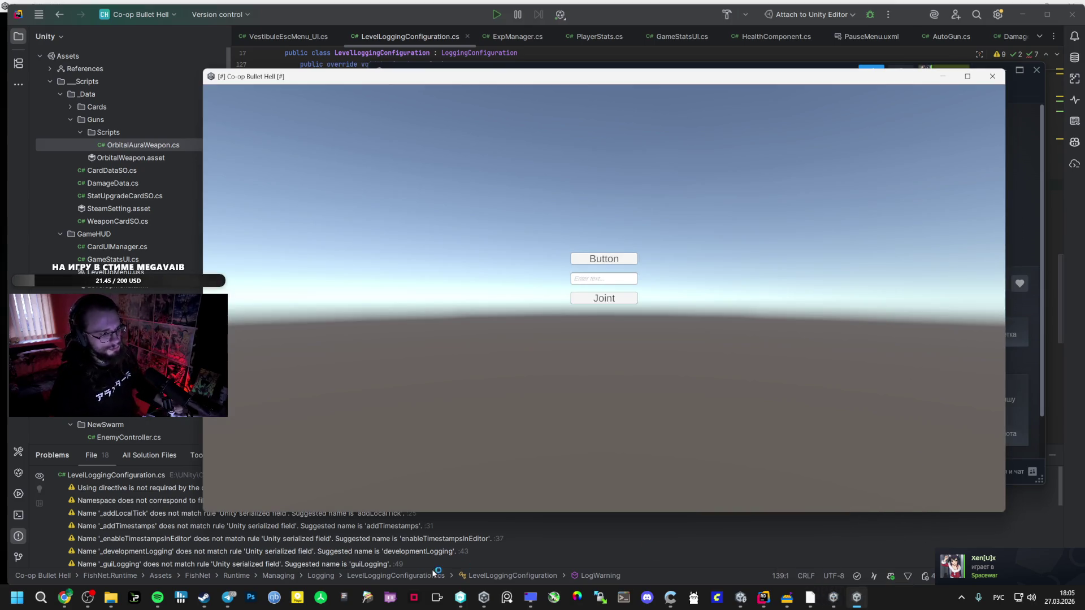
{"action": "left_click", "coordinate": [841, 603]}
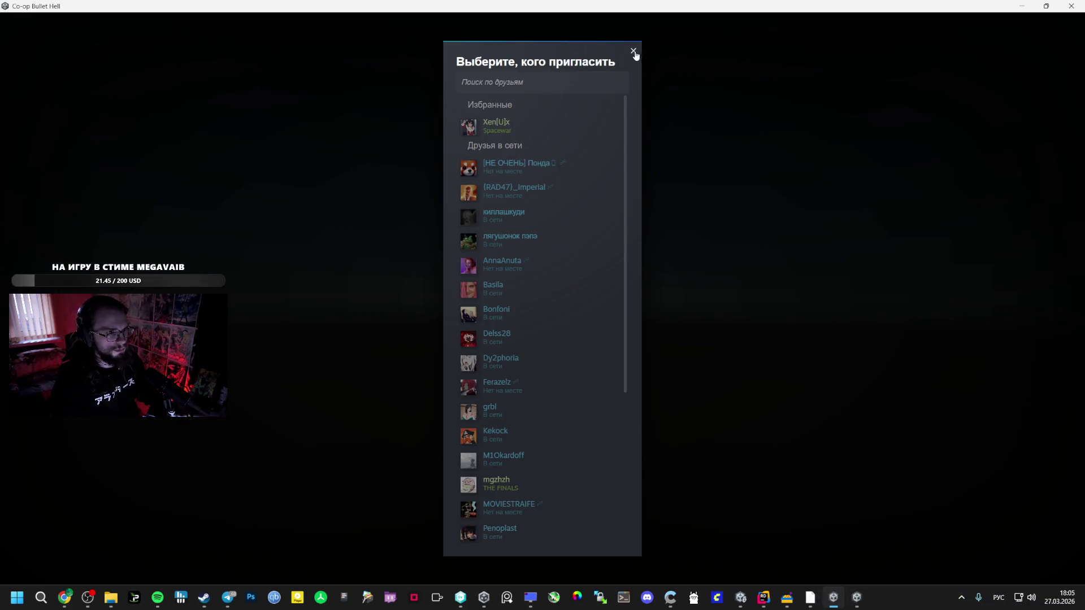
{"action": "left_click", "coordinate": [633, 51]}
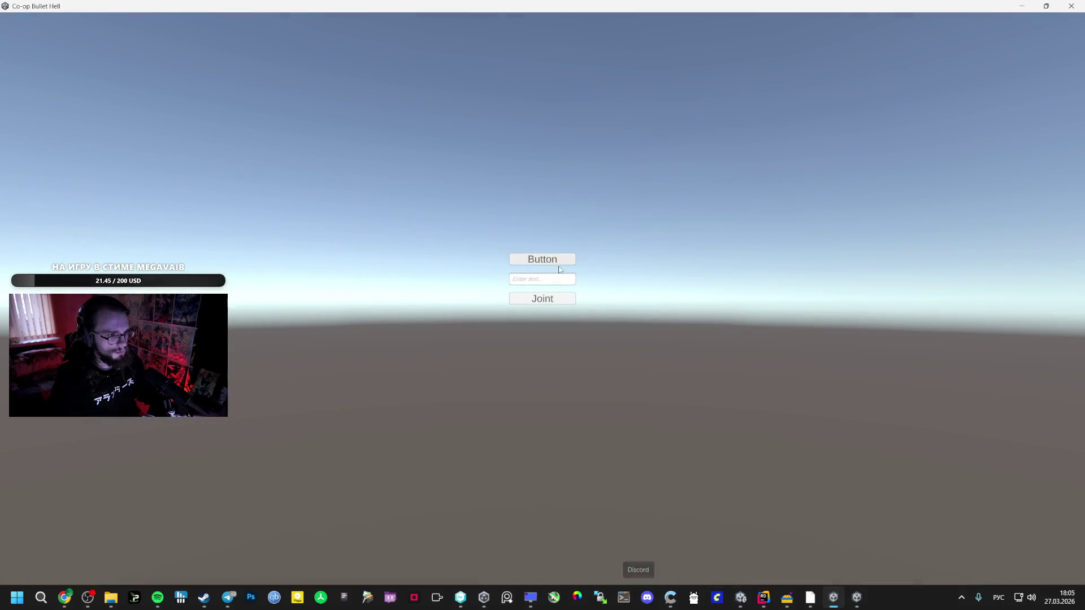
{"action": "left_click", "coordinate": [559, 261]}
{"action": "key", "text": "Escape"}
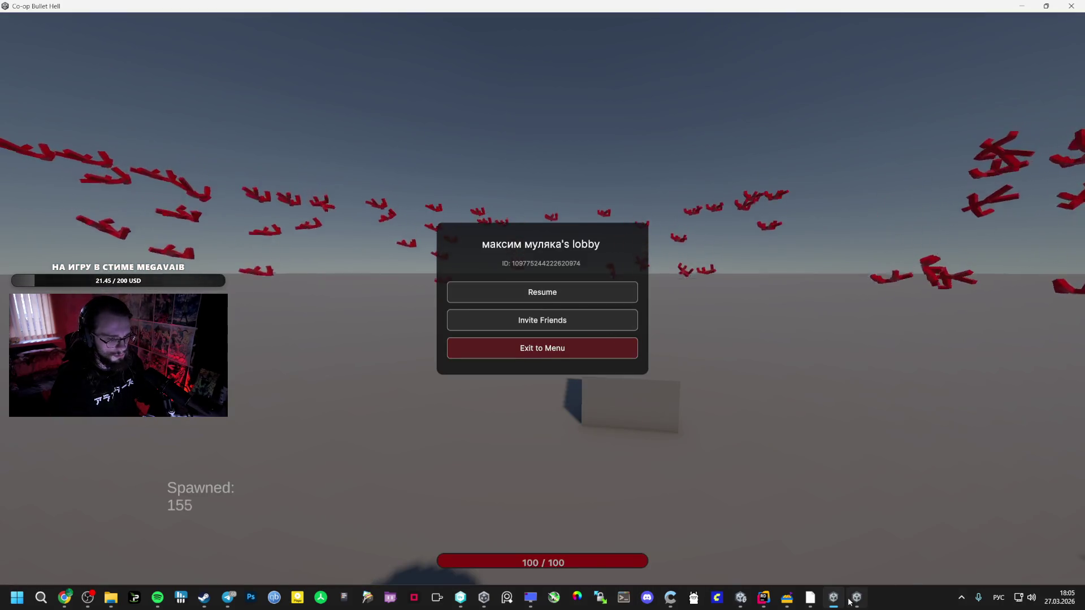
Accept the Spacewar game invite in the Steam chat and resume play.
{"action": "left_click", "coordinate": [204, 598]}
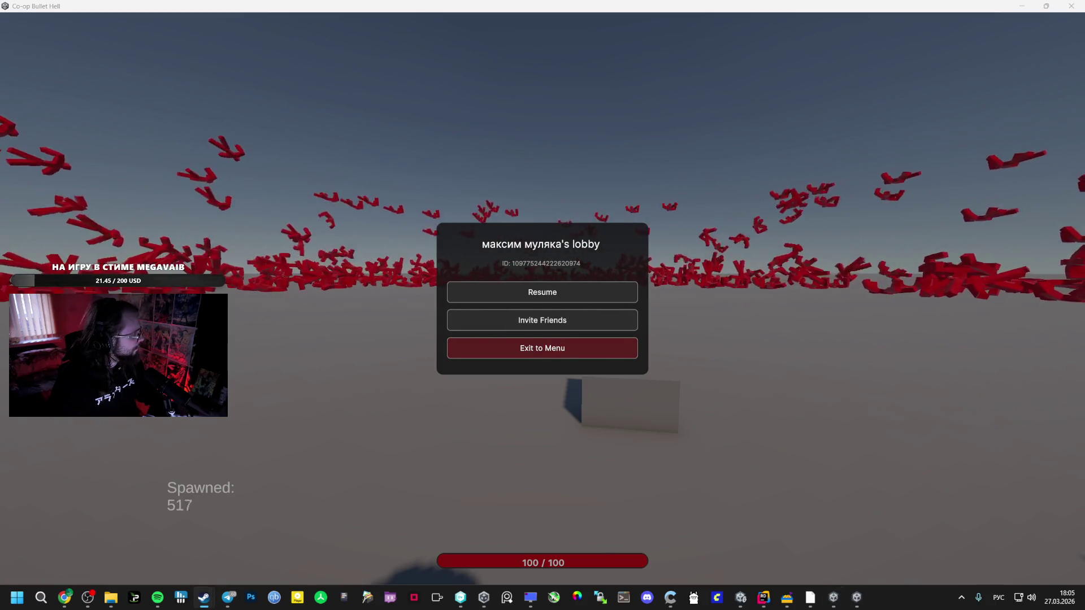
{"action": "right_click", "coordinate": [135, 214]}
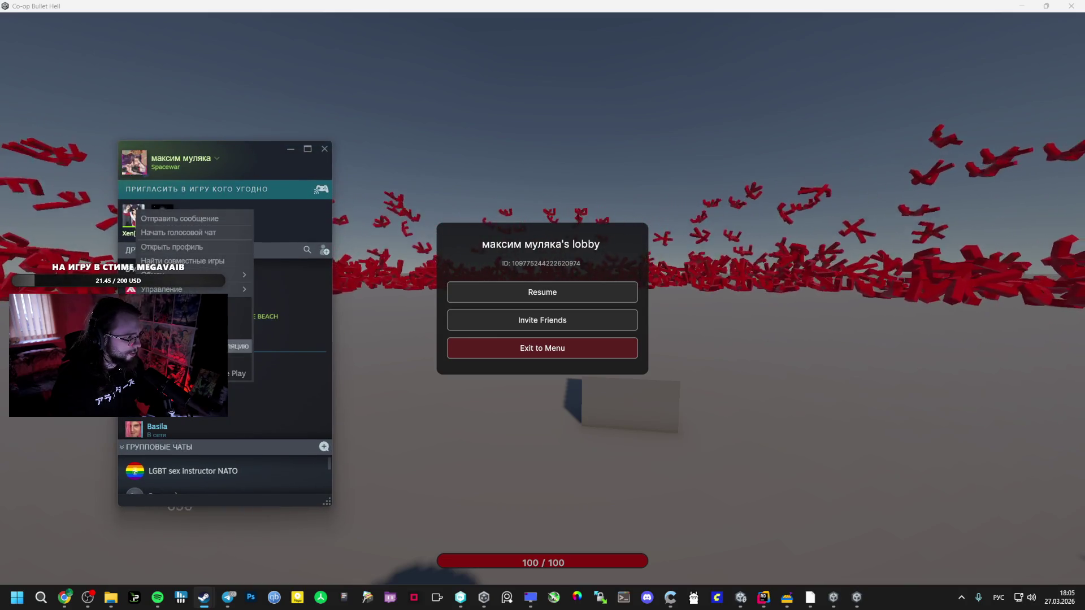
{"action": "left_click", "coordinate": [215, 181]}
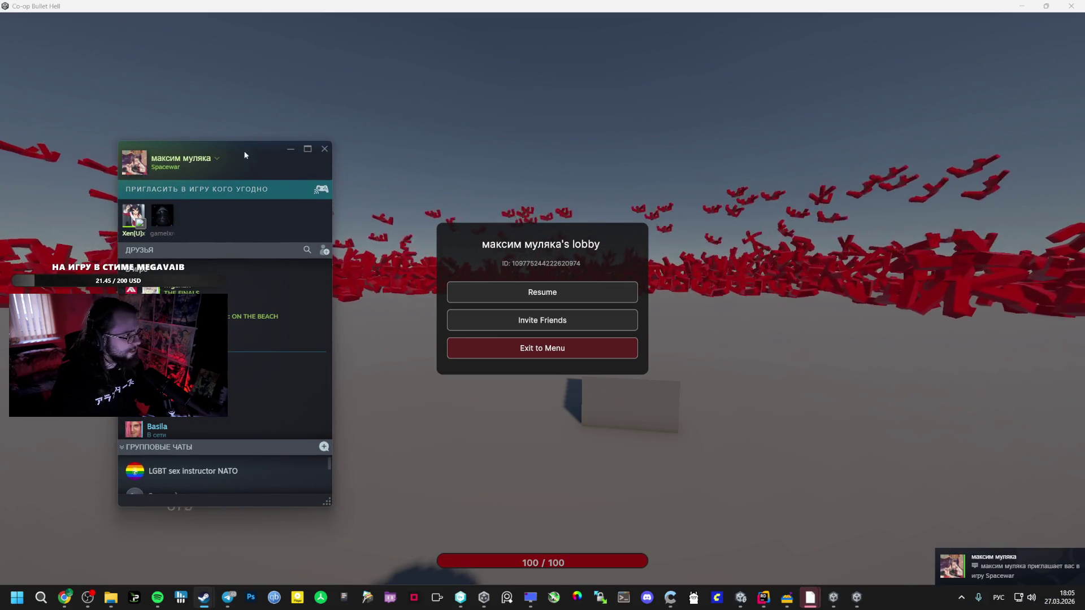
{"action": "left_click", "coordinate": [995, 565]}
{"action": "left_click", "coordinate": [882, 400]}
{"action": "left_click", "coordinate": [586, 291]}
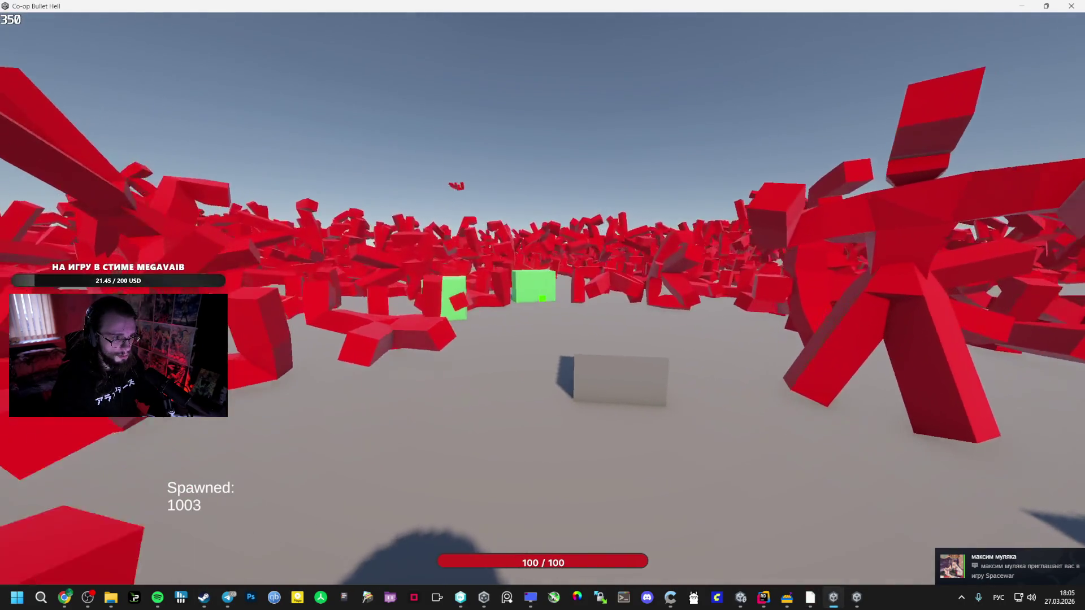
Play both windows to the level-up cards and centre the second game window.
{"action": "key", "text": "w"}
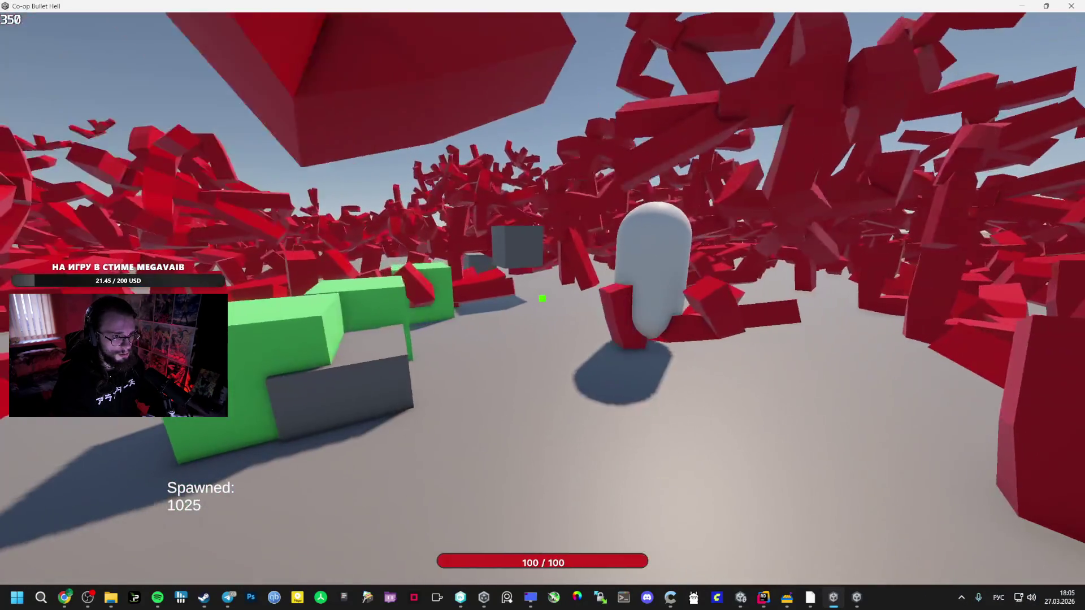
{"action": "key", "text": "alt+Tab"}
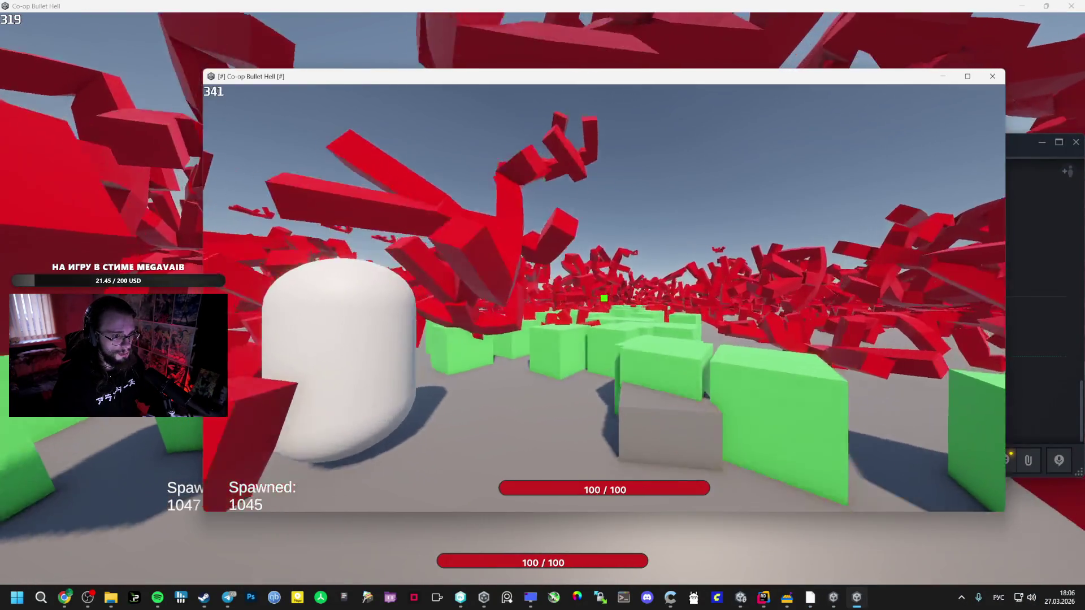
{"action": "key", "text": "alt+Tab"}
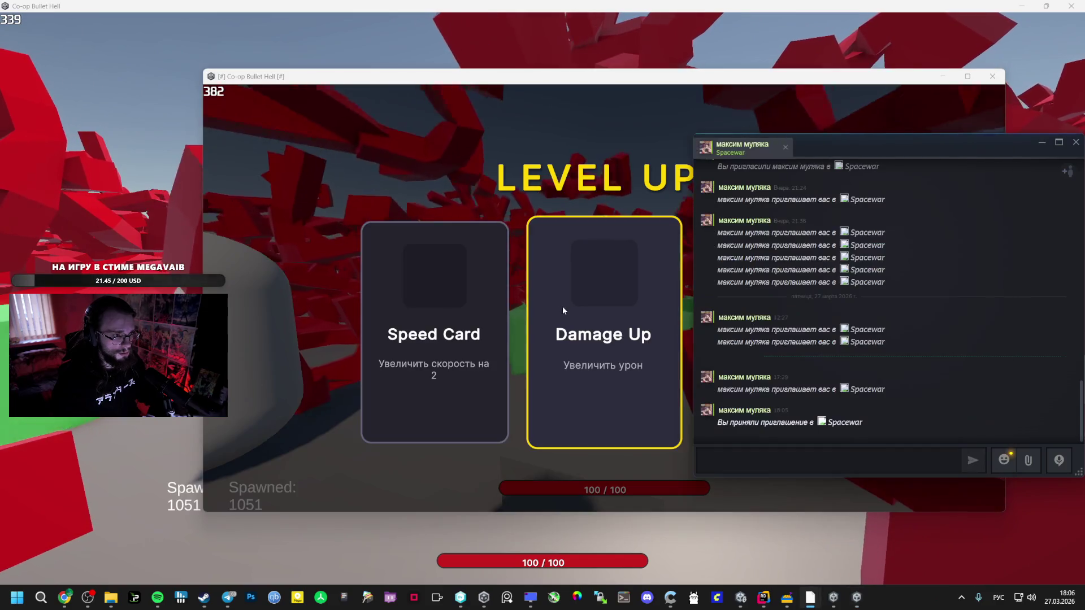
{"action": "mouse_move", "coordinate": [582, 79]}
{"action": "left_mouse_down"}
{"action": "mouse_move", "coordinate": [229, 472]}
{"action": "mouse_move", "coordinate": [306, 399]}
{"action": "left_mouse_up"}
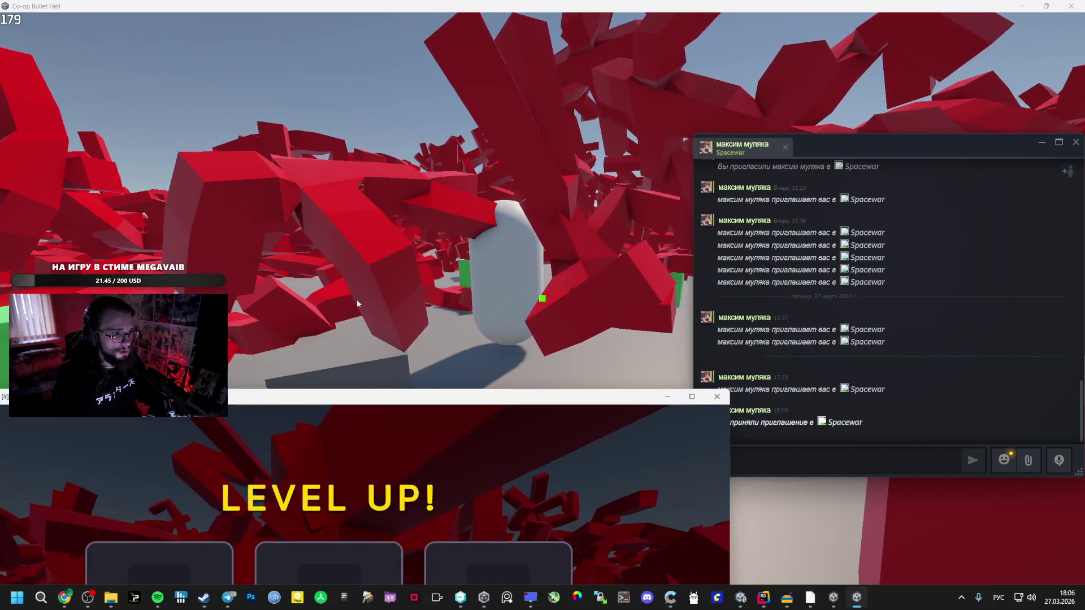
{"action": "left_click", "coordinate": [357, 303]}
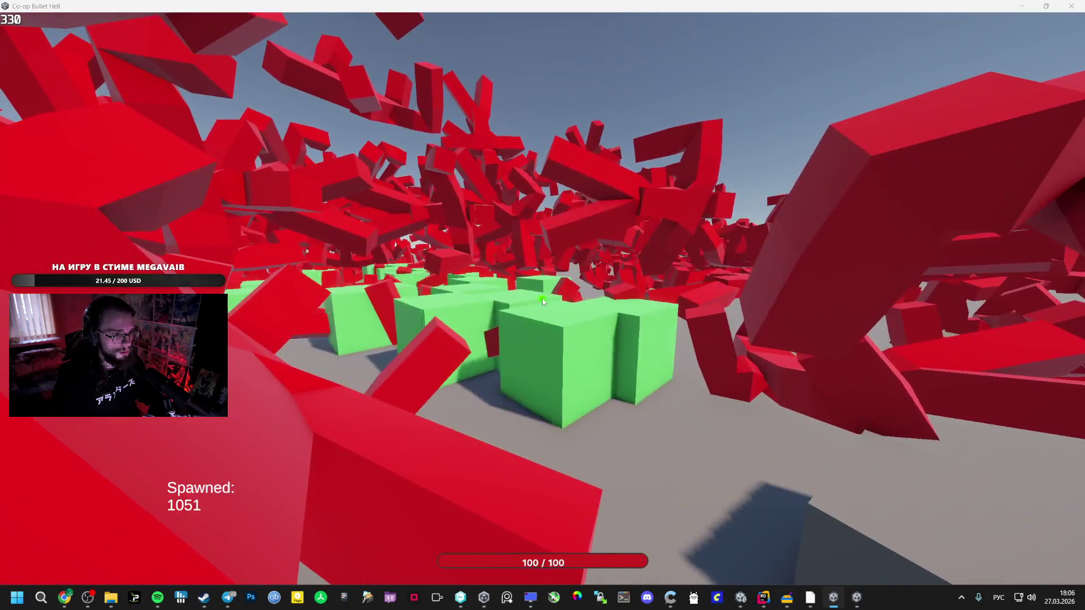
{"action": "left_click", "coordinate": [599, 412]}
{"action": "mouse_move", "coordinate": [535, 401]}
{"action": "left_mouse_down"}
{"action": "mouse_move", "coordinate": [804, 142]}
{"action": "mouse_move", "coordinate": [803, 120]}
{"action": "left_mouse_up"}
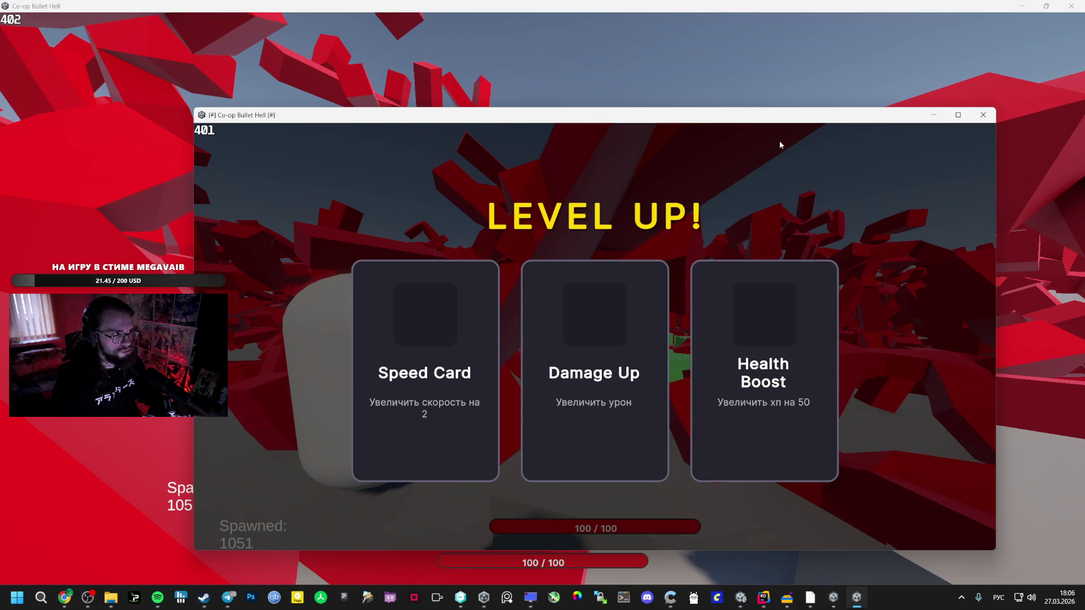
{"action": "left_click", "coordinate": [59, 605]}
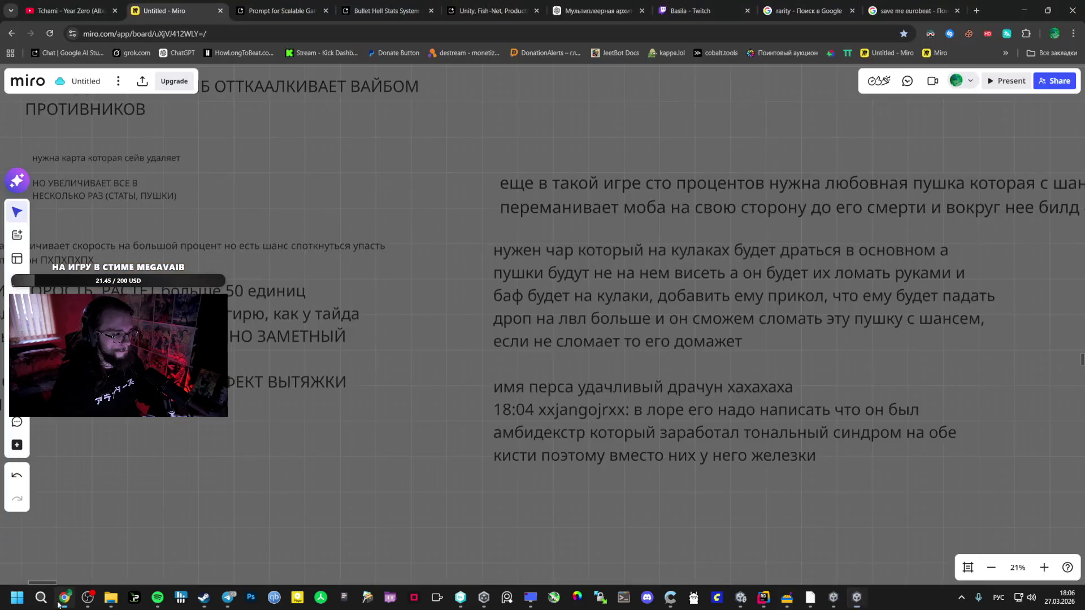
Start a prompt reading 'Баг, если игра' in the Bullet Hell Stats System chat.
{"action": "left_click", "coordinate": [237, 8]}
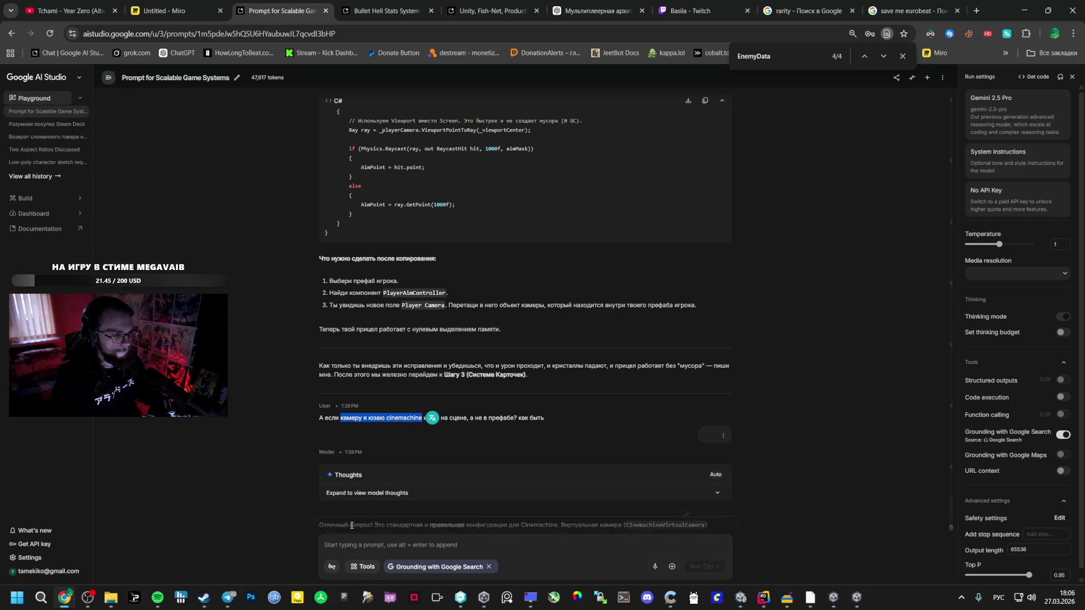
{"action": "left_click", "coordinate": [390, 11]}
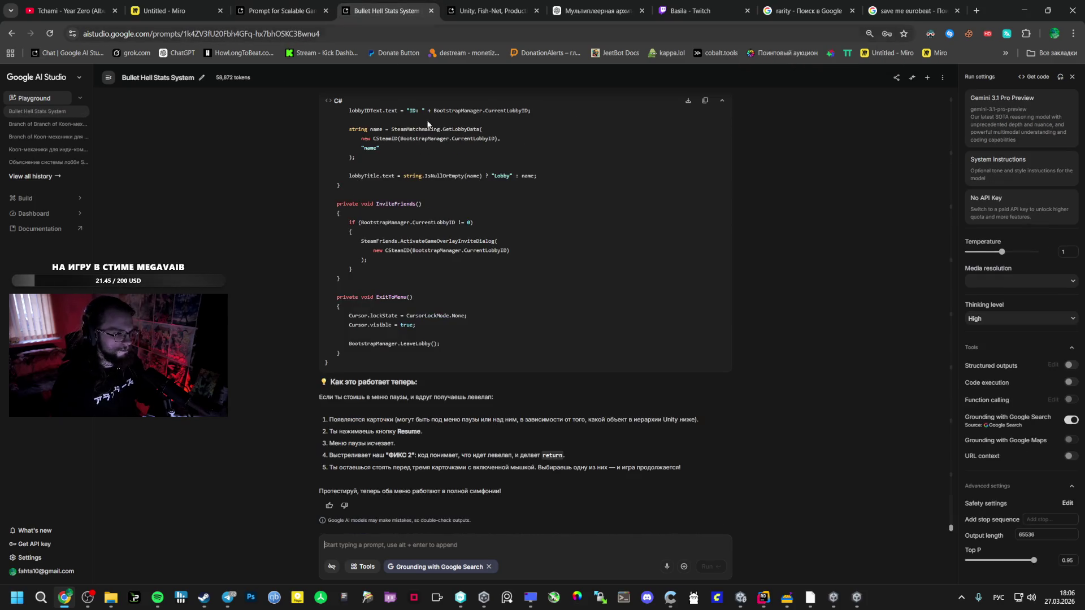
{"action": "left_click", "coordinate": [382, 545]}
{"action": "type", "text": "Баг"}
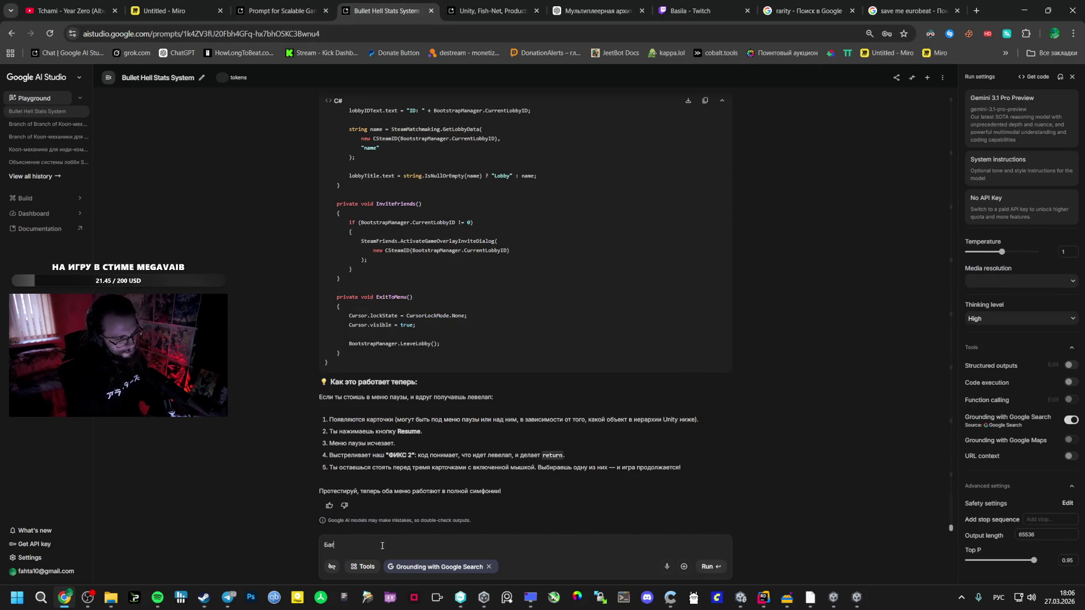
{"action": "type", "text": ", если игр"}
{"action": "type", "text": "а"}
{"action": "key", "text": "alt+Tab"}
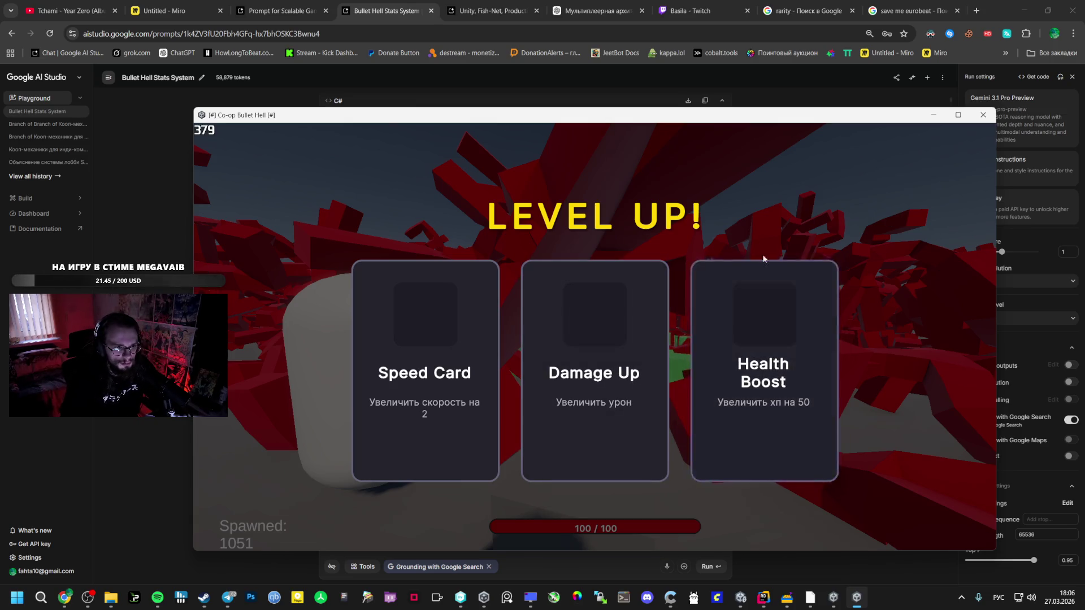
Pick Damage Up and reposition the first game window, then take another card.
{"action": "left_click", "coordinate": [556, 372]}
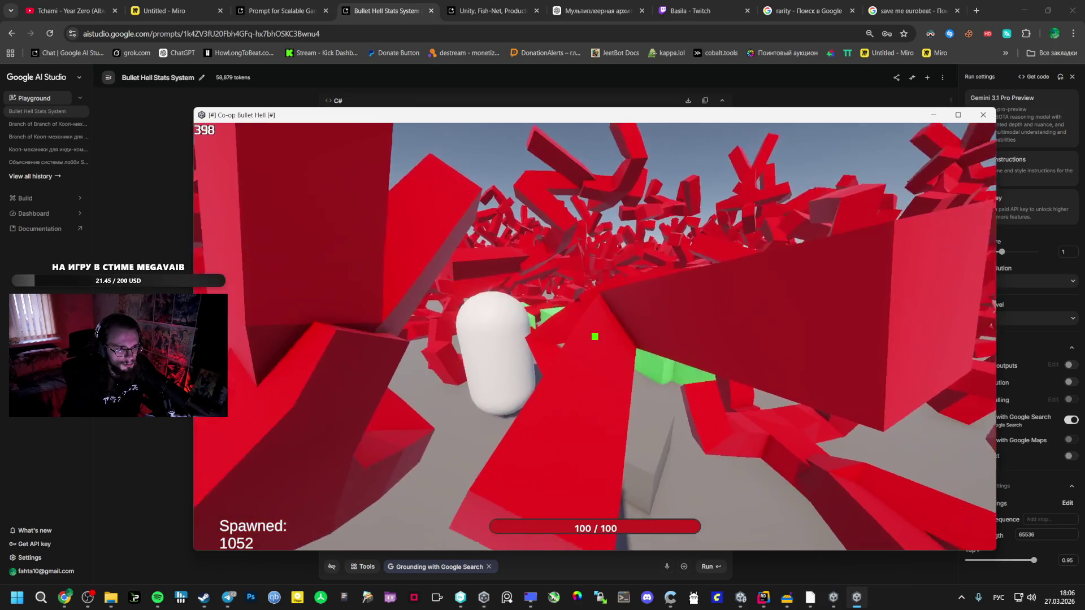
{"action": "key", "text": "alt+Tab"}
{"action": "key", "text": "alt+Tab"}
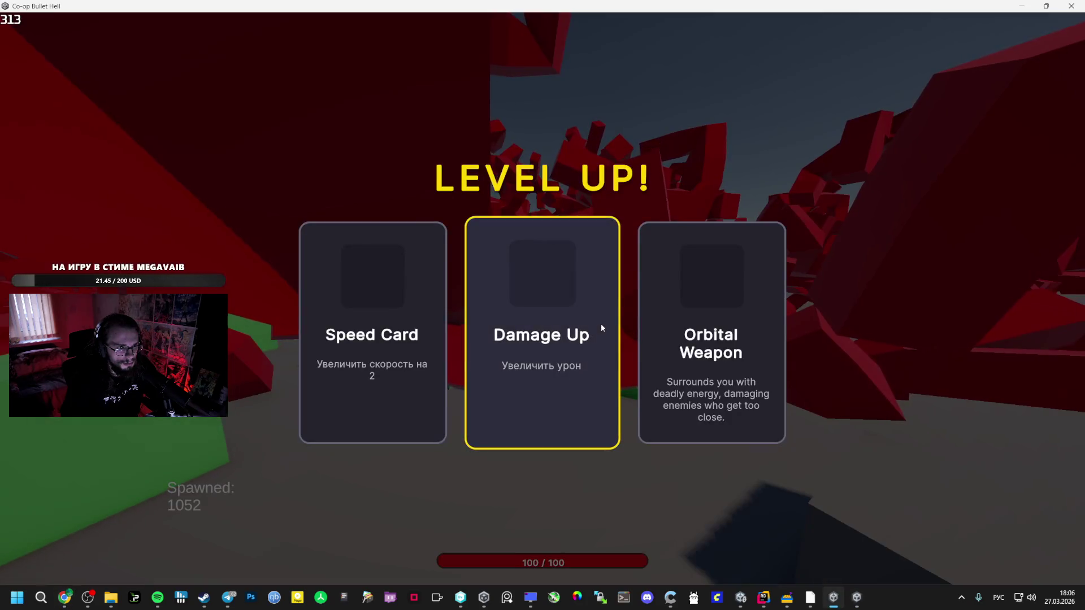
{"action": "left_click_drag", "start_coordinate": [473, 7], "coordinate": [578, 172]}
{"action": "double_click", "coordinate": [578, 172]}
{"action": "left_click_drag", "start_coordinate": [439, 7], "coordinate": [112, 48]}
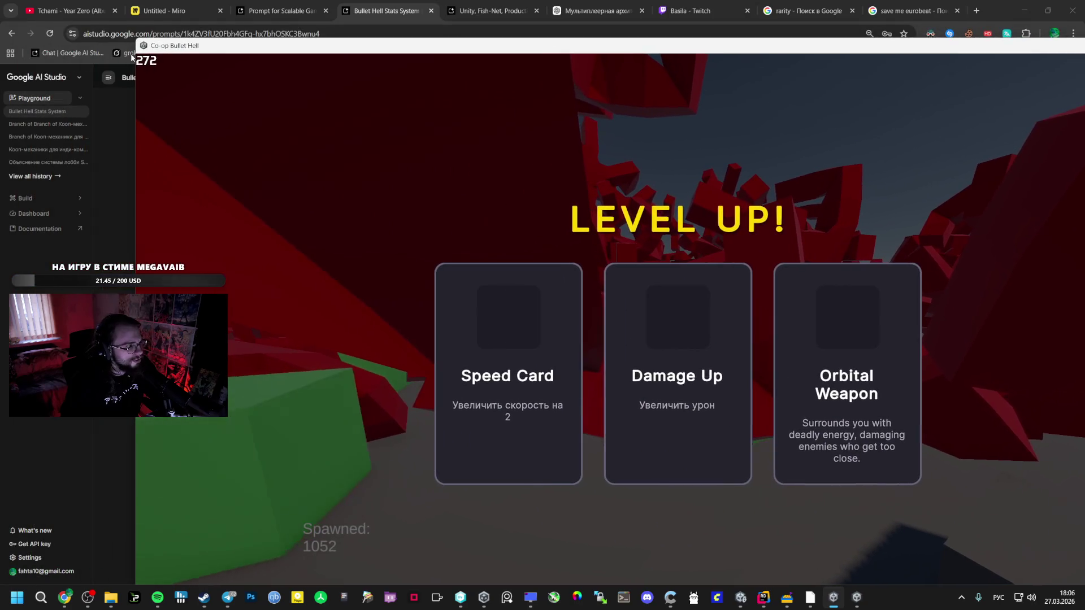
{"action": "mouse_move", "coordinate": [208, 46]}
{"action": "left_mouse_down"}
{"action": "mouse_move", "coordinate": [339, 79]}
{"action": "mouse_move", "coordinate": [639, 306]}
{"action": "mouse_move", "coordinate": [246, 91]}
{"action": "left_mouse_up"}
{"action": "left_click_drag", "start_coordinate": [175, 436], "coordinate": [35, 527]}
{"action": "left_click", "coordinate": [600, 362]}
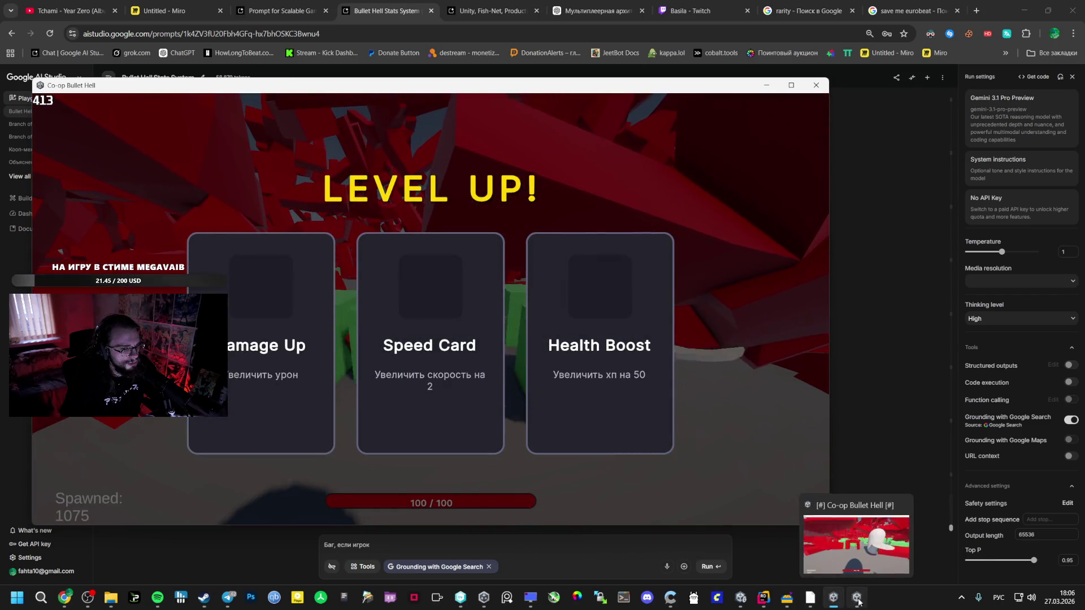
Move the second game window to the right half and take Health Boost in the first.
{"action": "left_click", "coordinate": [857, 598]}
{"action": "key", "text": "alt+Tab"}
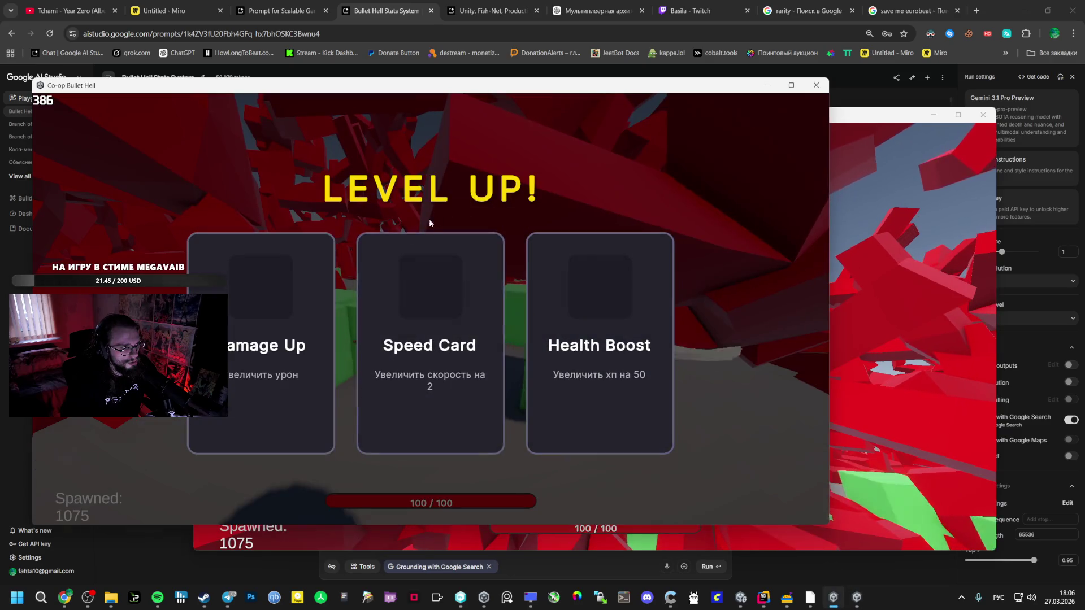
{"action": "mouse_move", "coordinate": [852, 112]}
{"action": "left_mouse_down"}
{"action": "mouse_move", "coordinate": [343, 107]}
{"action": "mouse_move", "coordinate": [427, 104]}
{"action": "mouse_move", "coordinate": [417, 99]}
{"action": "left_mouse_up"}
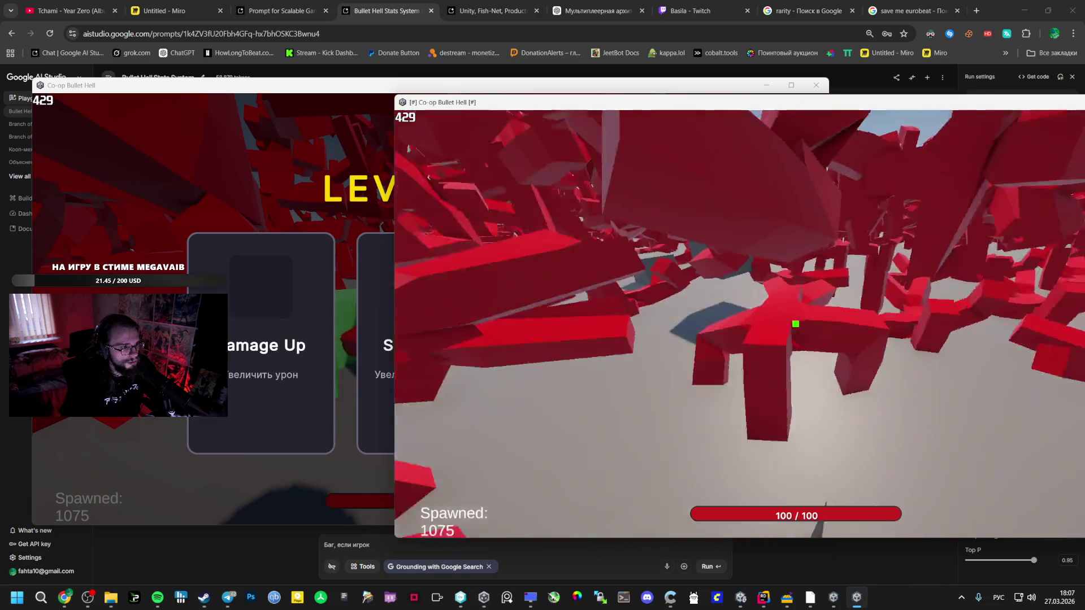
{"action": "key", "text": "alt+Tab"}
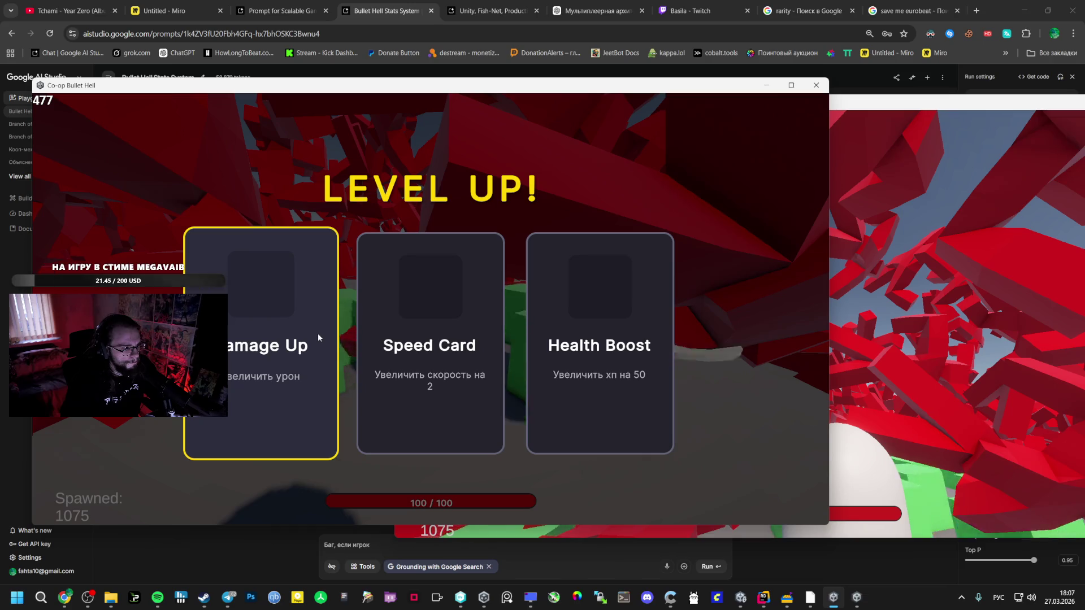
{"action": "key", "text": "alt+Tab"}
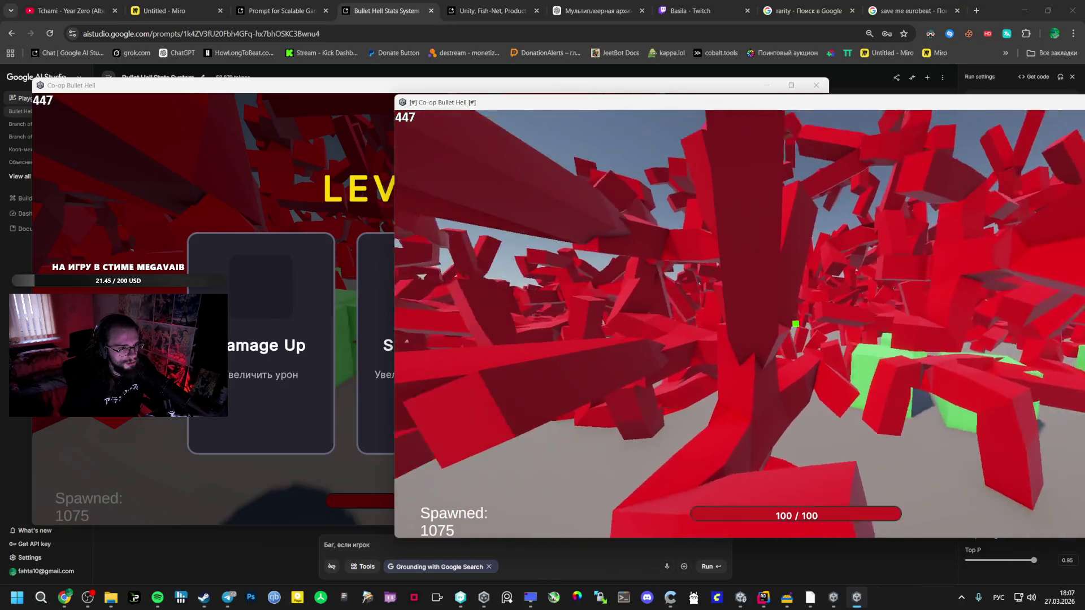
{"action": "key", "text": "alt+Tab"}
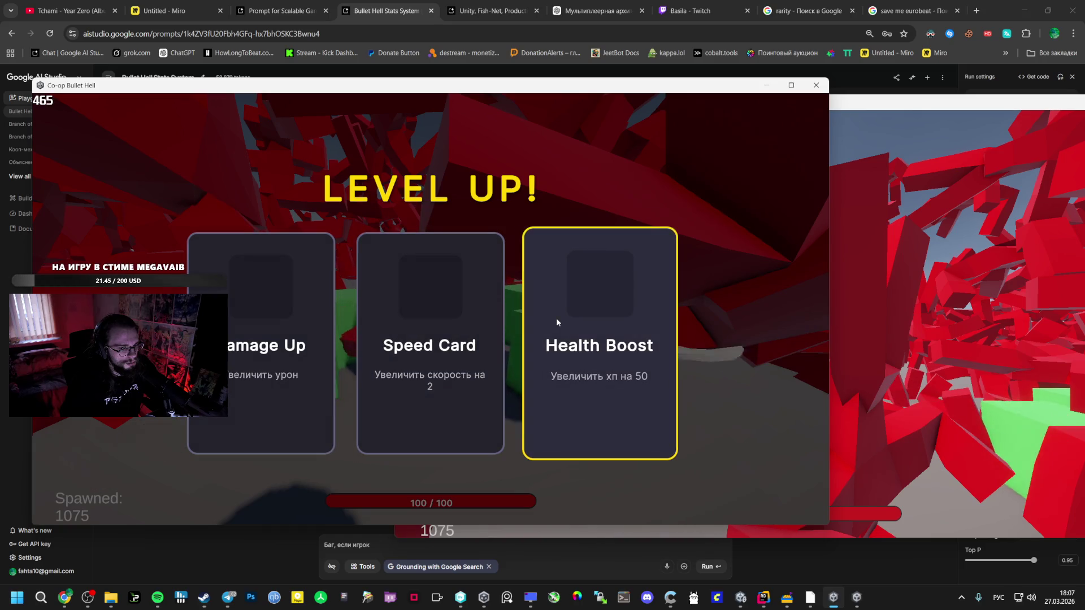
{"action": "left_click", "coordinate": [557, 317]}
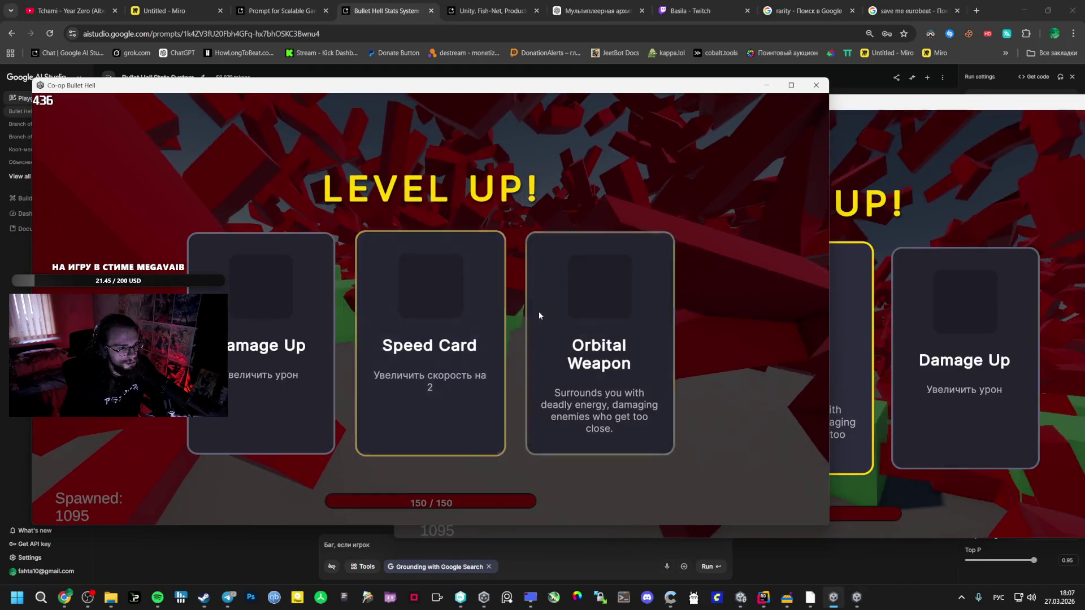
{"action": "left_click", "coordinate": [538, 311]}
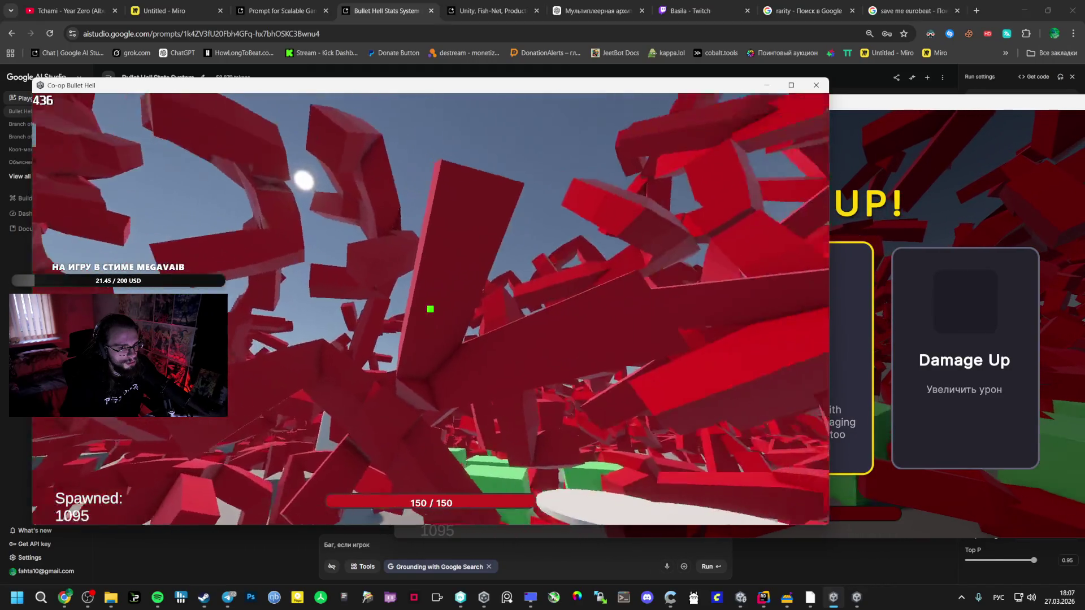
Take Speed Card and Orbital Weapon in the second window, Damage Up and Orbital Weapon in the first.
{"action": "key", "text": "alt+Tab"}
{"action": "left_click", "coordinate": [596, 258]}
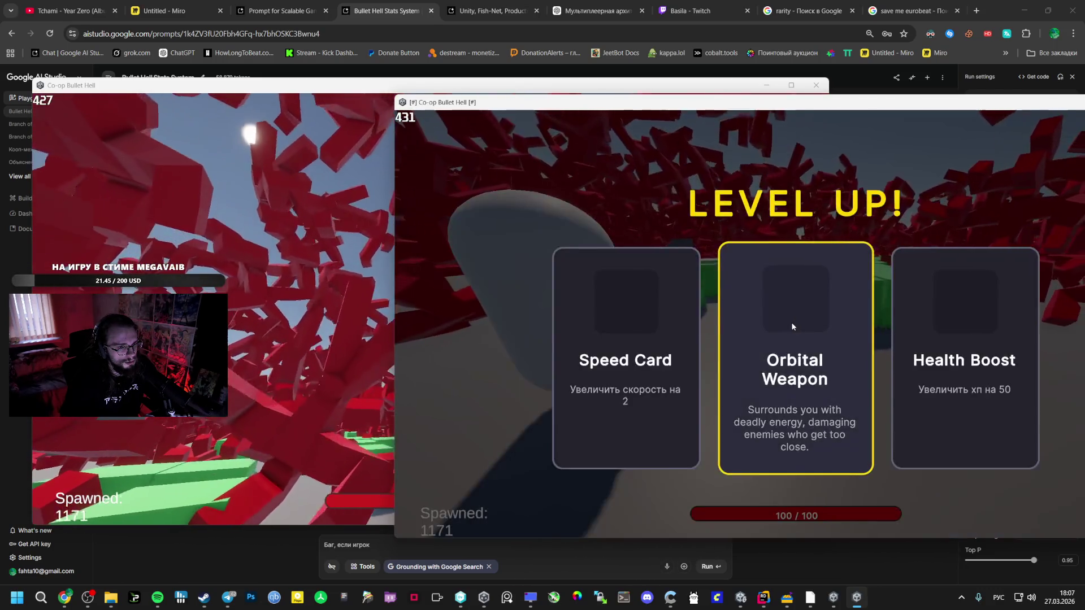
{"action": "left_click", "coordinate": [791, 323]}
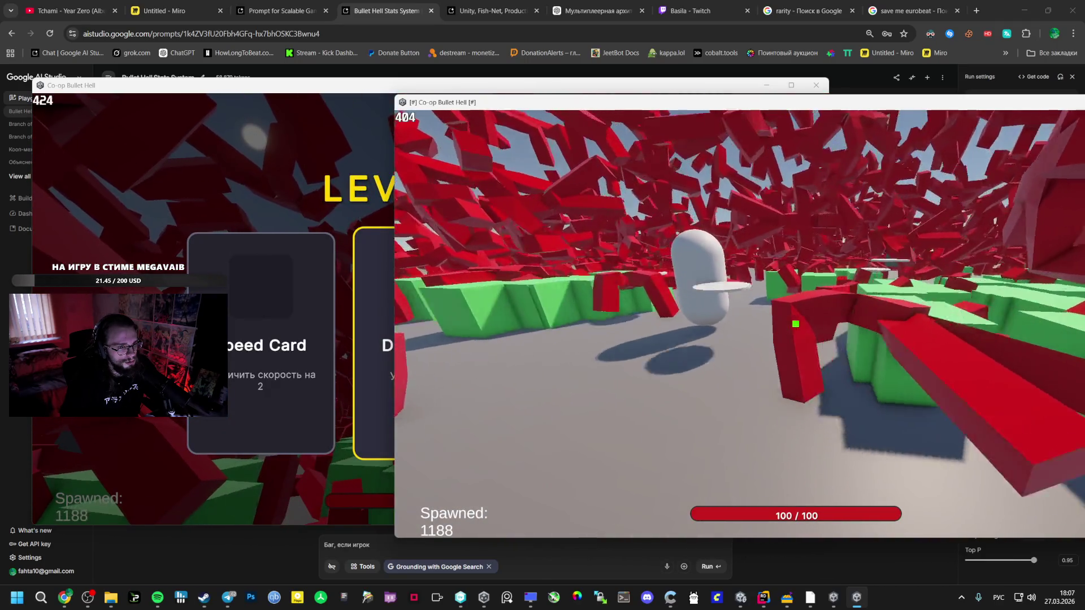
{"action": "key", "text": "alt+Tab"}
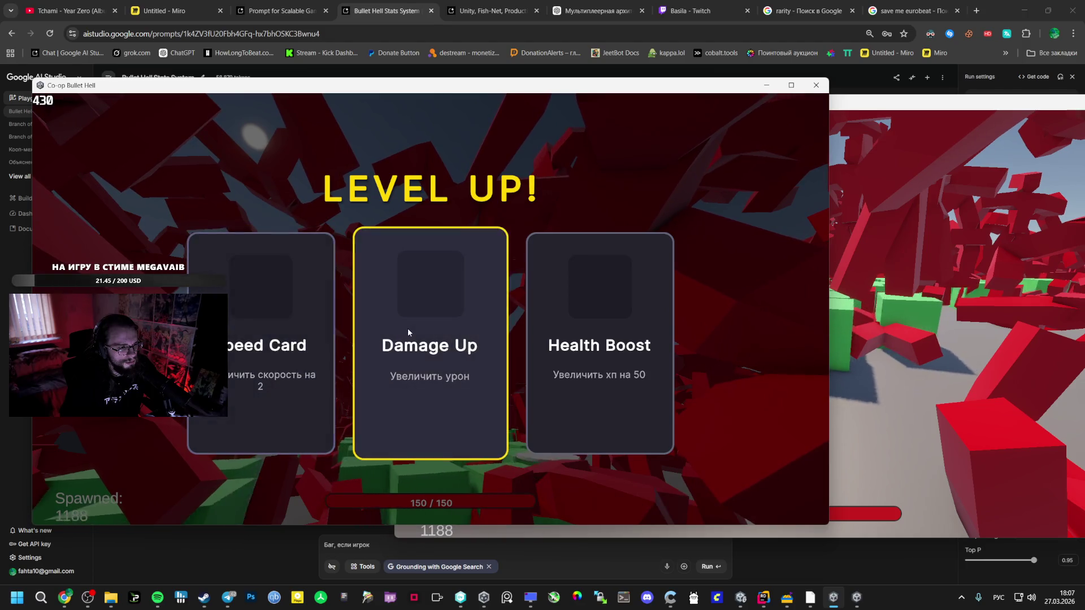
{"action": "left_click", "coordinate": [408, 328]}
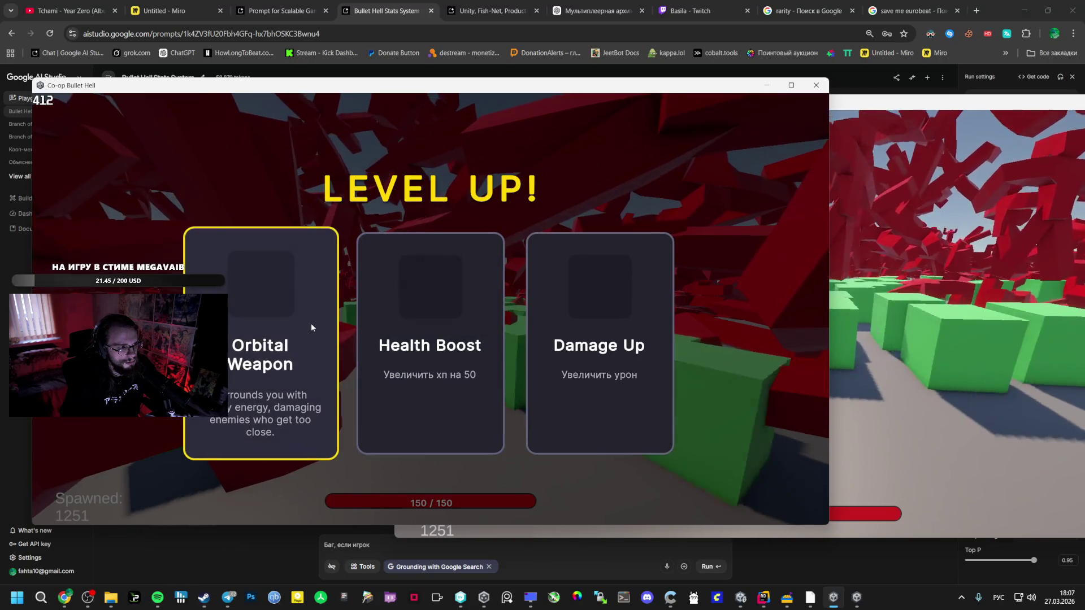
{"action": "left_click", "coordinate": [311, 327]}
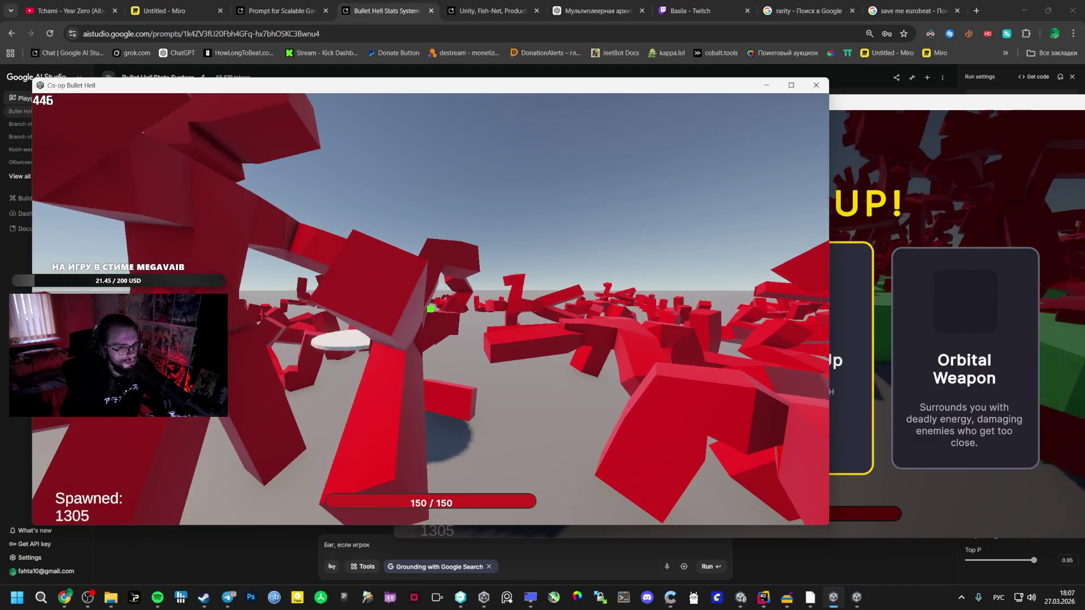
{"action": "key", "text": "alt+Tab"}
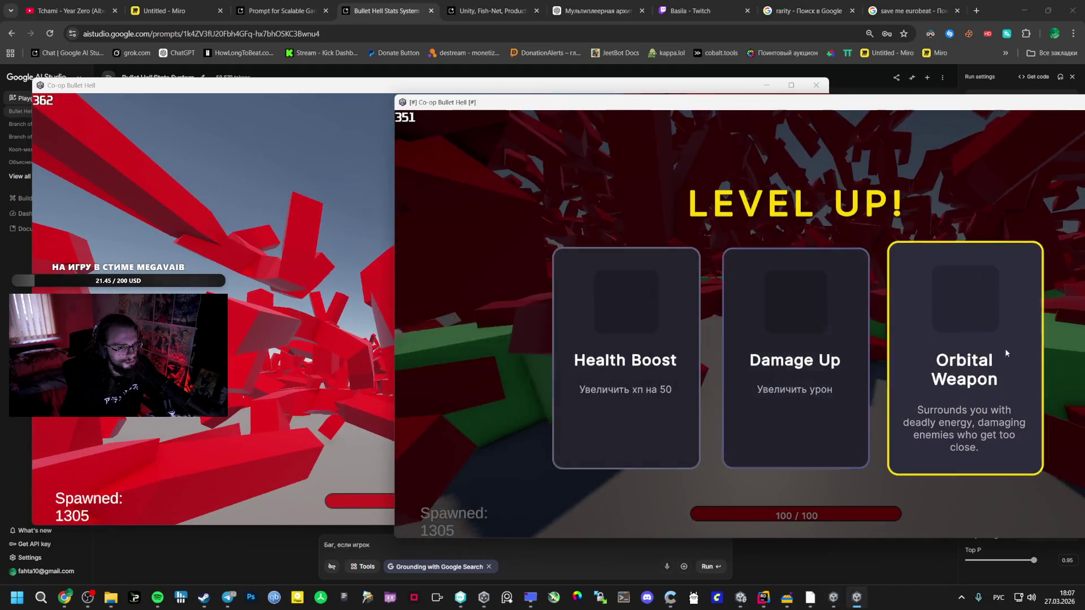
{"action": "left_click", "coordinate": [1006, 356]}
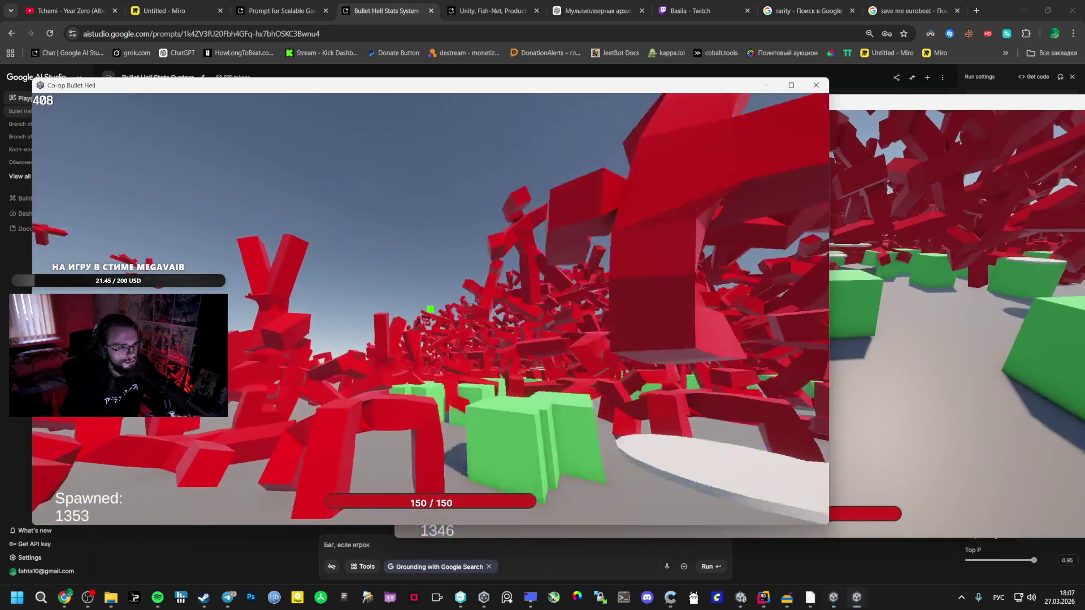
Take Orbital Weapon and Damage Up in both windows, then exit one window to the menu.
{"action": "key", "text": "Escape"}
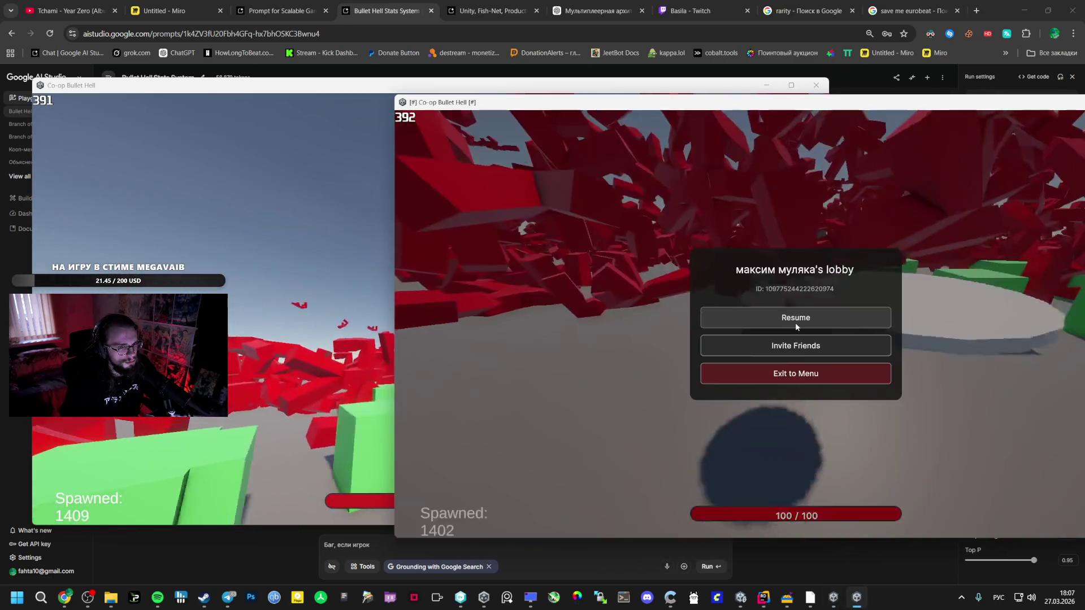
{"action": "left_click", "coordinate": [793, 318]}
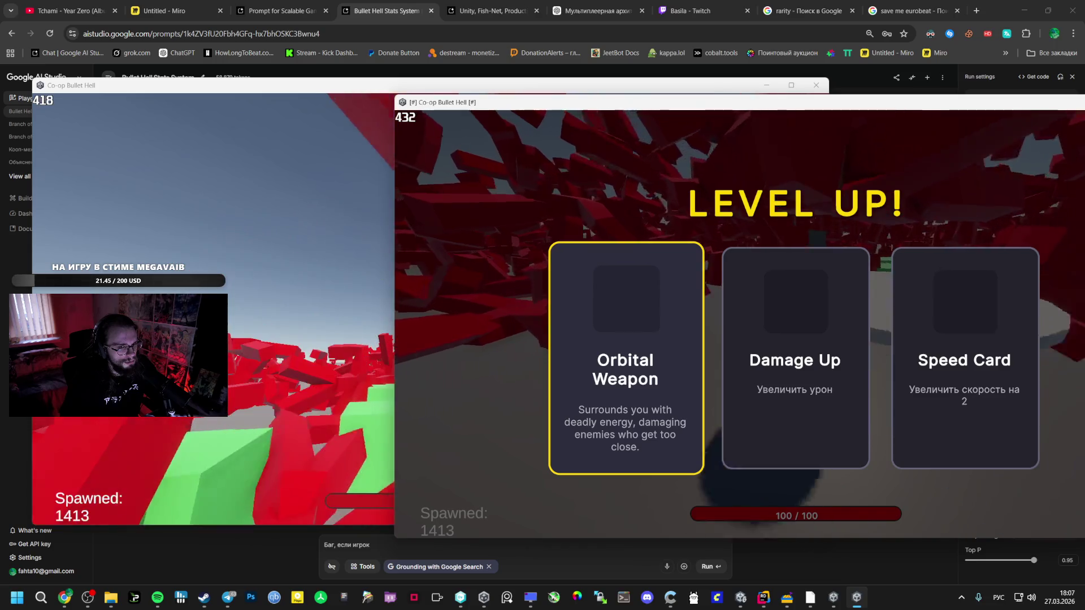
{"action": "left_click", "coordinate": [659, 330]}
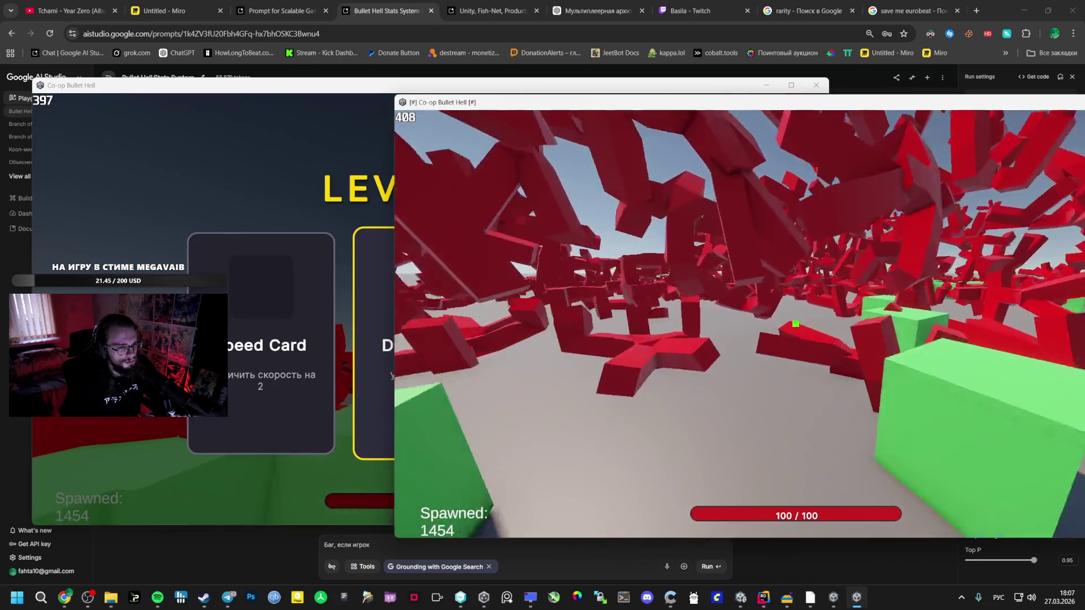
{"action": "key", "text": "alt+Tab"}
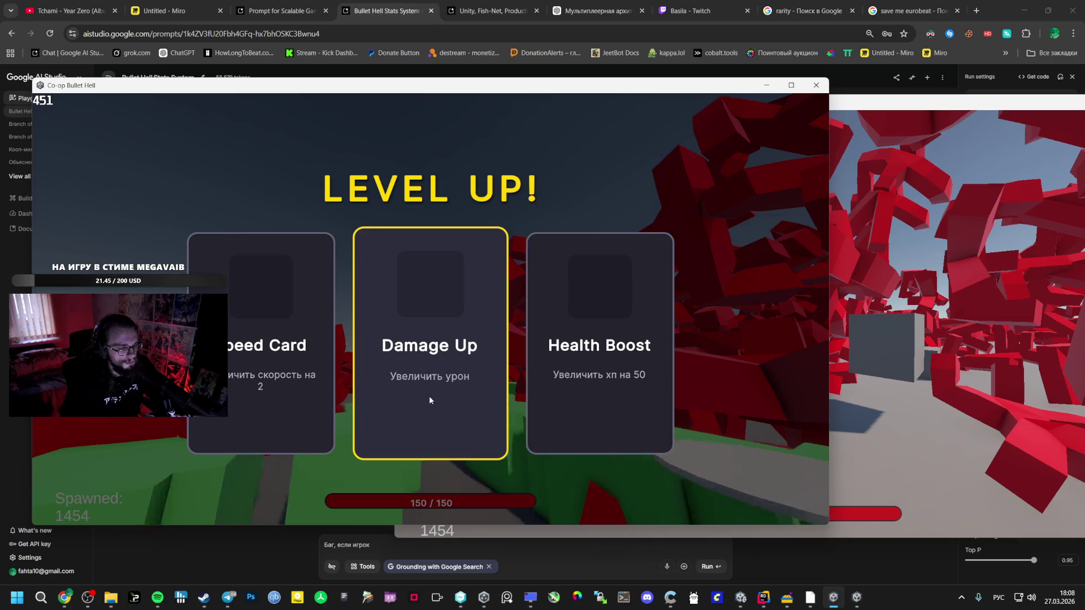
{"action": "left_click", "coordinate": [384, 345]}
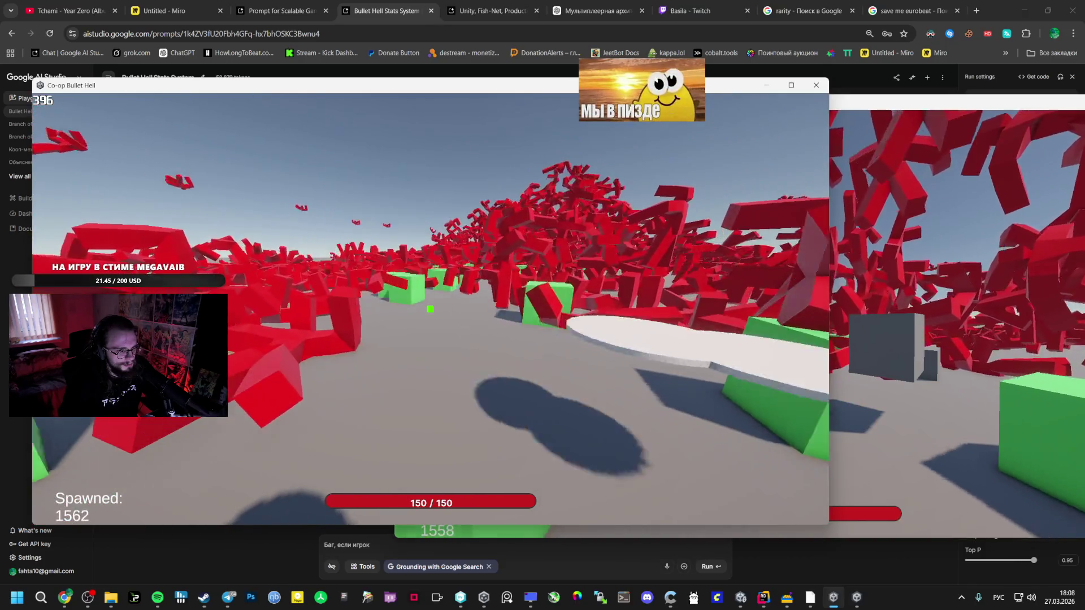
{"action": "key", "text": "Escape"}
{"action": "key", "text": "alt+Tab"}
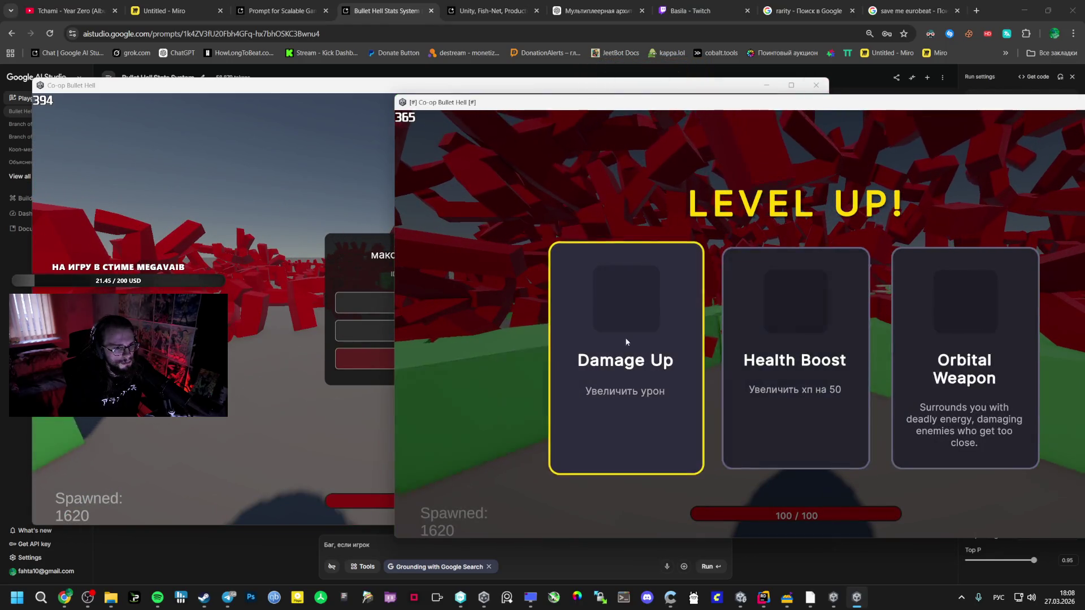
{"action": "left_click", "coordinate": [626, 342]}
{"action": "key", "text": "Escape"}
{"action": "left_click", "coordinate": [360, 362]}
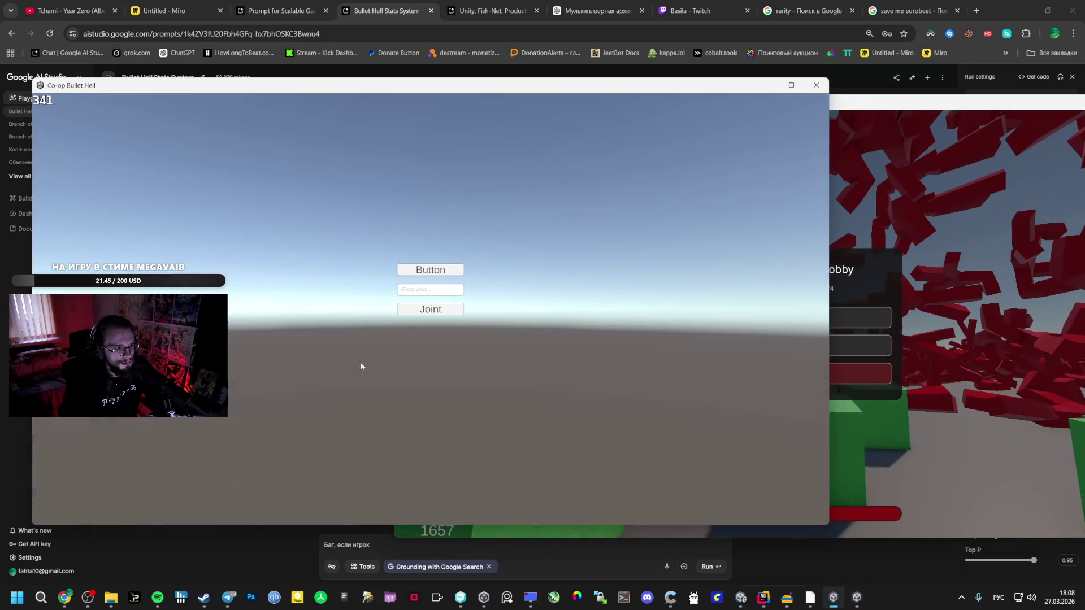
Leave the lobby in the other window and resize the build window beside the editor.
{"action": "left_click", "coordinate": [886, 376]}
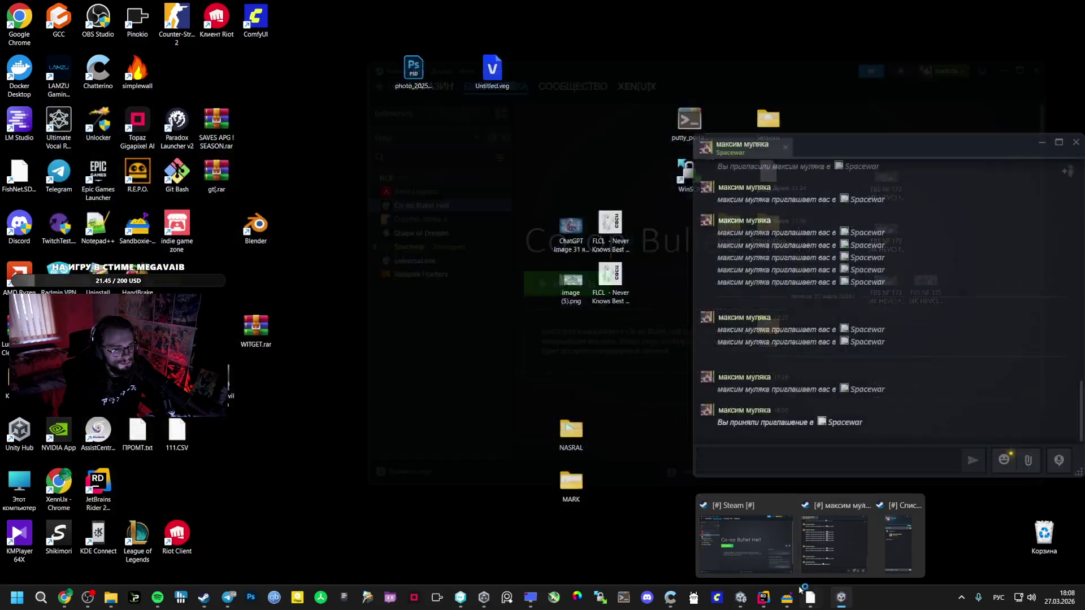
{"action": "left_click", "coordinate": [778, 567]}
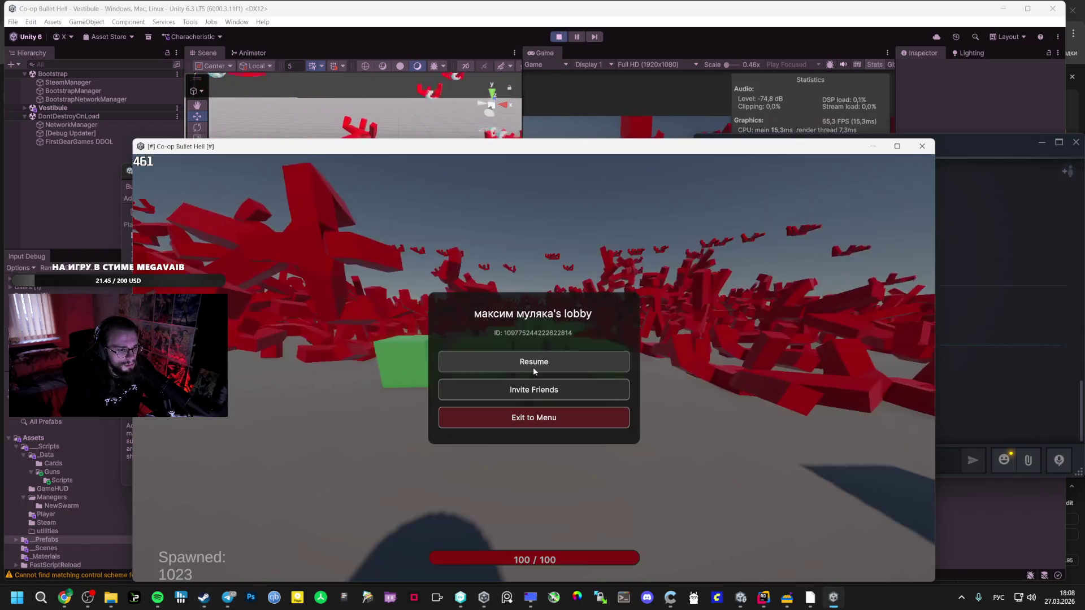
{"action": "left_click_drag", "start_coordinate": [515, 147], "coordinate": [304, 102]}
{"action": "left_click", "coordinate": [762, 152]}
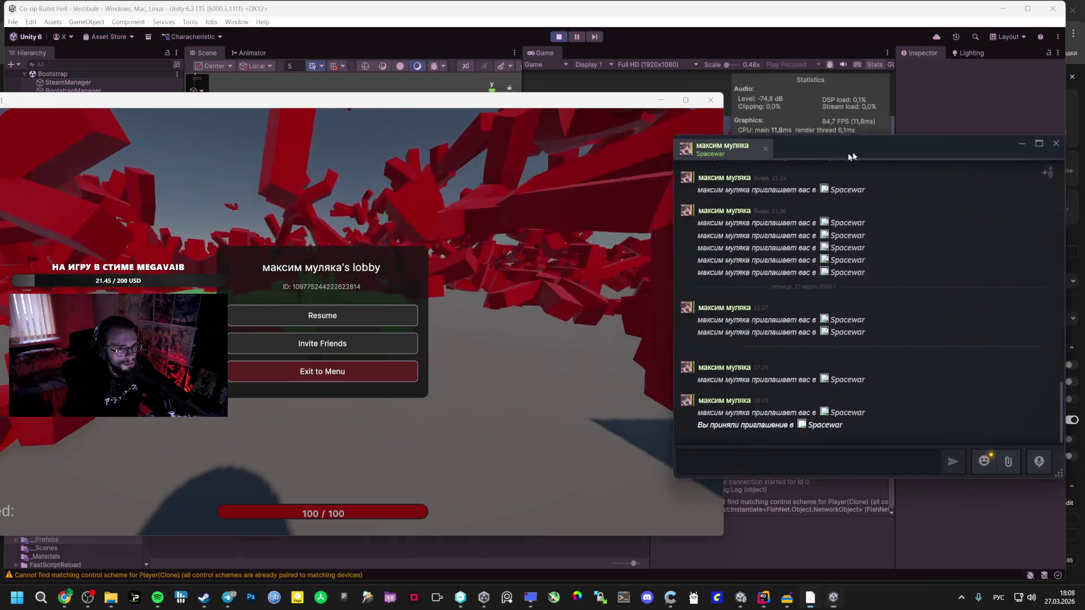
{"action": "left_click", "coordinate": [1022, 143]}
{"action": "left_click_drag", "start_coordinate": [723, 147], "coordinate": [565, 147]}
{"action": "left_click", "coordinate": [317, 313]}
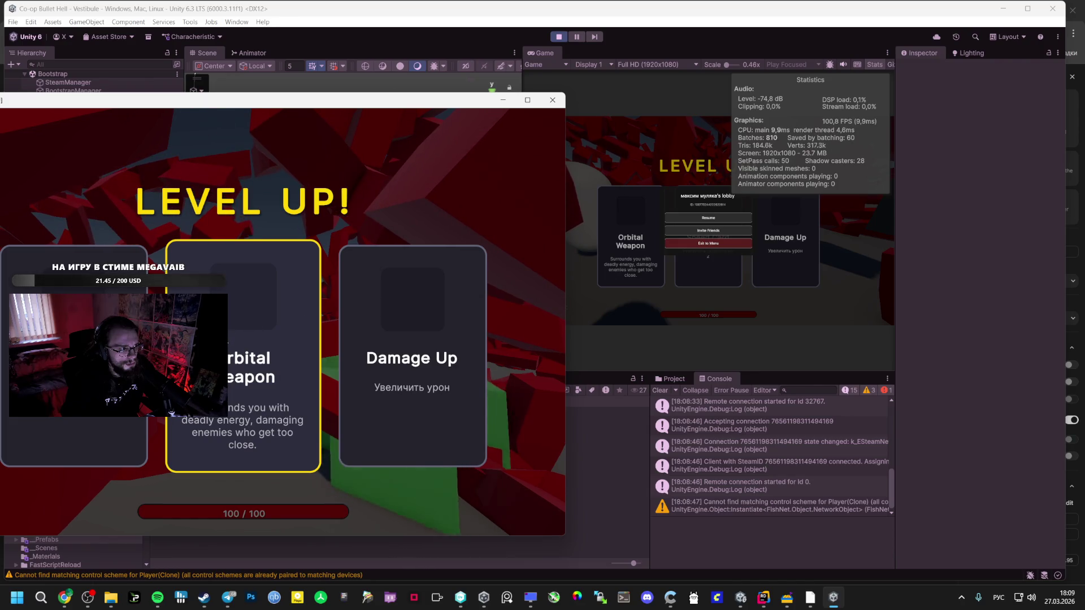
Take Orbital Weapon at level-up, close the chat and return to Unity.
{"action": "key", "text": "Return"}
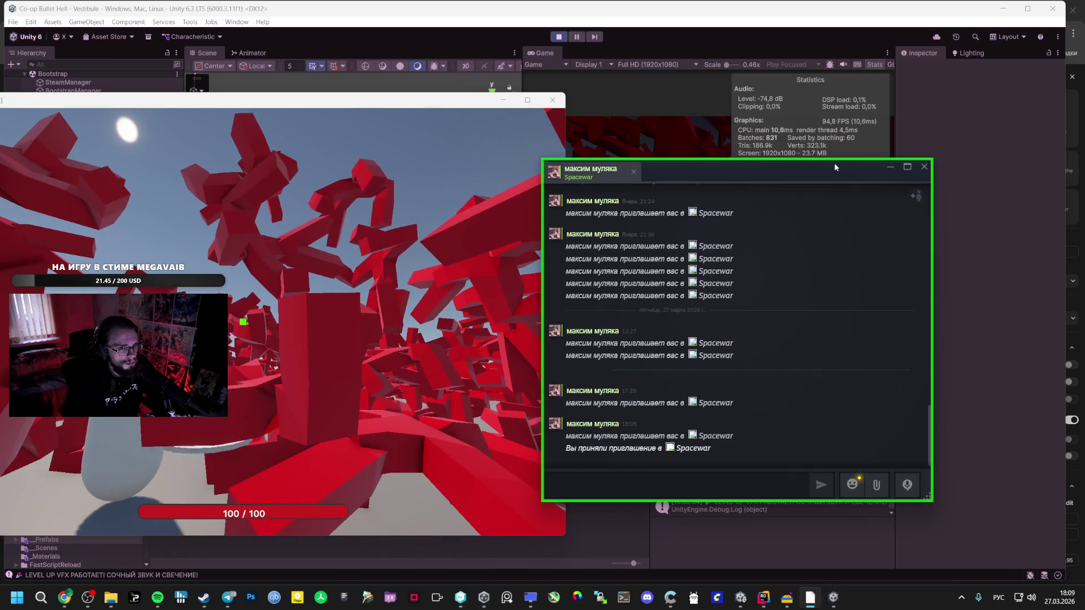
{"action": "left_click", "coordinate": [924, 167]}
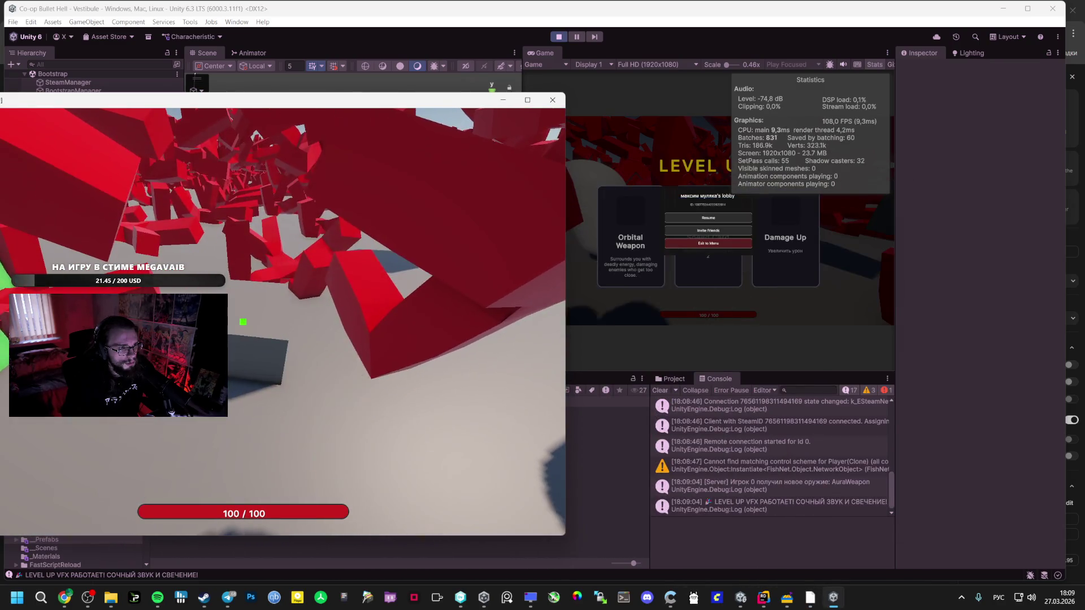
{"action": "key", "text": "super+Tab"}
{"action": "left_click", "coordinate": [559, 130]}
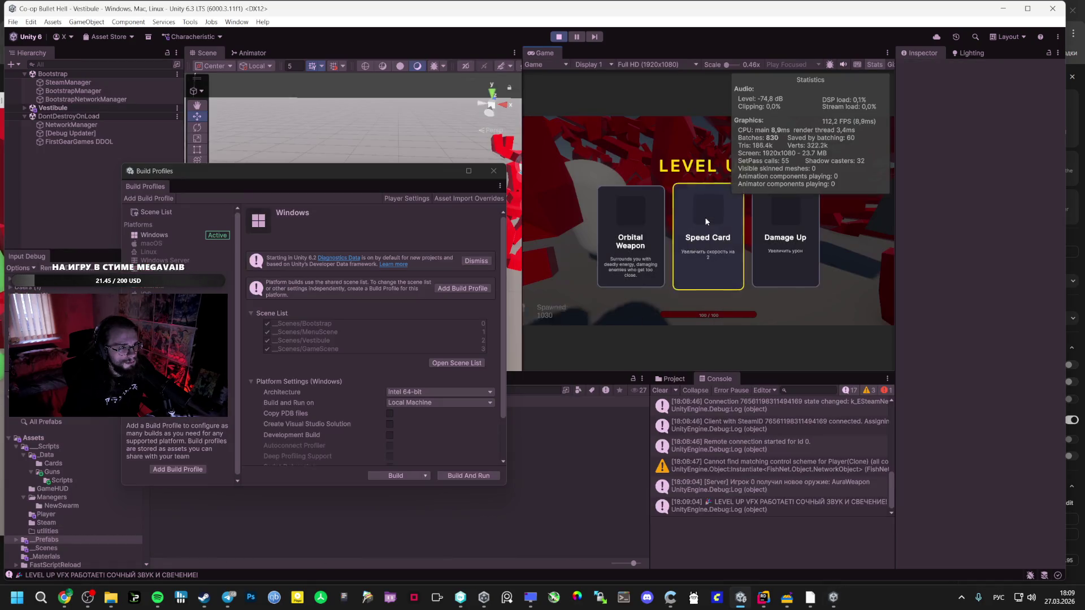
Pick level-up cards, including Orbital Weapon, in the editor Game view and the standalone window.
{"action": "left_click", "coordinate": [646, 242]}
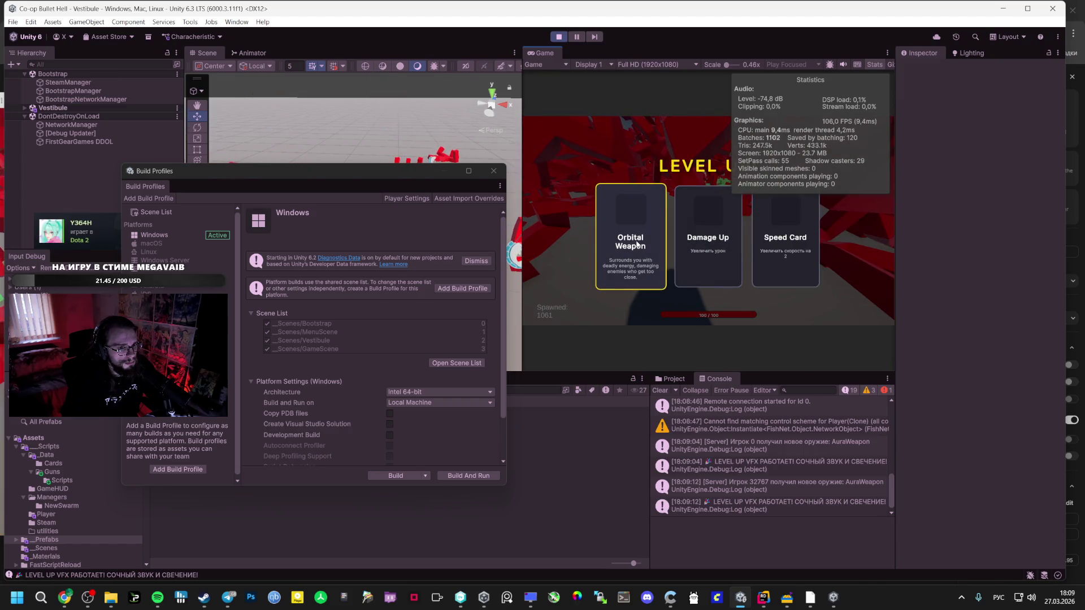
{"action": "key", "text": "alt+Tab"}
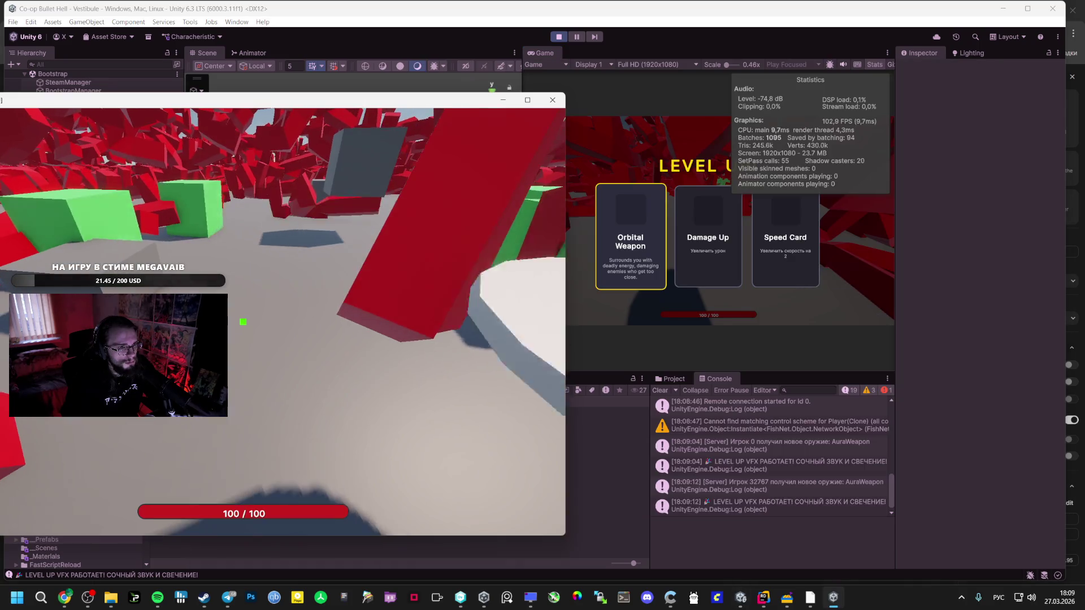
{"action": "key", "text": "alt+Tab"}
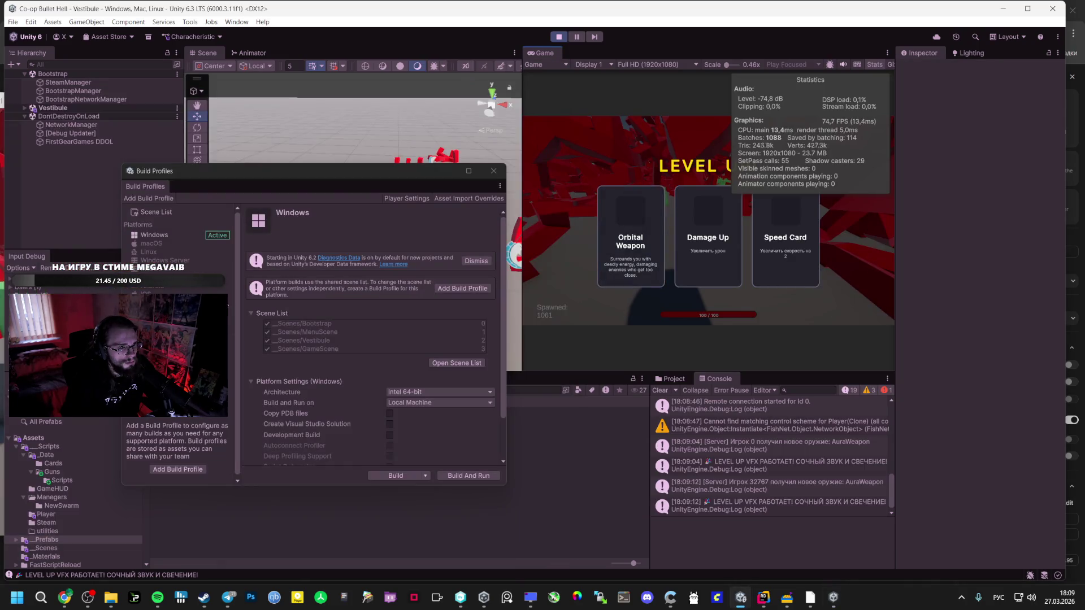
{"action": "left_click", "coordinate": [616, 233]}
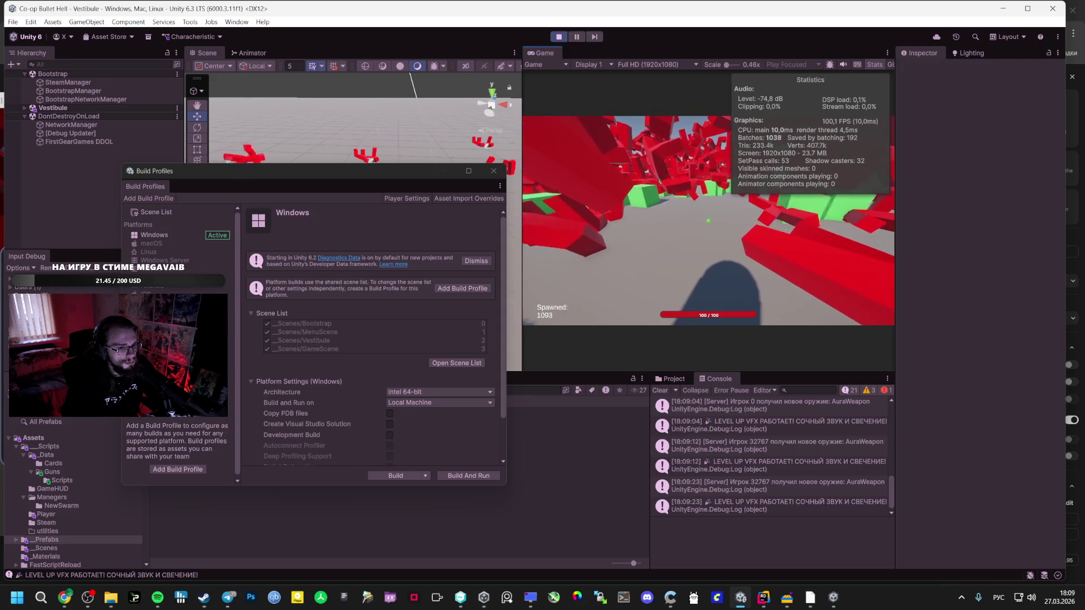
{"action": "key", "text": "alt+Tab"}
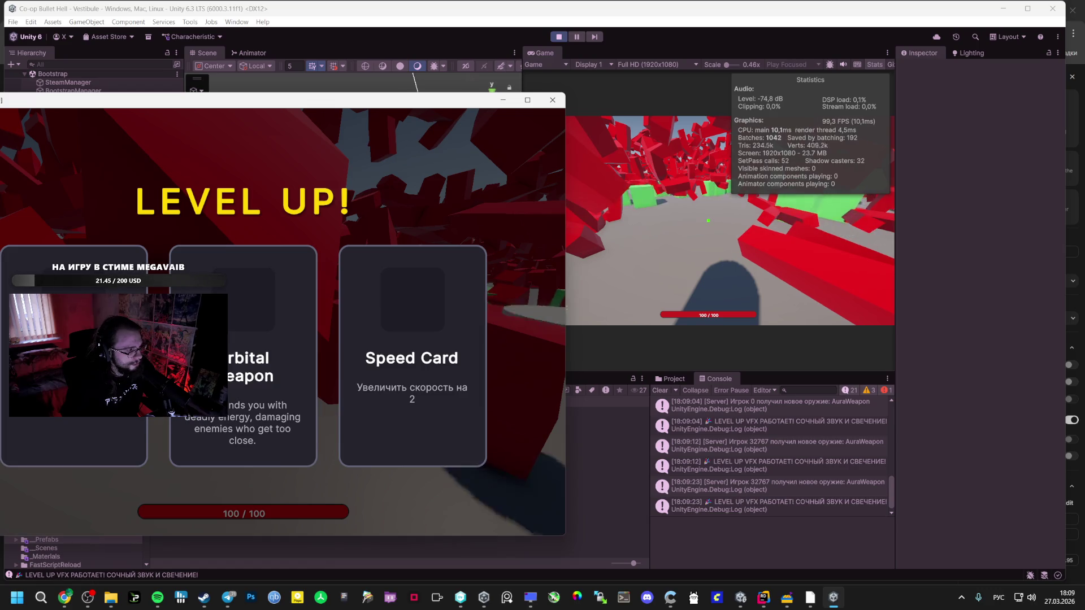
{"action": "left_click", "coordinate": [94, 508]}
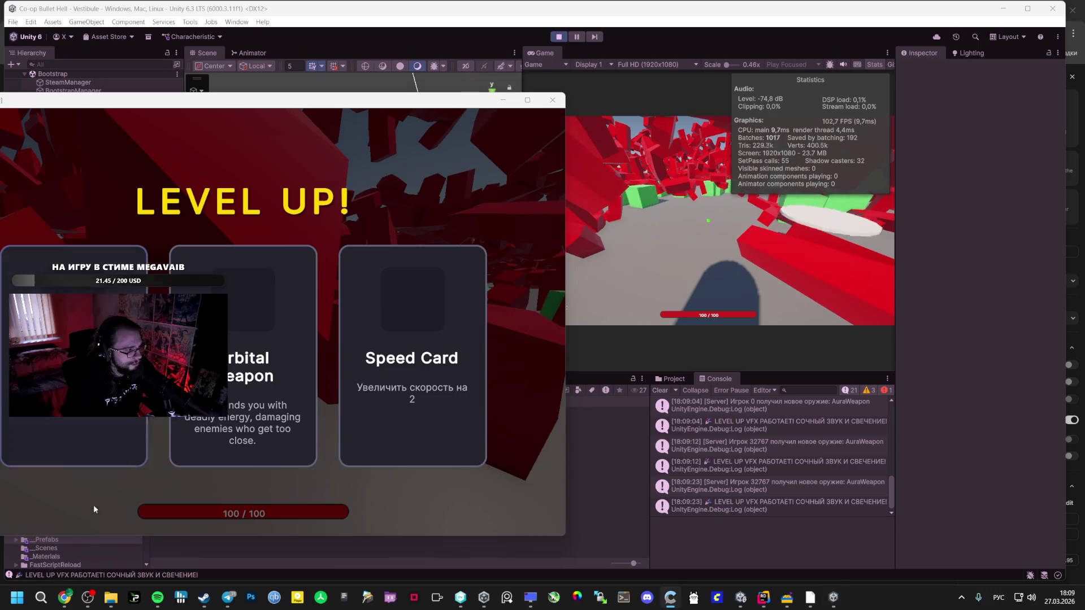
{"action": "left_click", "coordinate": [65, 598]}
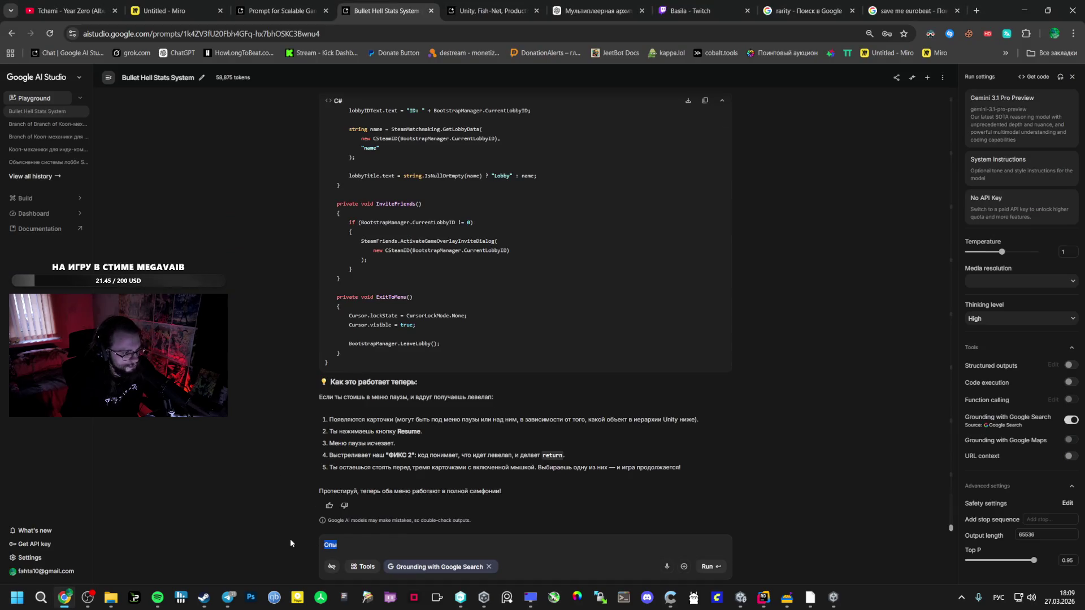
Draft, without sending, 'Опыт должен быть общим, одновремено бафы предлагать' in the prompt box.
{"action": "type", "text": "Опыт д"}
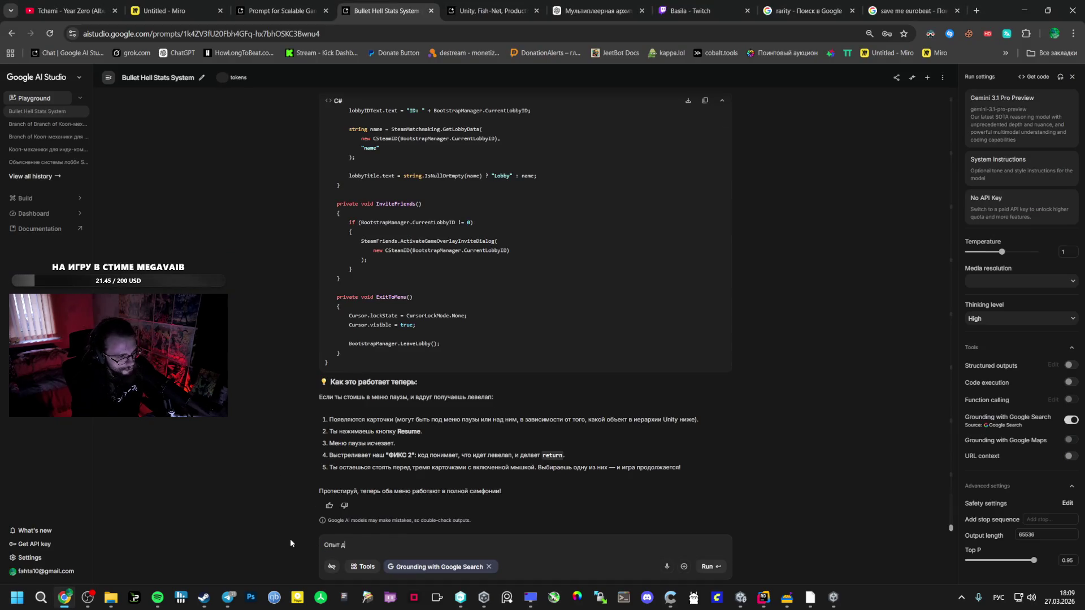
{"action": "type", "text": "олжен быть общ"}
{"action": "type", "text": "им"}
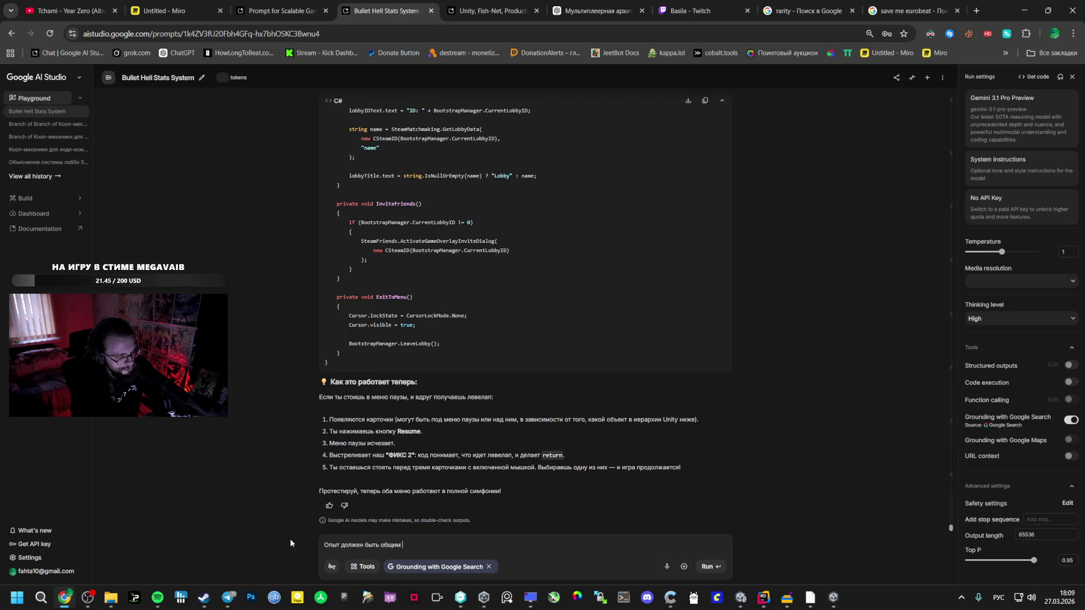
{"action": "type", "text": ", иначе"}
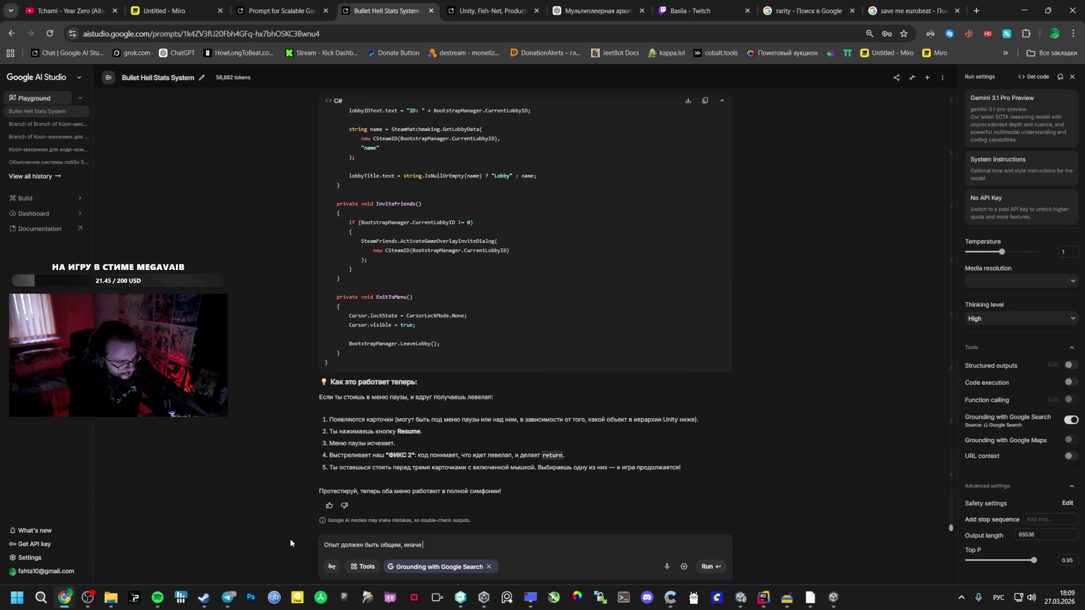
{"action": "key", "text": "BackSpace"}
{"action": "key", "text": "BackSpace"}
{"action": "key", "text": "BackSpace"}
{"action": "type", "text": "одновремено бафы предл"}
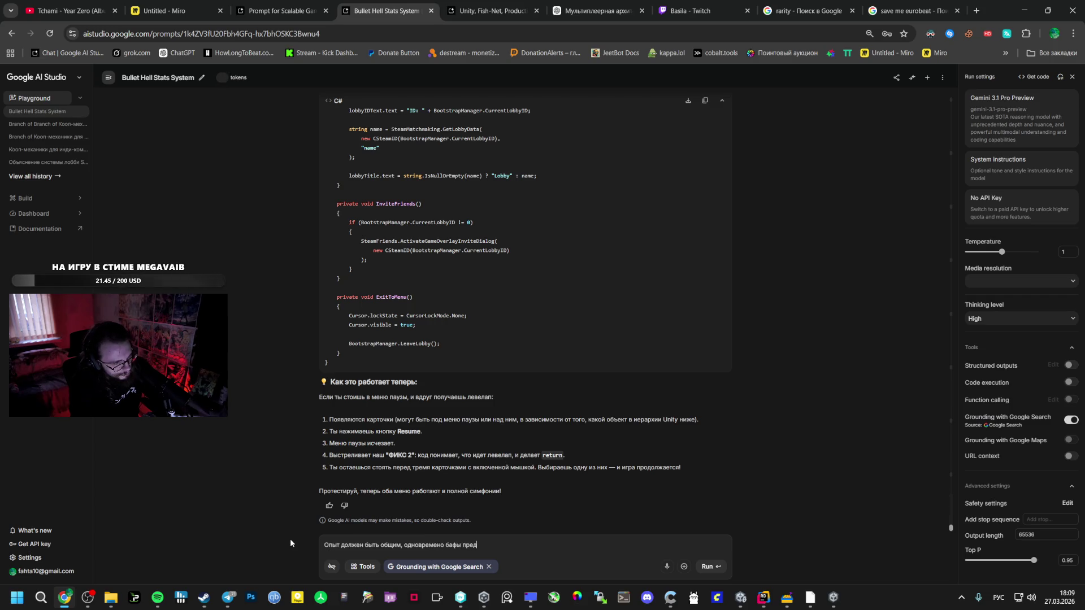
{"action": "type", "text": "агать, а то это пауз очень много"}
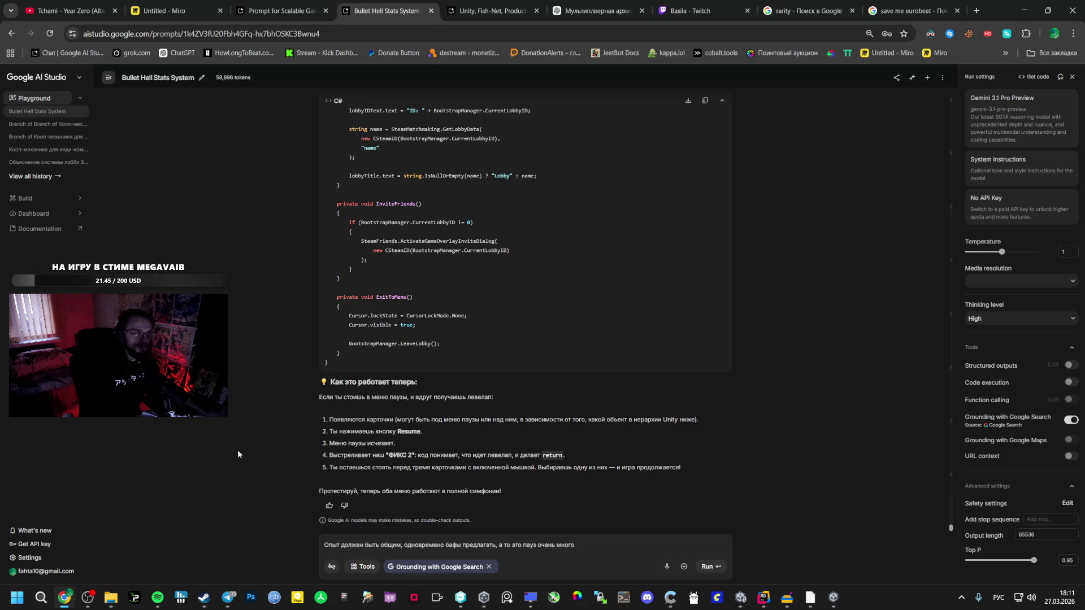
{"action": "left_click", "coordinate": [170, 11]}
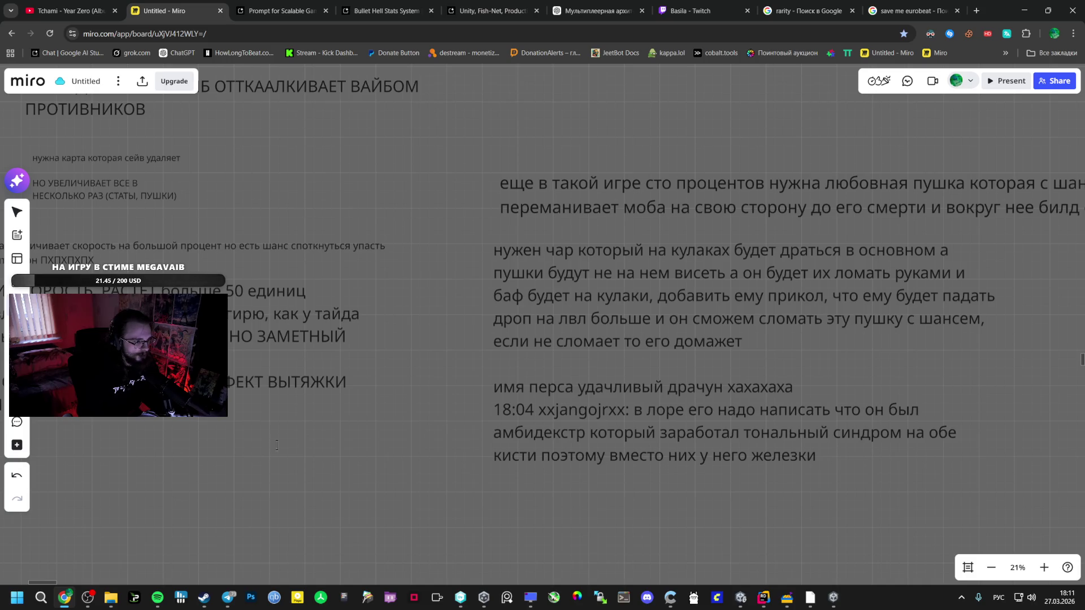
Start a Miro text note reading 'ОПЫТ ПРИ ЛОББИ x2 МУЛЬТИПЛЕЕР'.
{"action": "left_click", "coordinate": [192, 497]}
{"action": "type", "text": "О"}
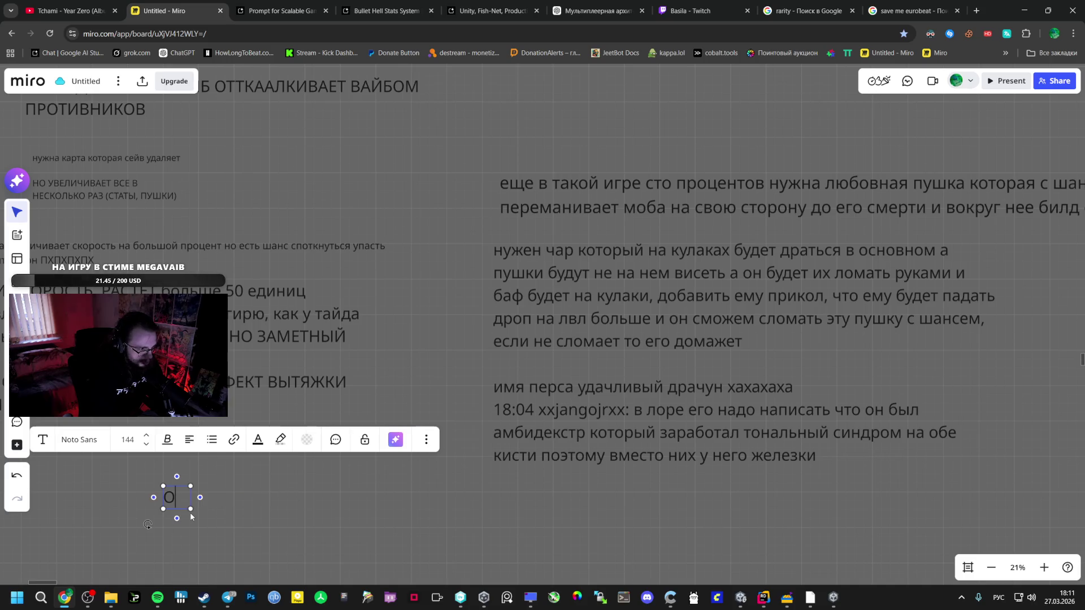
{"action": "key", "text": "BackSpace"}
{"action": "key", "text": "BackSpace"}
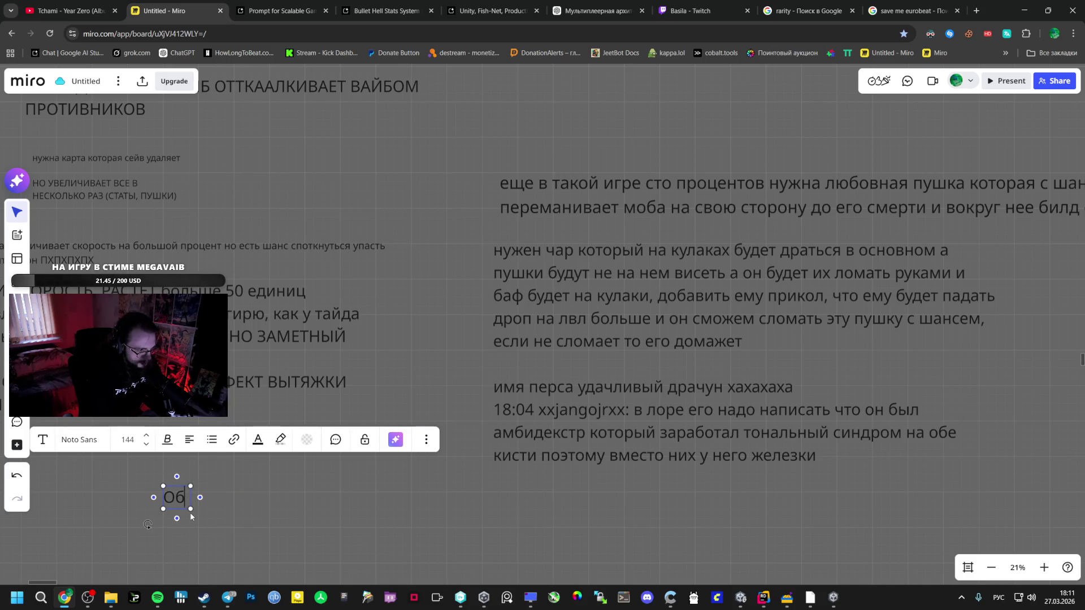
{"action": "type", "text": "ОПЫТ ПРИ"}
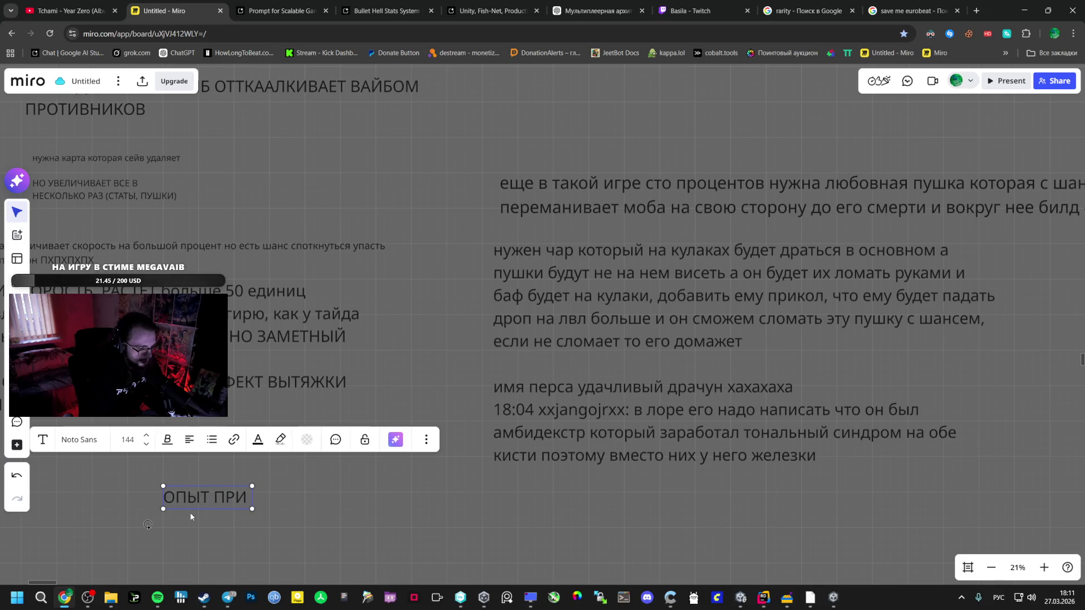
{"action": "type", "text": " ЛОББИ Ч"}
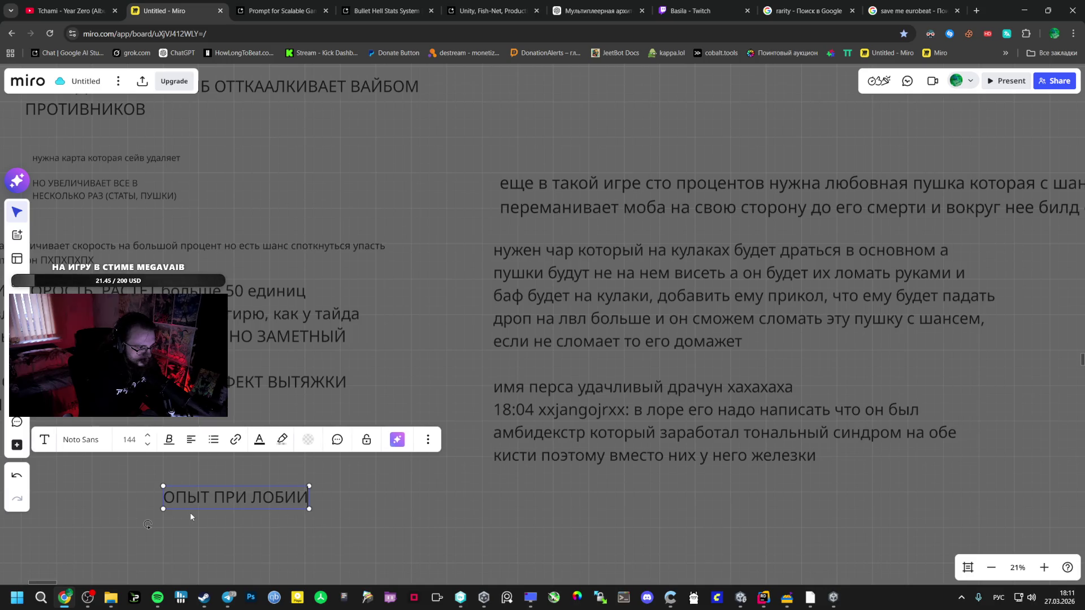
{"action": "key", "text": "BackSpace"}
{"action": "key", "text": "alt+shift"}
{"action": "type", "text": "x2"}
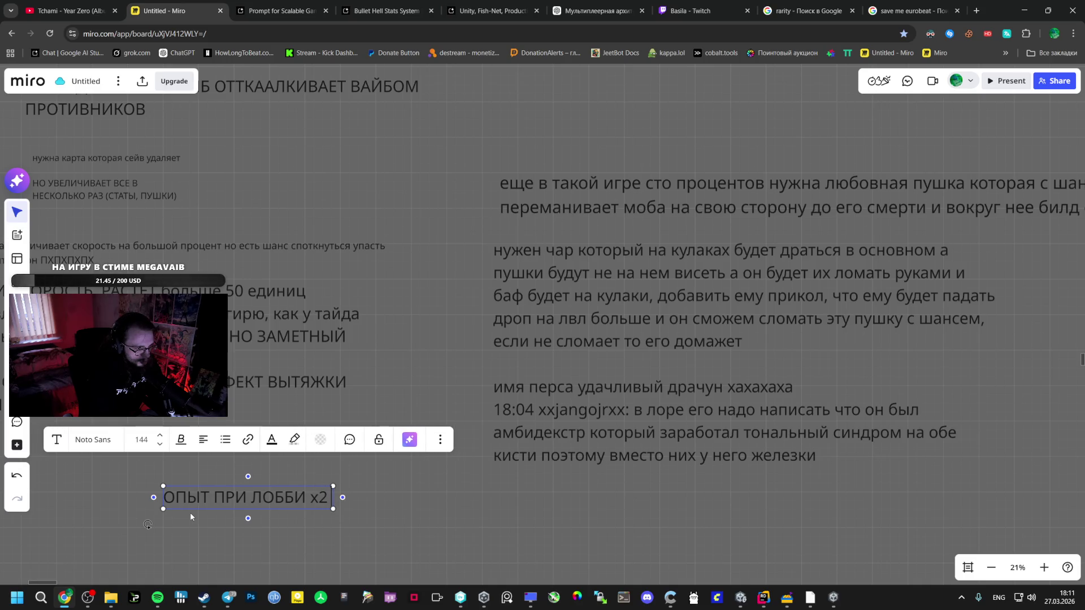
{"action": "type", "text": " VEKMNBGKTT"}
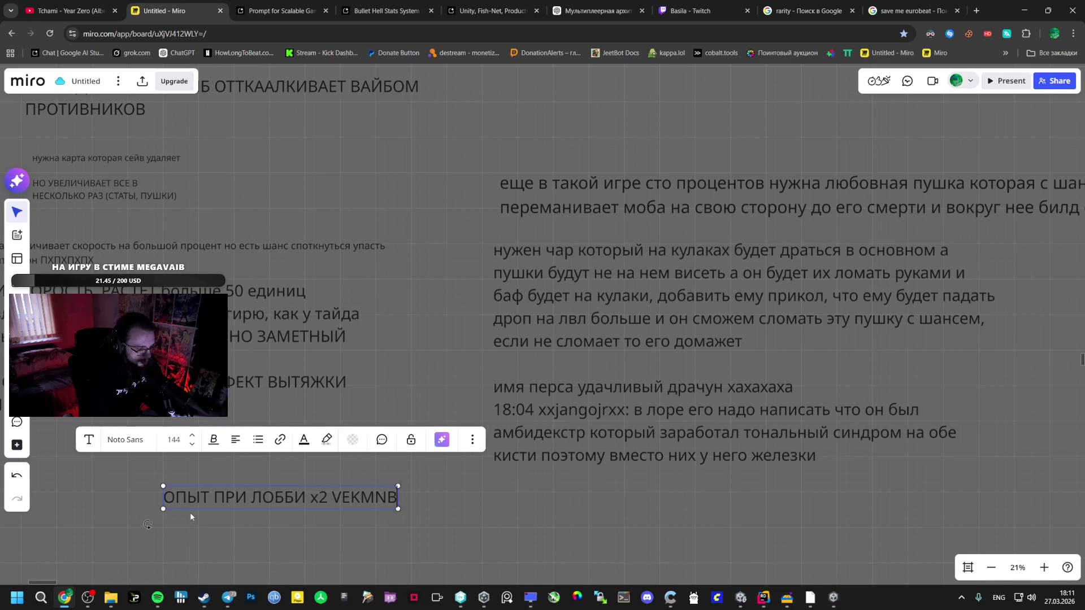
{"action": "key", "text": "BackSpace"}
{"action": "key", "text": "BackSpace"}
{"action": "key", "text": "BackSpace"}
{"action": "key", "text": "BackSpace"}
{"action": "key", "text": "BackSpace"}
{"action": "key", "text": "BackSpace"}
{"action": "key", "text": "alt+shift"}
{"action": "type", "text": "МУЛЬТИПЛЕЕР"}
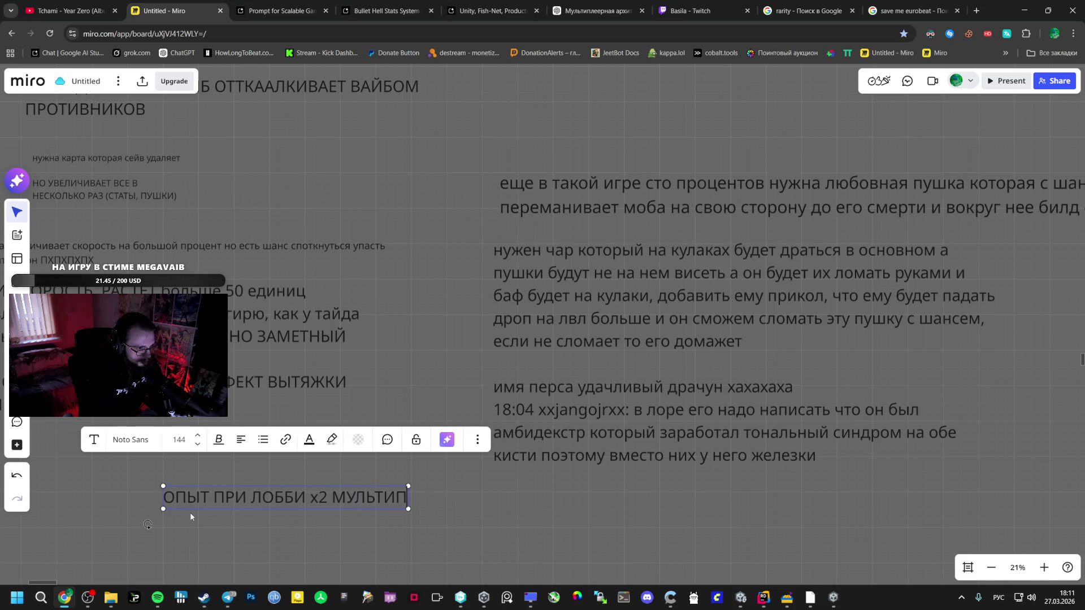
{"action": "key", "text": "Escape"}
Add a second line: 'ИЛИ ЛУЧШЕ УСИЛИТЬ МОБОВ если 2, 3, 4 в лоби? Как'.
{"action": "key", "text": "Return"}
{"action": "key", "text": "Return"}
{"action": "key", "text": "Return"}
{"action": "type", "text": "ИЛИ ЛУЧШЕ "}
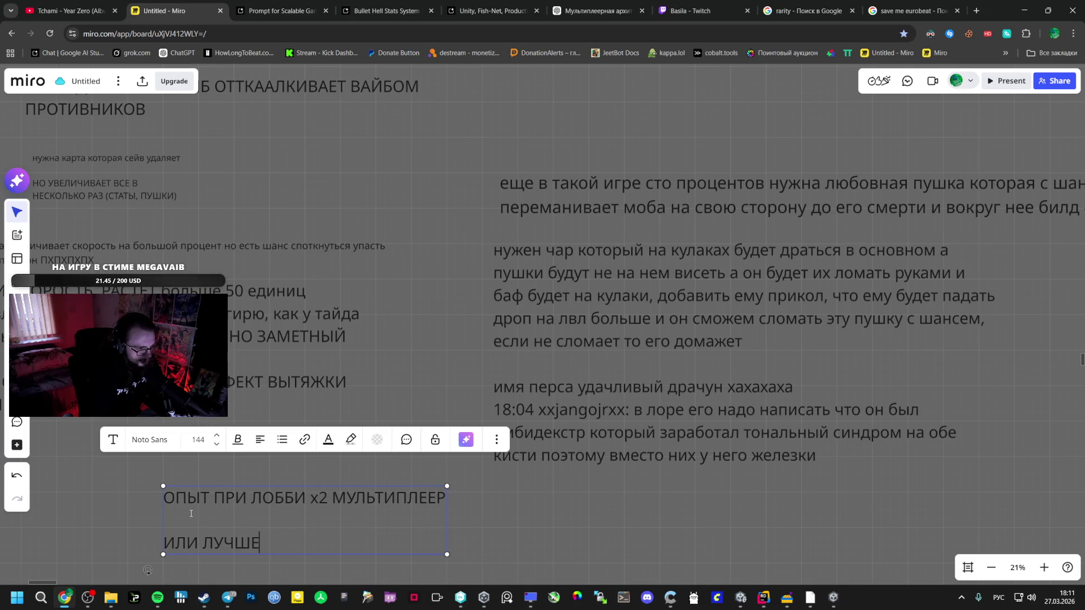
{"action": "type", "text": "УСИ"}
{"action": "key", "text": "BackSpace"}
{"action": "type", "text": "ТЬ МОБОР"}
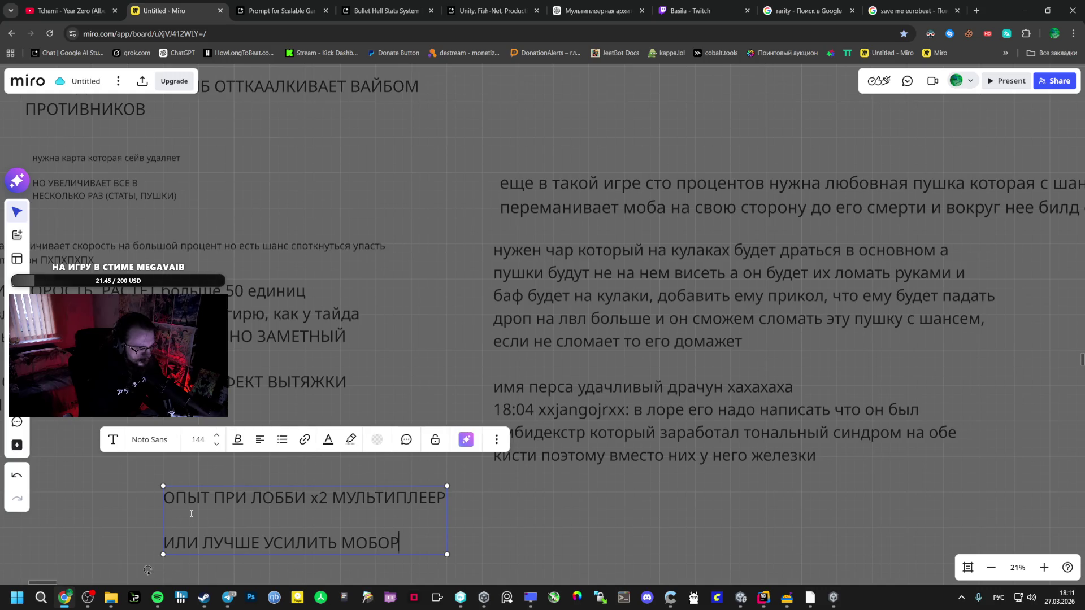
{"action": "key", "text": "BackSpace"}
{"action": "type", "text": "В ПР"}
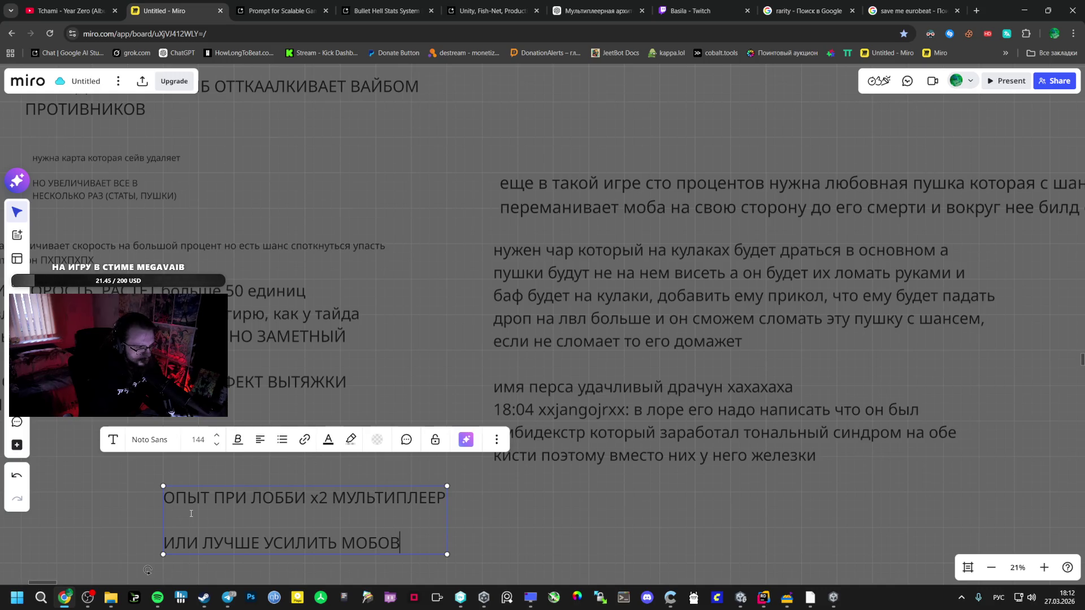
{"action": "type", "text": "И"}
{"action": "key", "text": "BackSpace"}
{"action": "key", "text": "BackSpace"}
{"action": "key", "text": "BackSpace"}
{"action": "type", "text": "если "}
{"action": "type", "text": "3"}
{"action": "key", "text": "BackSpace"}
{"action": "key", "text": "BackSpace"}
{"action": "type", "text": "2"}
{"action": "key", "text": "BackSpace"}
{"action": "type", "text": "2"}
{"action": "type", "text": ", 3, 4 в лоби:="}
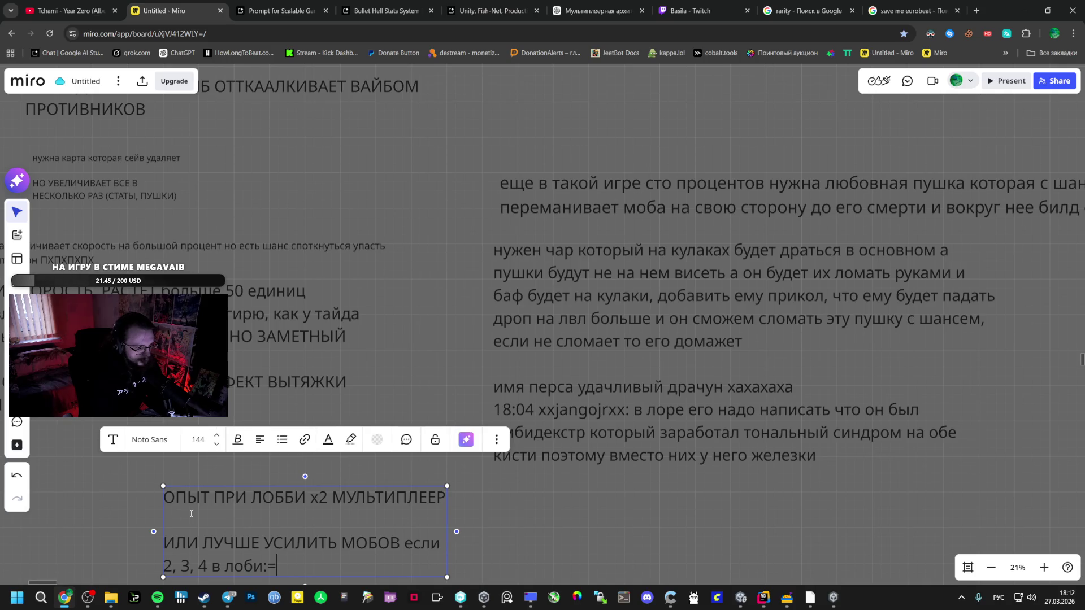
{"action": "key", "text": "BackSpace"}
{"action": "type", "text": "? Как"}
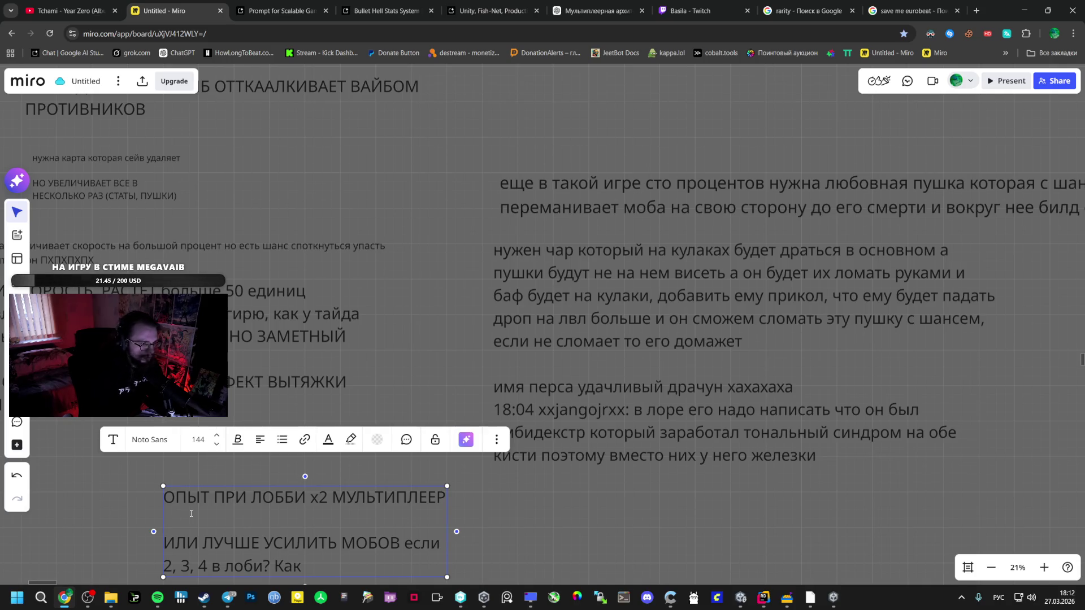
Delete 'x2 МУЛЬТИПЛЕЕР' from the note's first line.
{"action": "left_click_drag", "start_coordinate": [310, 498], "coordinate": [480, 495]}
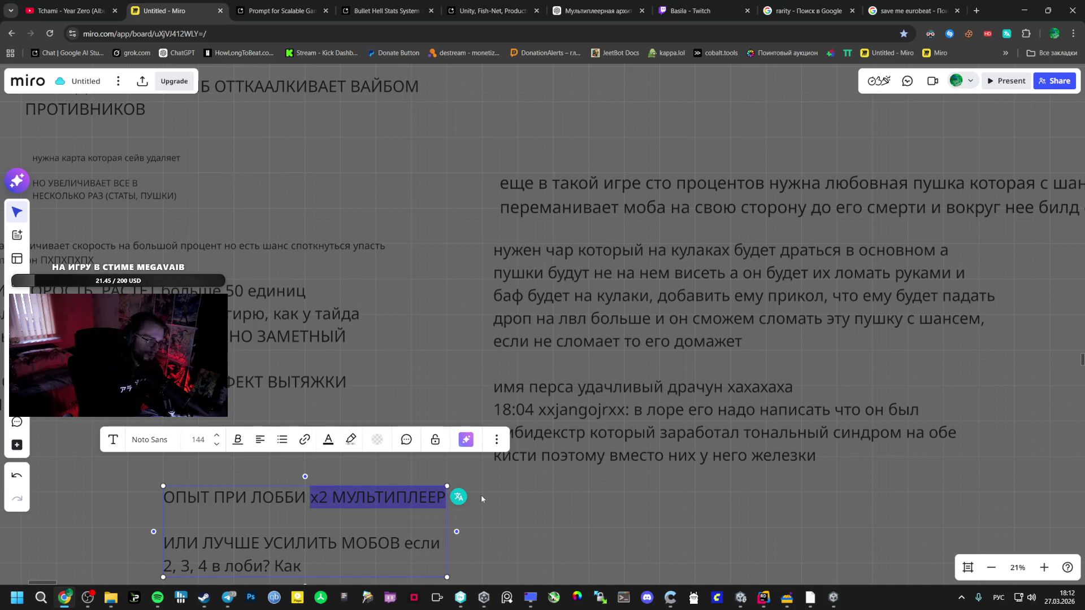
{"action": "key", "text": "BackSpace"}
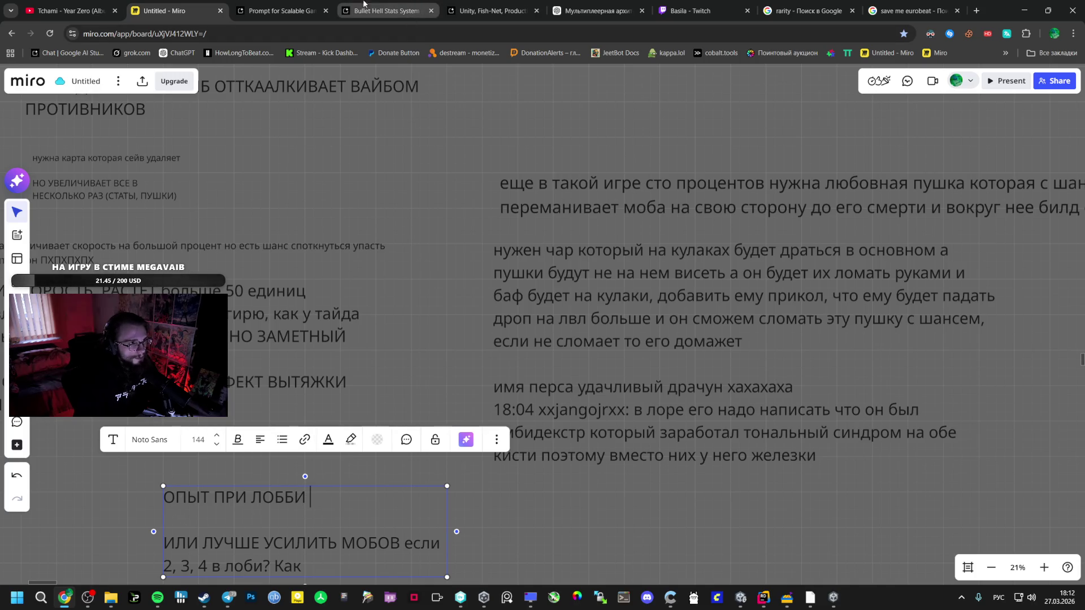
{"action": "left_click", "coordinate": [394, 3]}
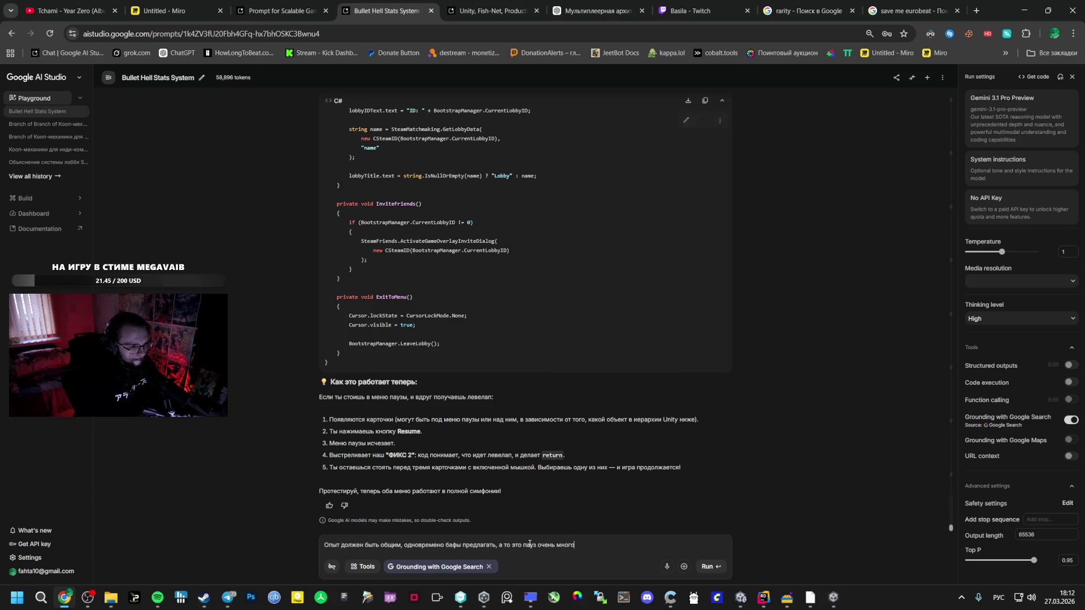
Write the prompt text on one shared XP bar, a 15-second choice settable in the inspector, and auto-pick.
{"action": "mouse_move", "coordinate": [596, 546]}
{"action": "left_mouse_down"}
{"action": "mouse_move", "coordinate": [497, 547]}
{"action": "mouse_move", "coordinate": [578, 550]}
{"action": "left_mouse_up"}
{"action": "type", "text": "."}
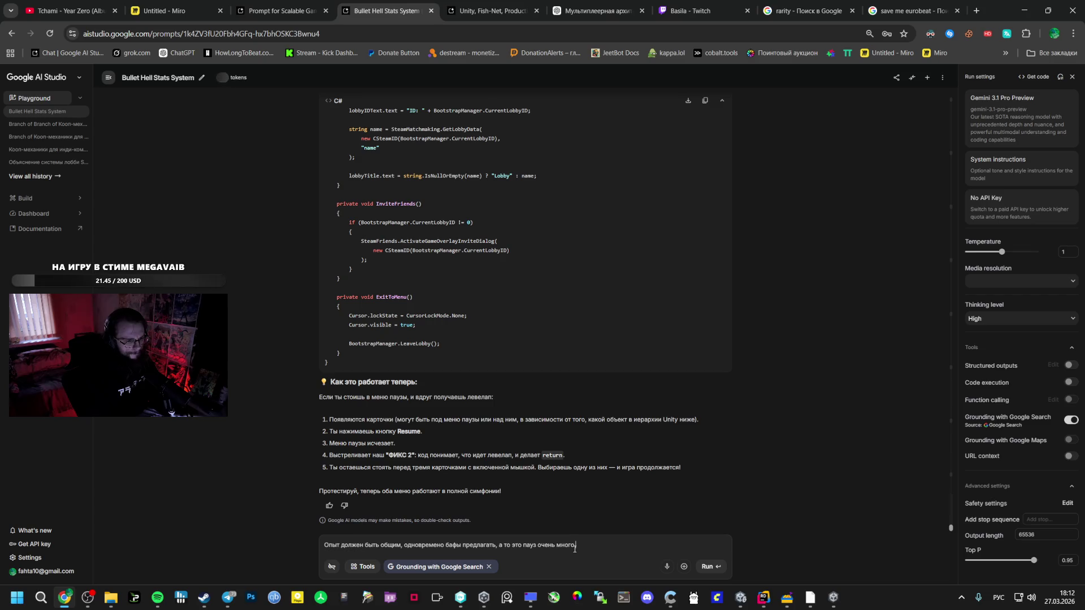
{"action": "type", "text": " Одна "}
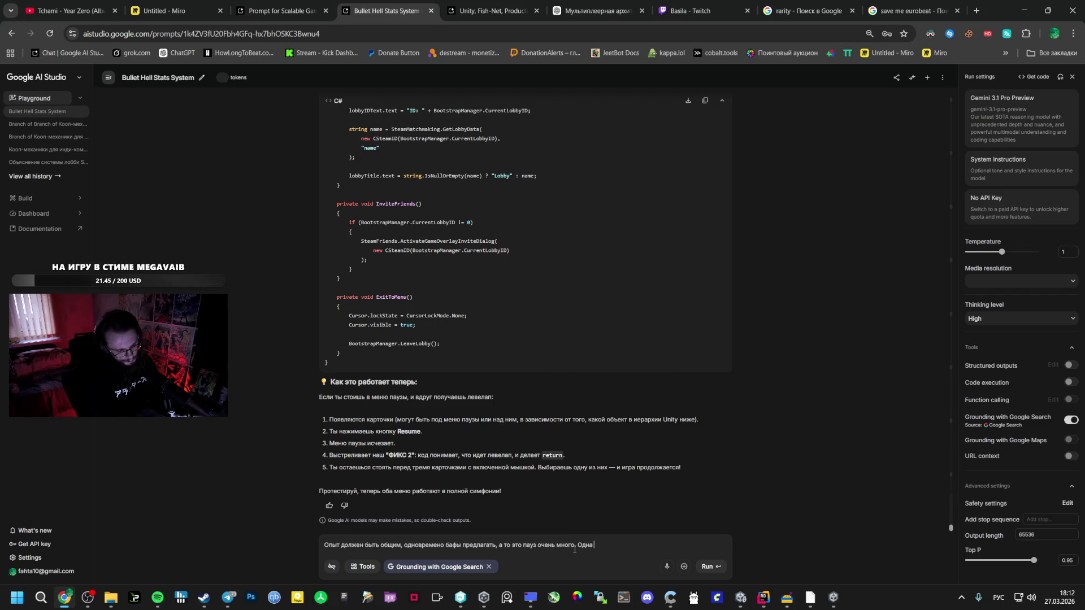
{"action": "type", "text": "полоска бу"}
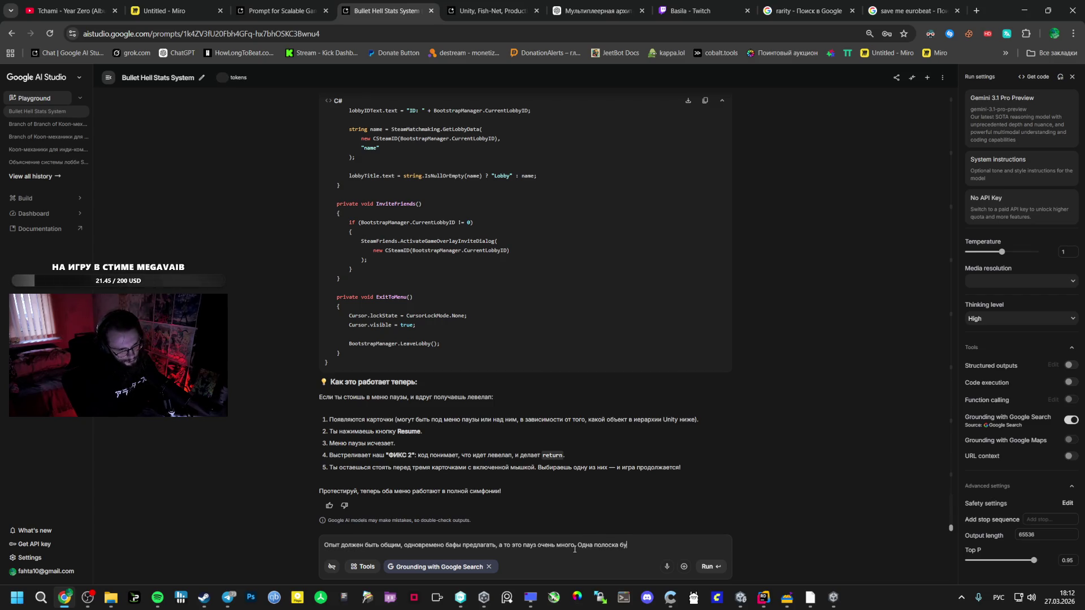
{"action": "type", "text": "дет с опытом для "}
{"action": "type", "text": "всех"}
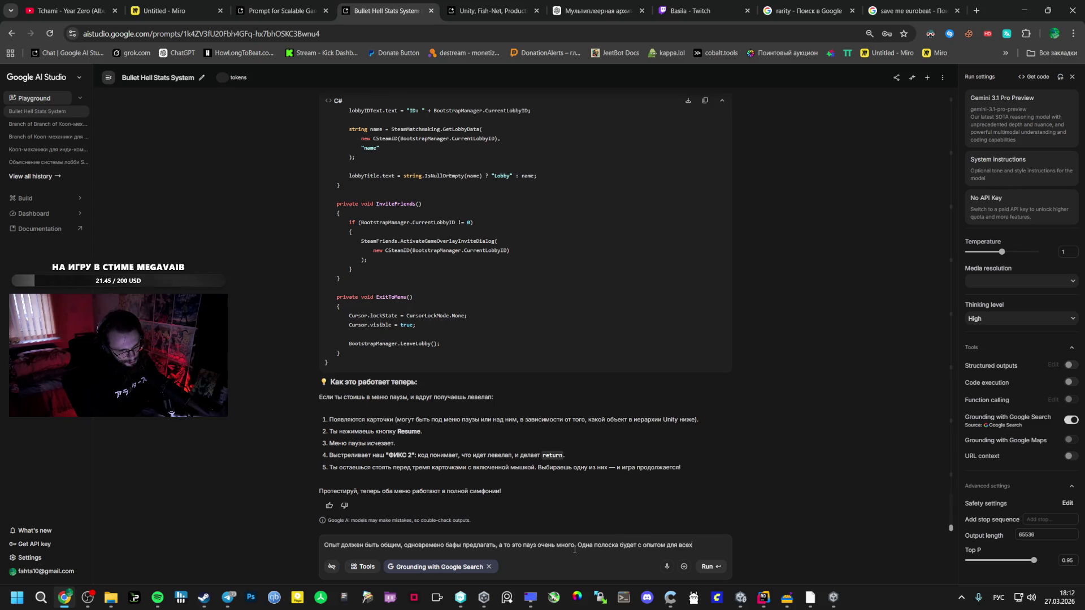
{"action": "type", "text": ", так же "}
{"action": "type", "text": "надо 1"}
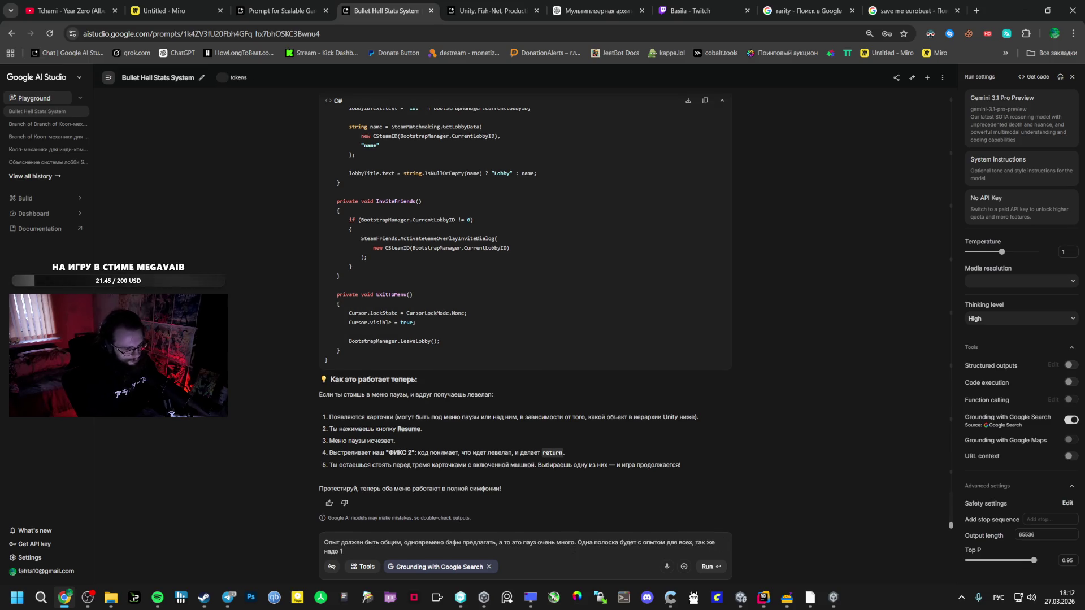
{"action": "type", "text": "5 секунд"}
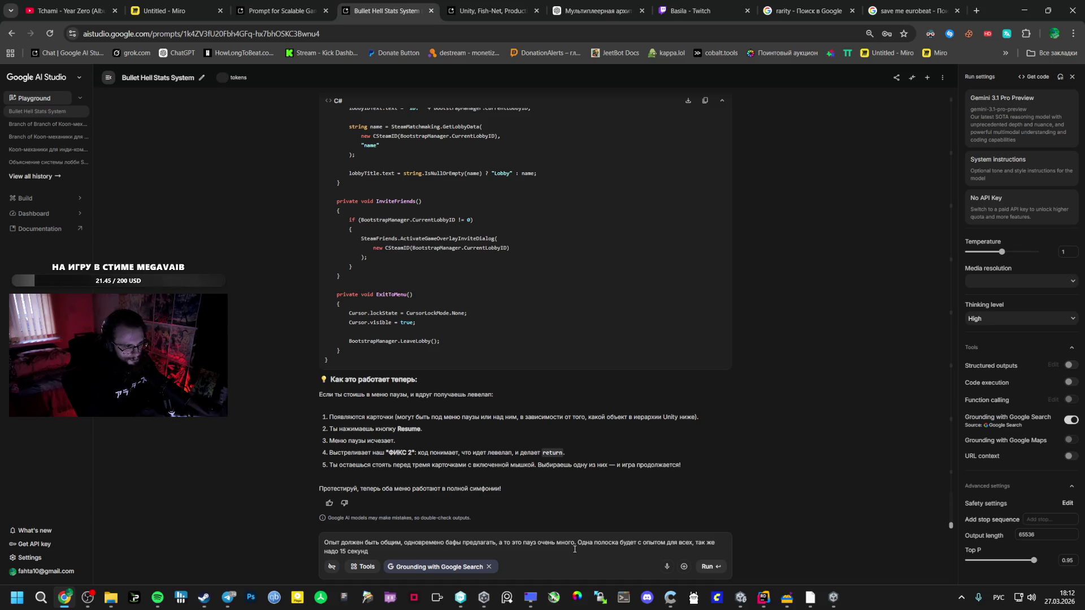
{"action": "type", "text": " на выбор"}
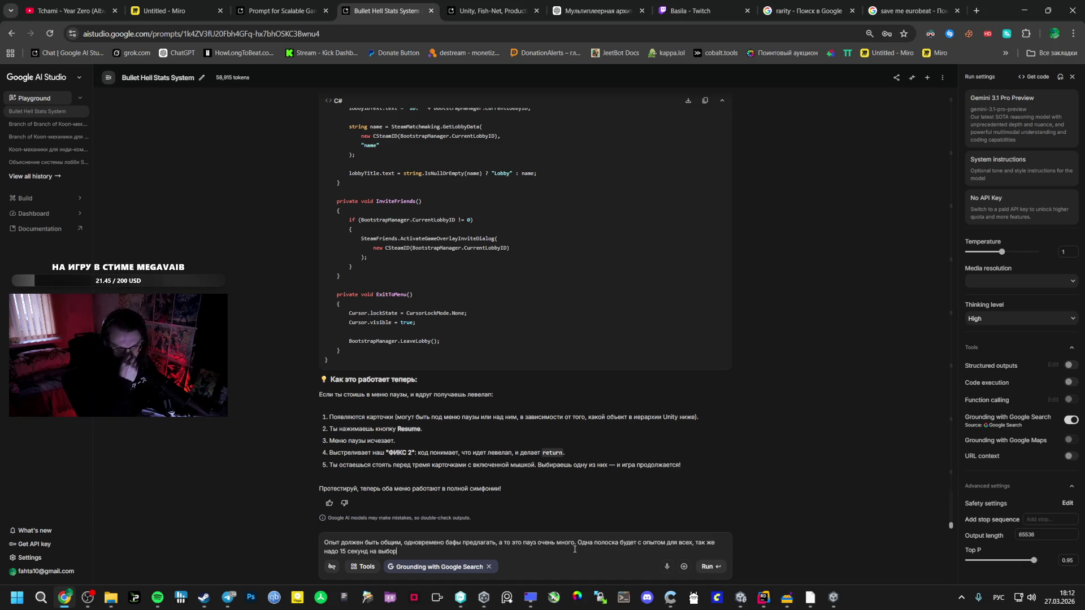
{"action": "type", "text": " ("}
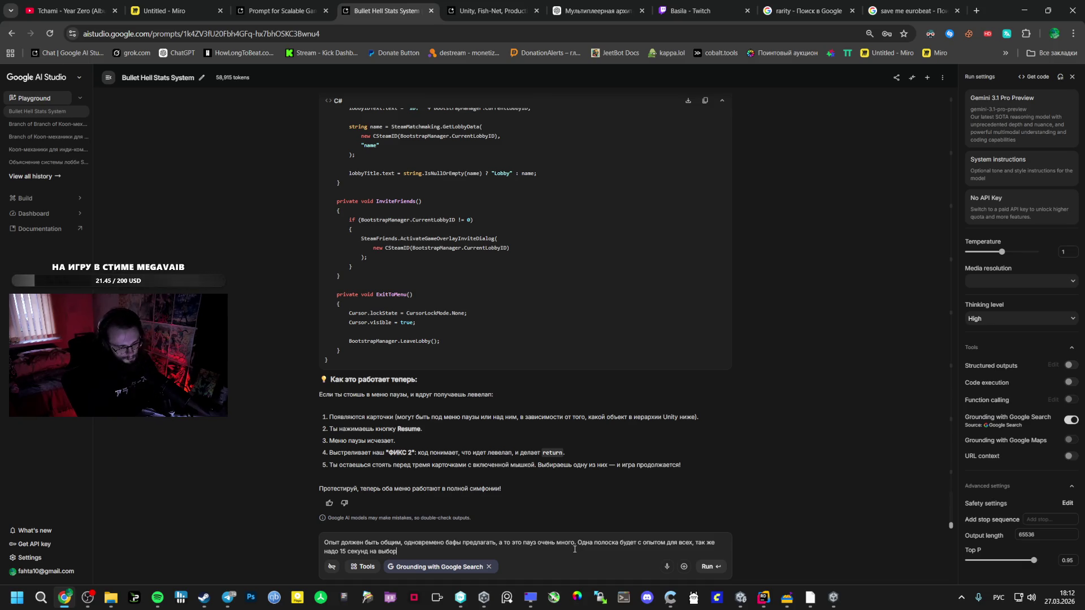
{"action": "type", "text": "выне"}
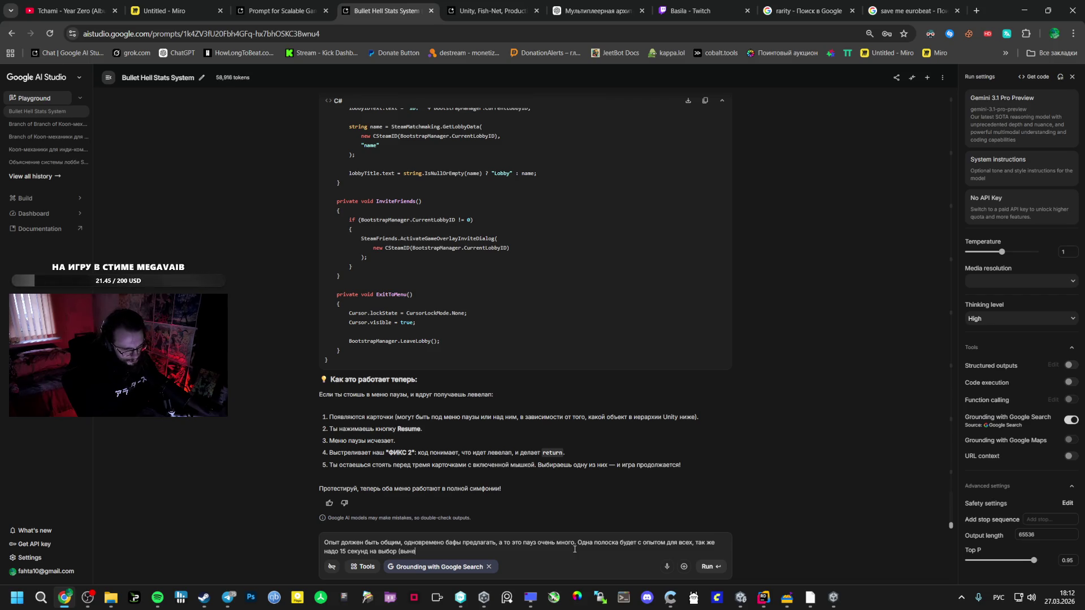
{"action": "type", "text": "сти в"}
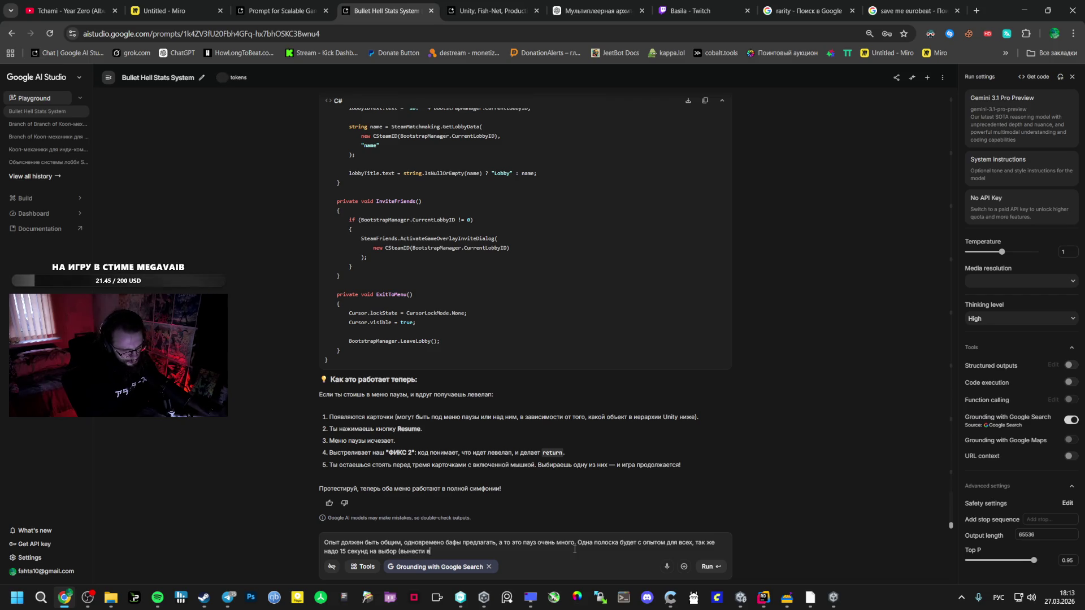
{"action": "key", "text": "BackSpace"}
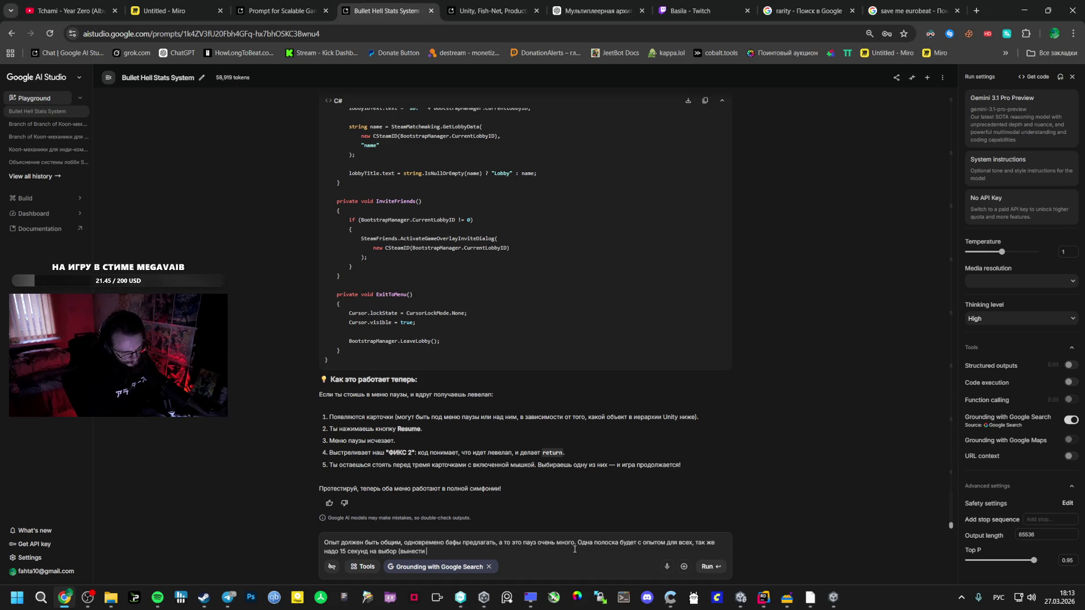
{"action": "type", "text": "в инспе"}
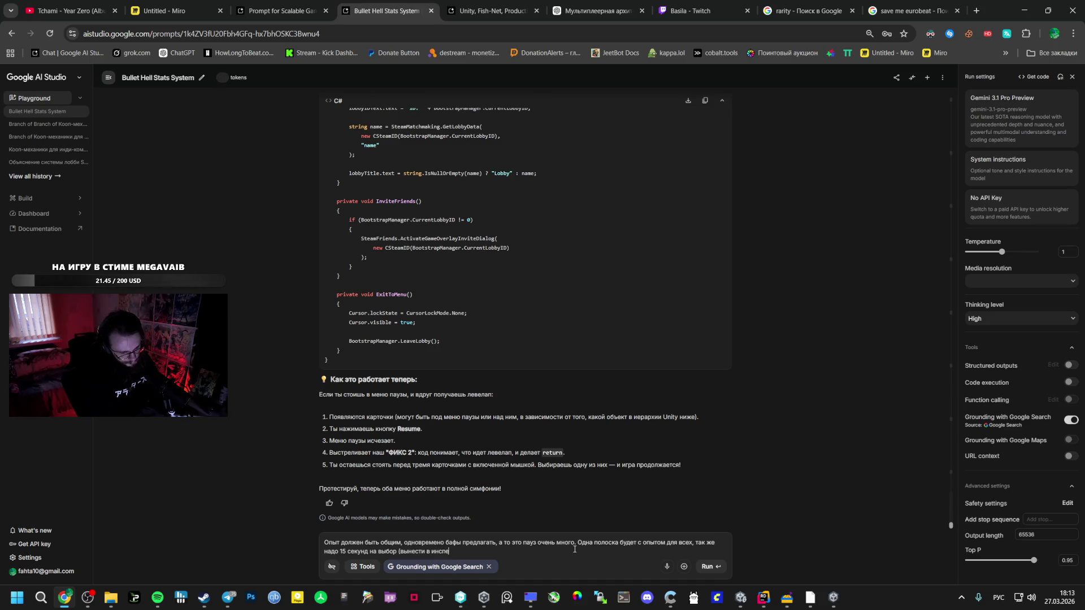
{"action": "type", "text": "ктор бы мен"}
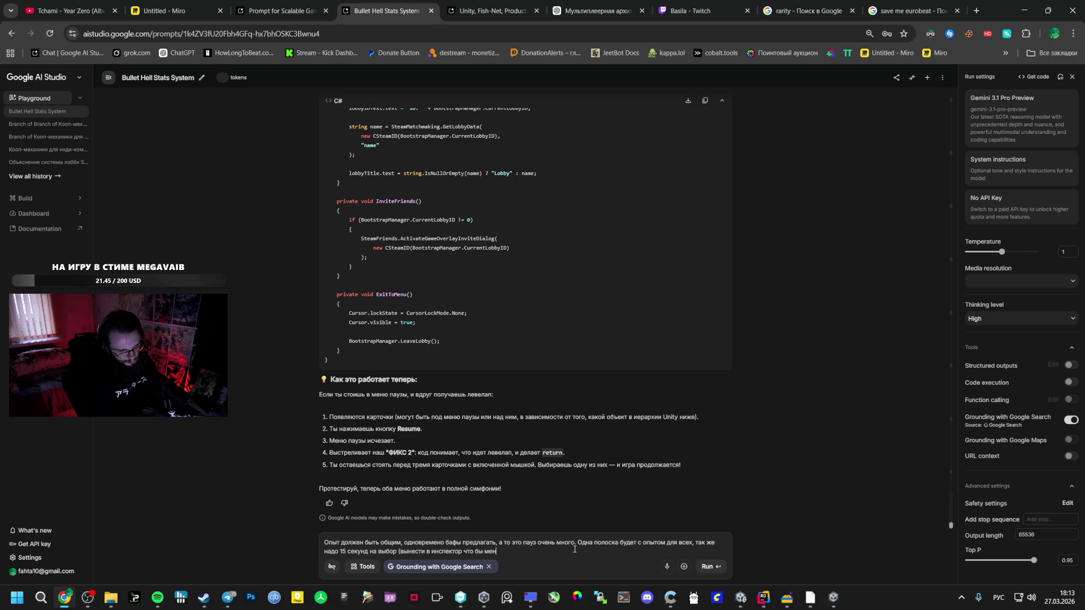
{"action": "type", "text": "яожно было"}
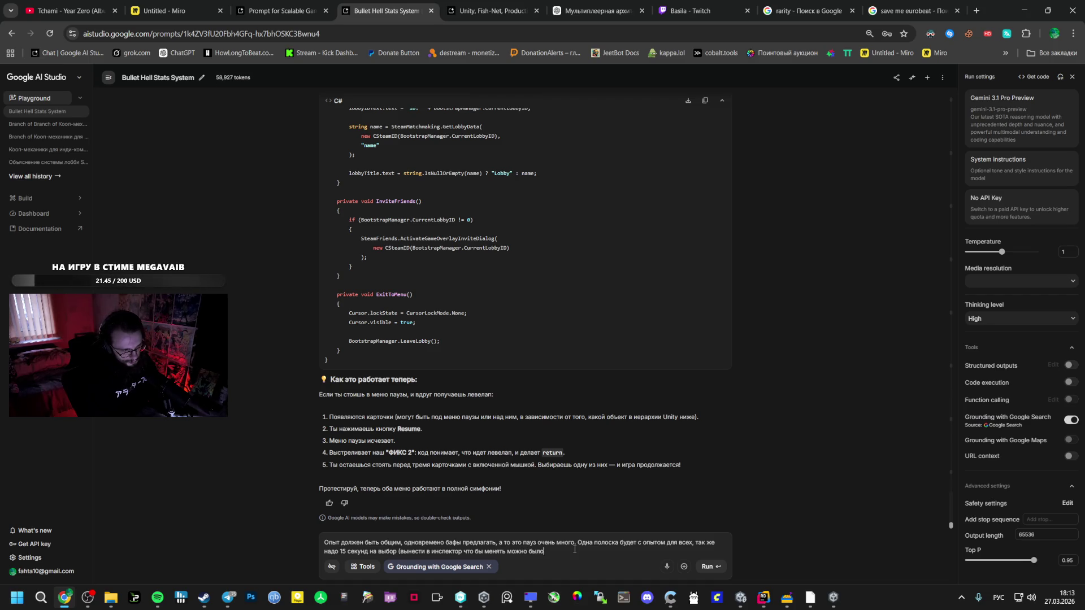
{"action": "type", "text": ")) и ав"}
{"action": "type", "text": "товыбор"}
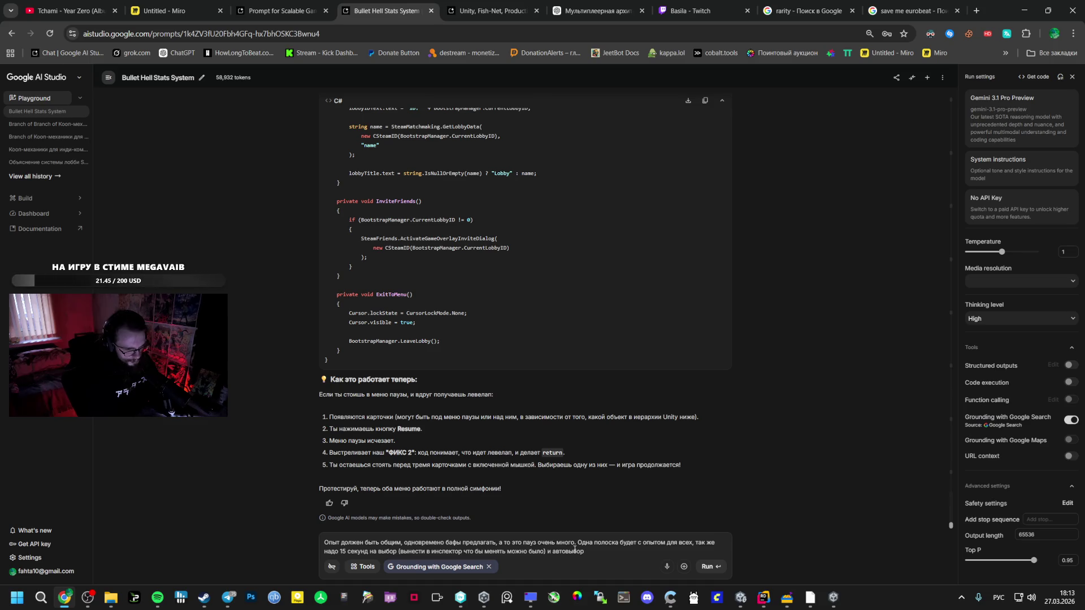
Add a paragraph asking how balance should change with lobby fullness for up to 4 players.
{"action": "key", "text": "shift+Return"}
{"action": "key", "text": "shift+Return"}
{"action": "type", "text": "Так же "}
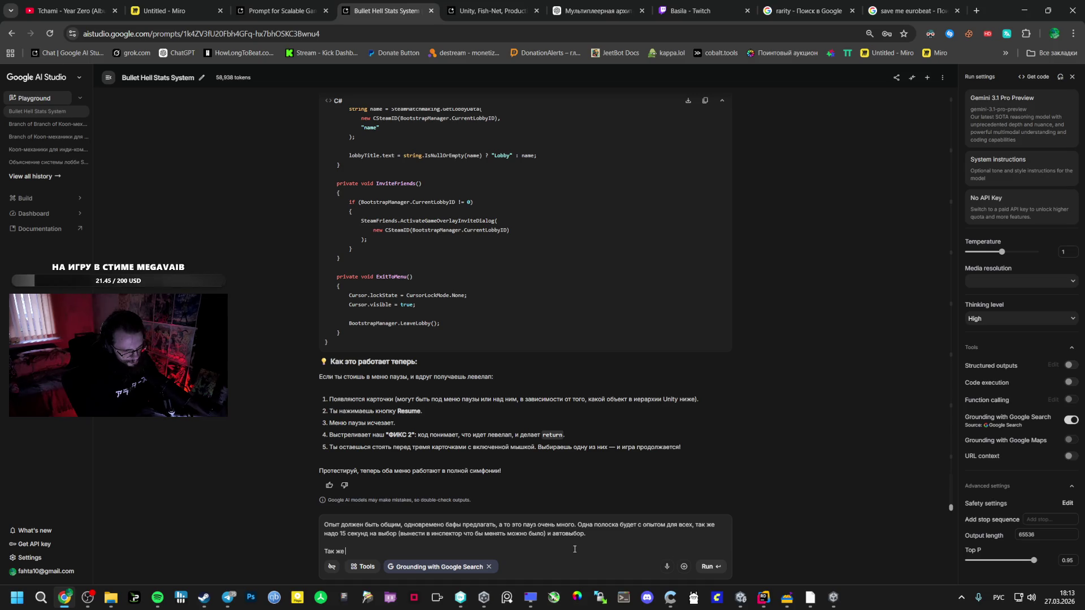
{"action": "type", "text": "надо продума"}
{"action": "type", "text": "ть сраз"}
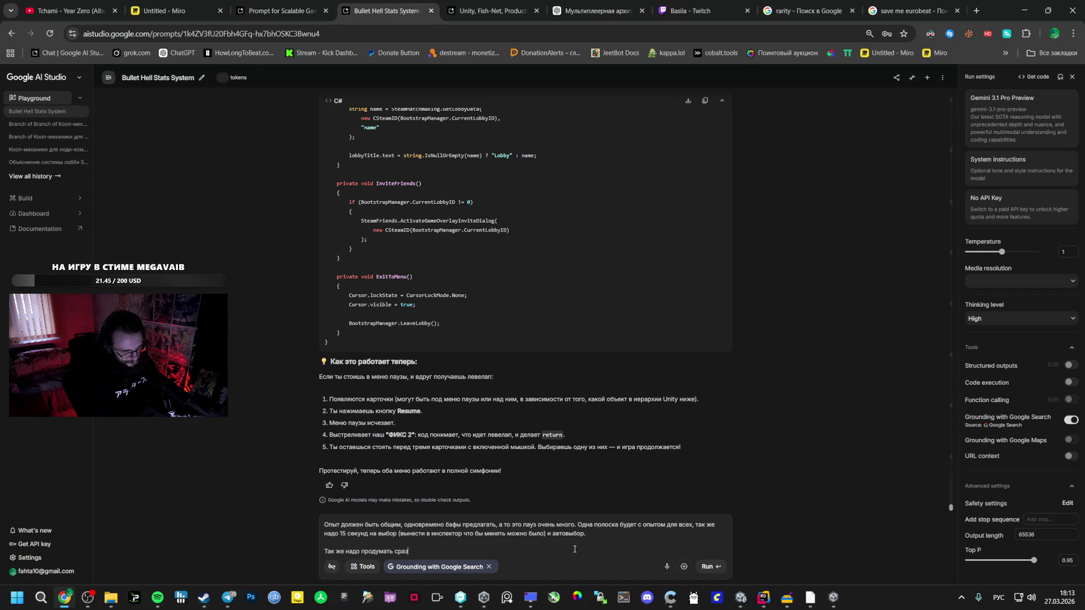
{"action": "type", "text": "у как будет"}
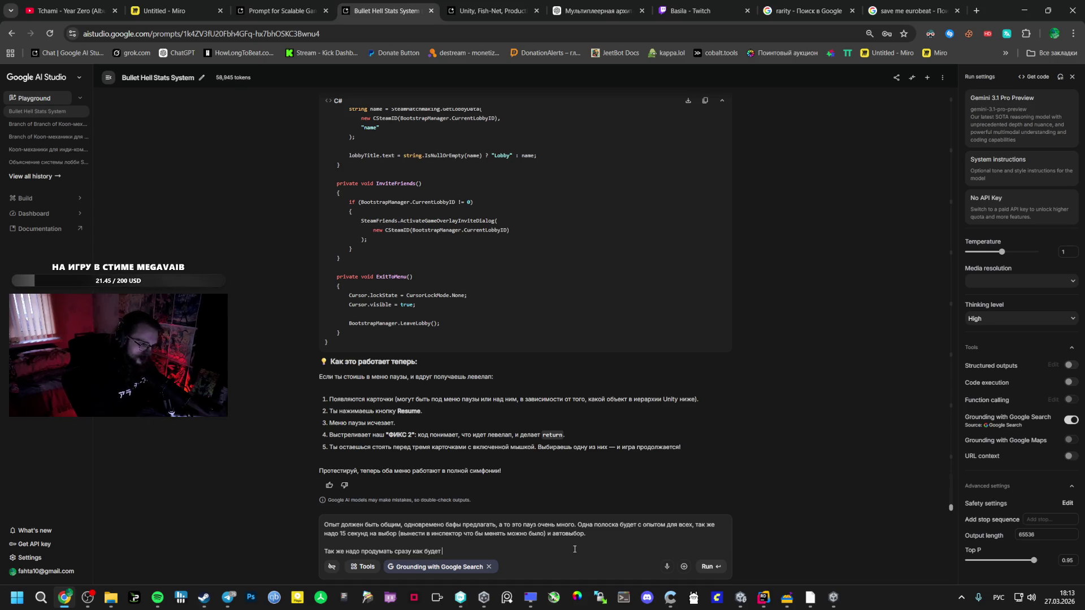
{"action": "type", "text": "менятся б"}
{"action": "type", "text": "аланс при "}
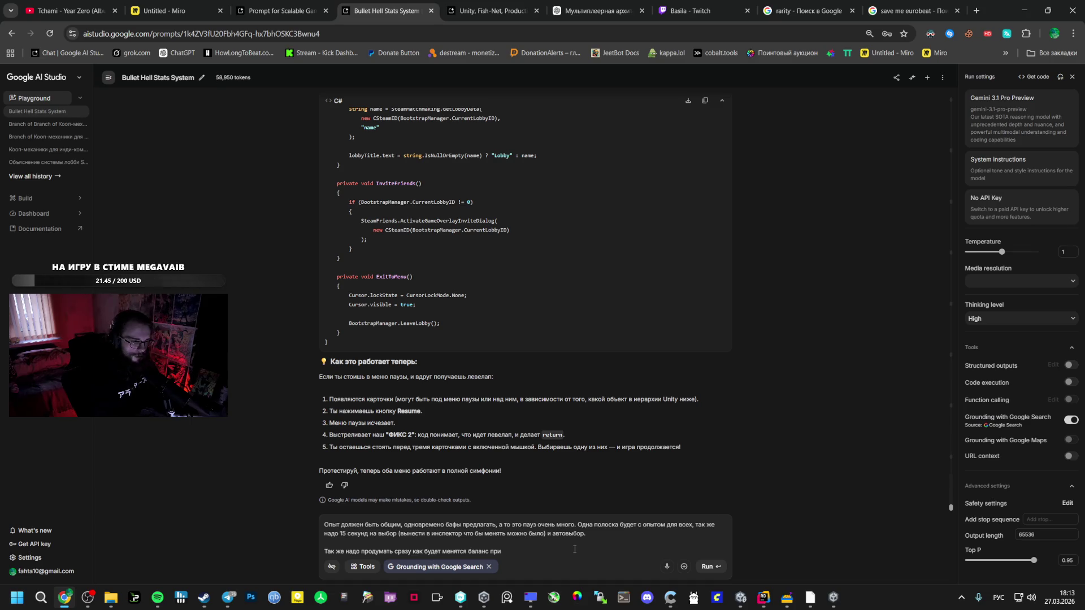
{"action": "type", "text": "наполнености лобби"}
{"action": "type", "text": ", сейча"}
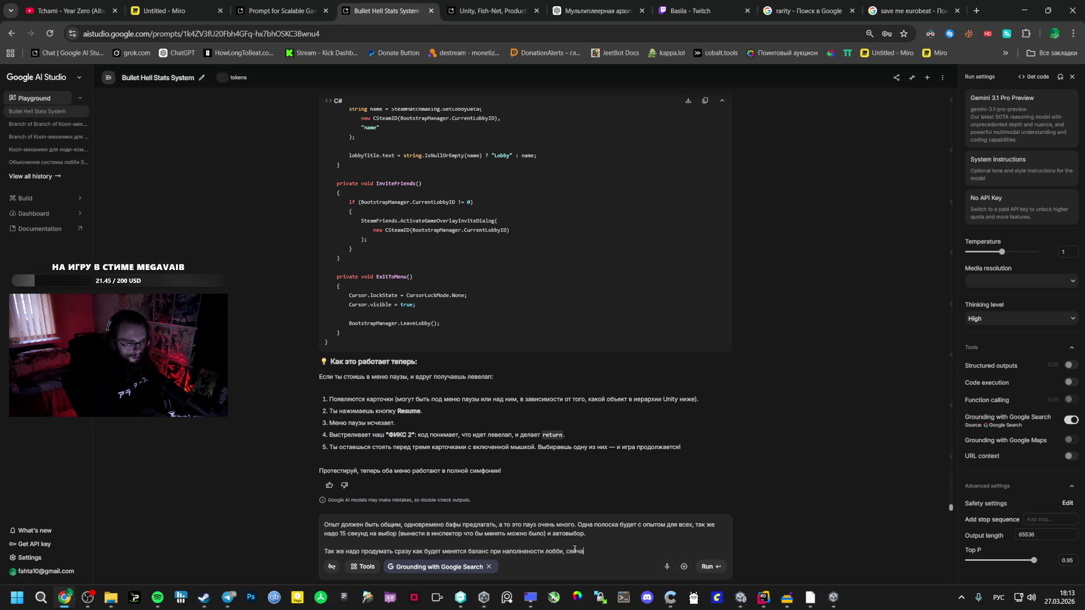
{"action": "type", "text": "с игра р"}
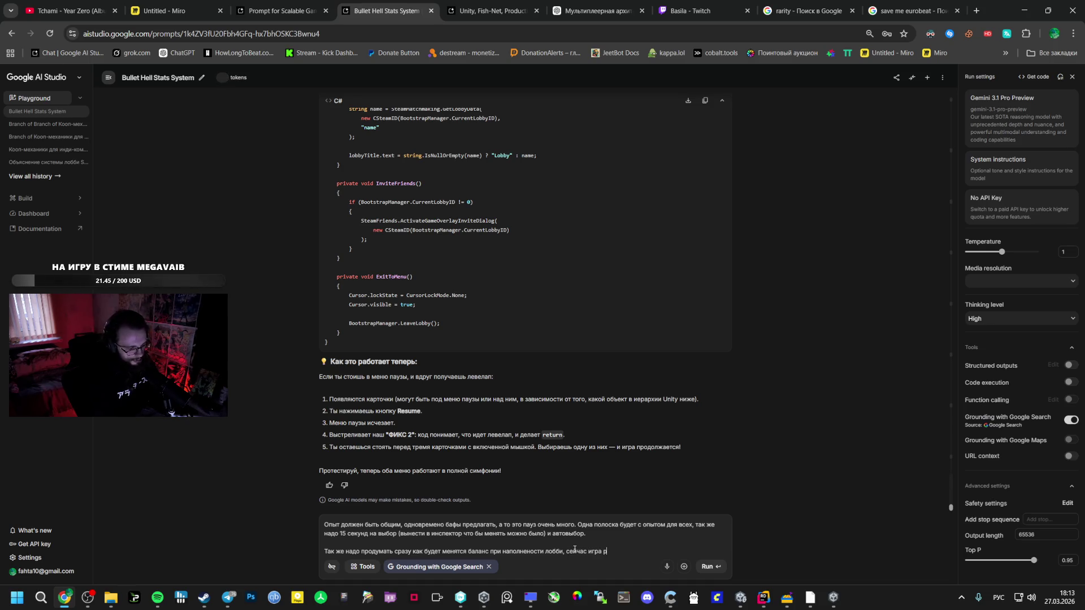
{"action": "type", "text": "асчитана на 4"}
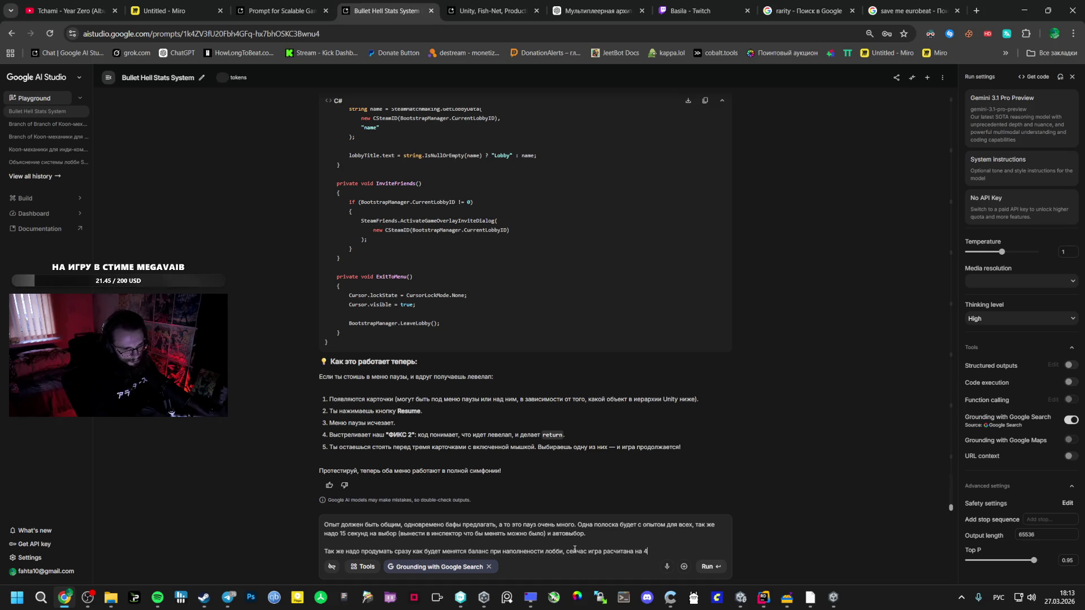
{"action": "key", "text": "BackSpace"}
{"action": "key", "text": "BackSpace"}
{"action": "type", "text": "до 4 "}
{"action": "type", "text": "человек"}
Select 'ЛУЧШЕ УСИЛИТЬ МОБОВ' in the Miro lobby note to copy it.
{"action": "left_click", "coordinate": [170, 10]}
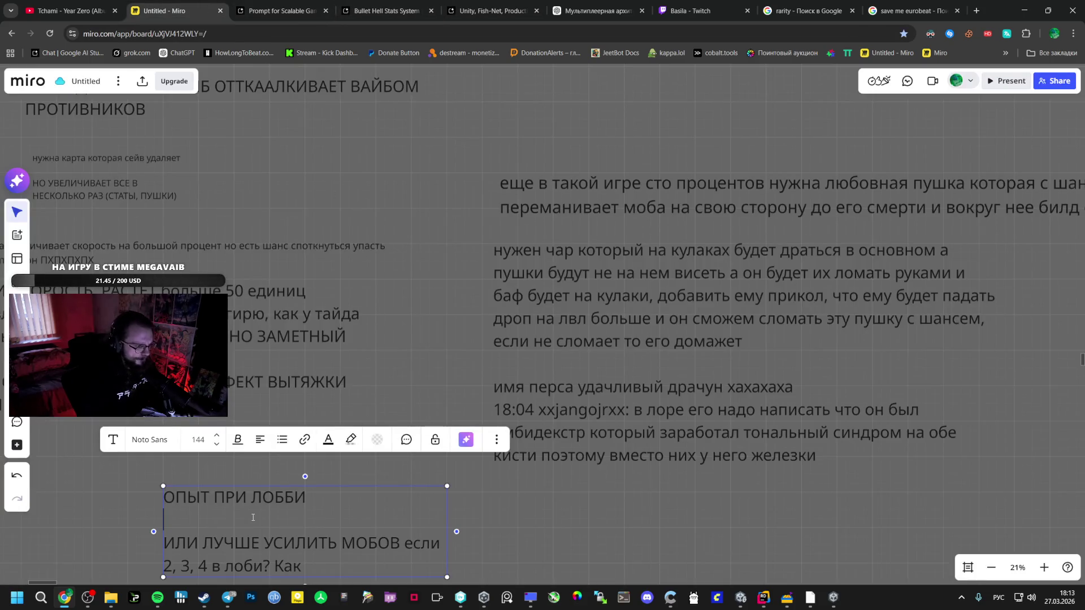
{"action": "triple_click", "coordinate": [330, 567]}
{"action": "left_click_drag", "start_coordinate": [164, 544], "coordinate": [388, 549]}
{"action": "mouse_move", "coordinate": [202, 543]}
{"action": "left_mouse_down"}
{"action": "mouse_move", "coordinate": [317, 567]}
{"action": "mouse_move", "coordinate": [404, 546]}
{"action": "left_mouse_up"}
{"action": "key", "text": "ctrl+c"}
Paste the phrase into the prompt and ask about raising required XP, or both, fun and hardcore.
{"action": "left_click", "coordinate": [271, 11]}
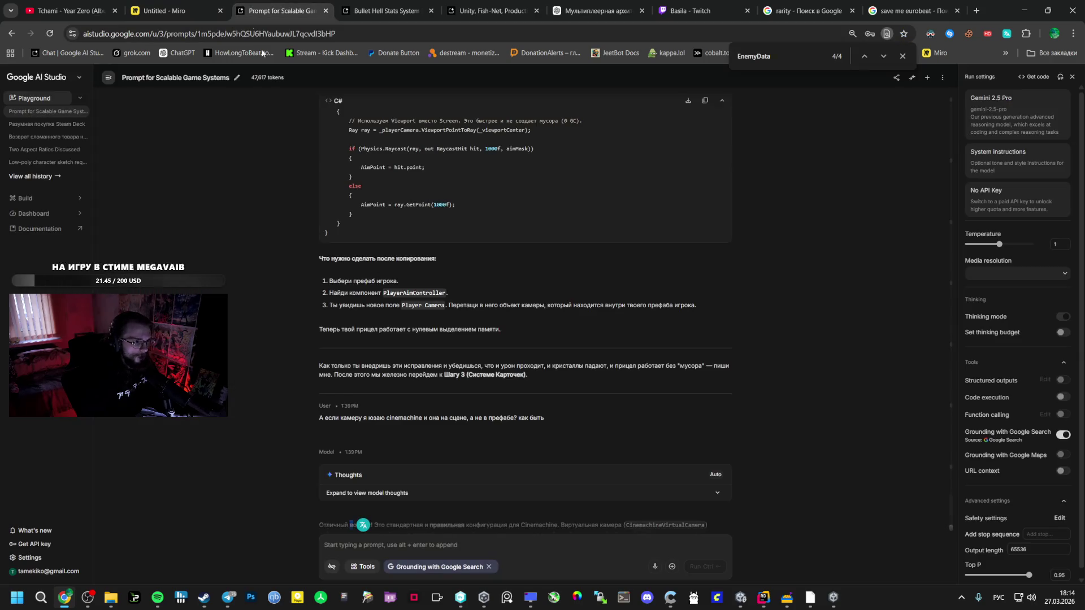
{"action": "left_click", "coordinate": [341, 6]}
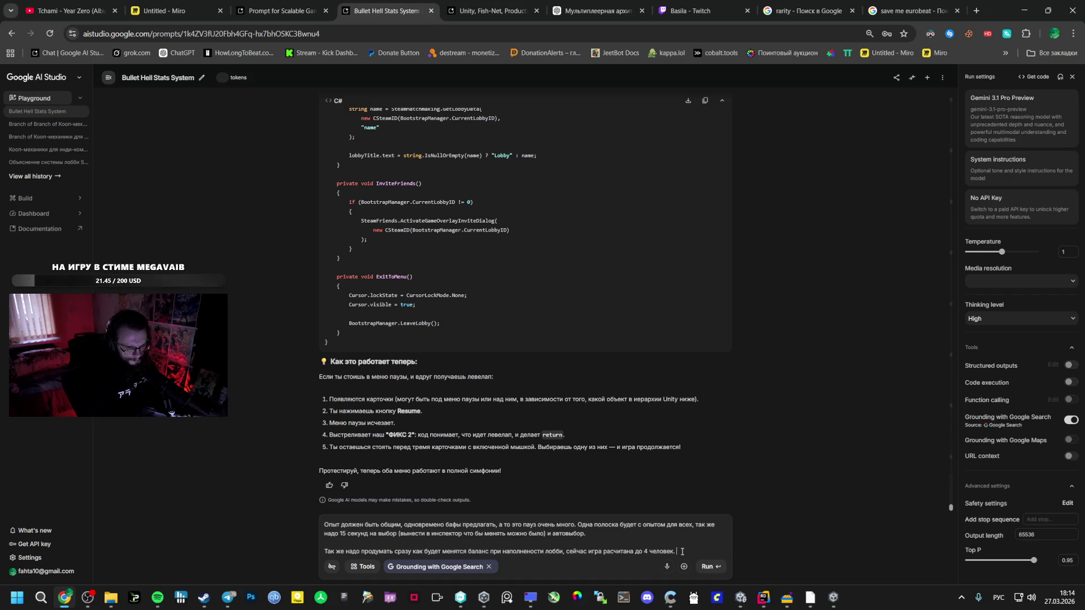
{"action": "type", "text": "."}
{"action": "key", "text": "ctrl+v"}
{"action": "type", "text": "или"}
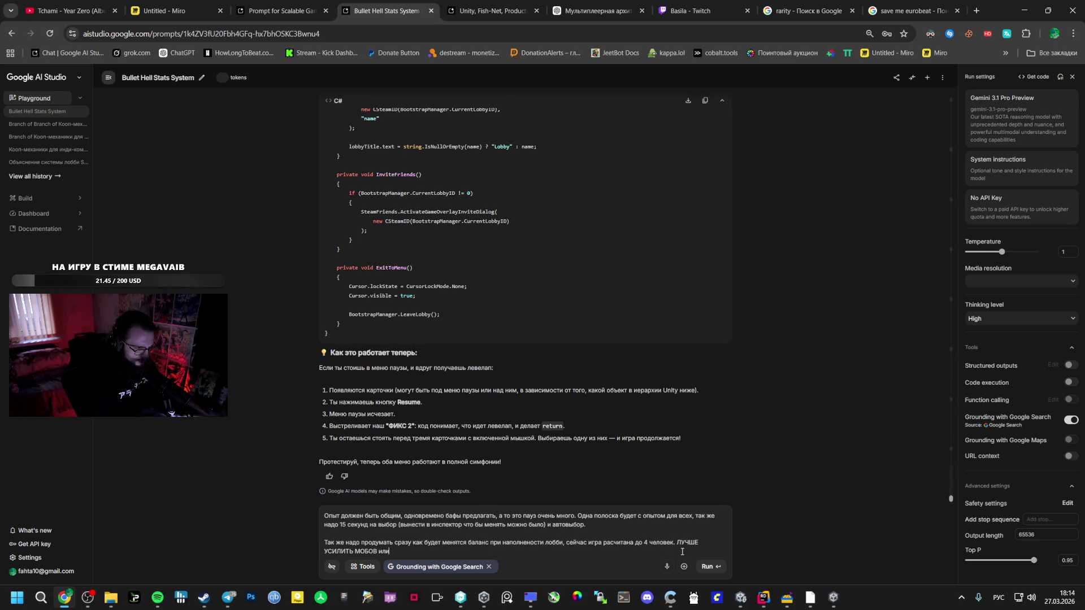
{"action": "type", "text": " Увелич"}
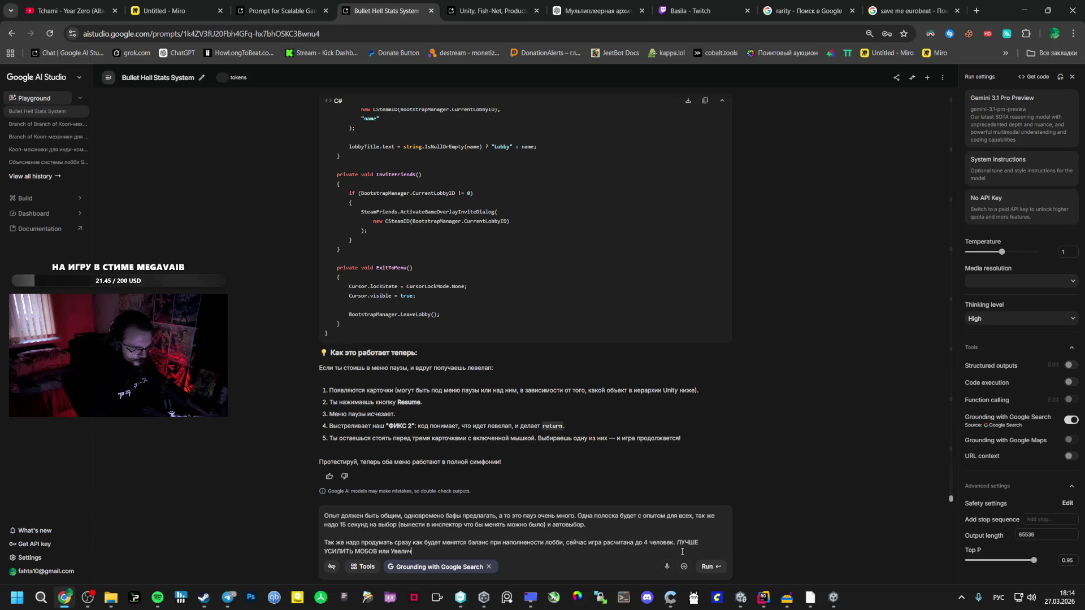
{"action": "type", "text": "итьлво не"}
{"action": "type", "text": "хо"}
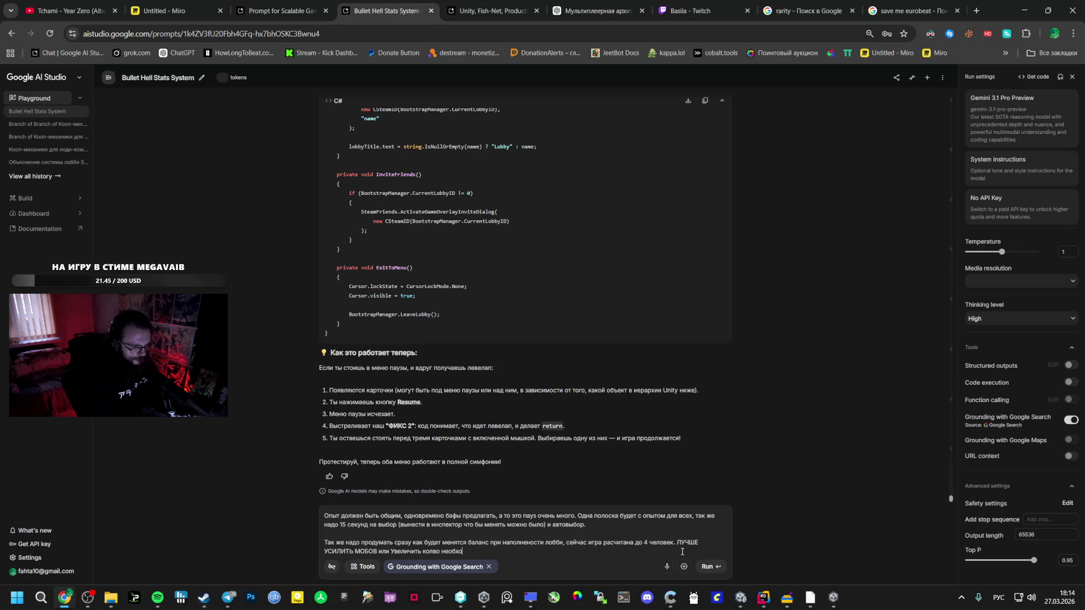
{"action": "type", "text": "диго опыта?"}
{"action": "type", "text": " Ил"}
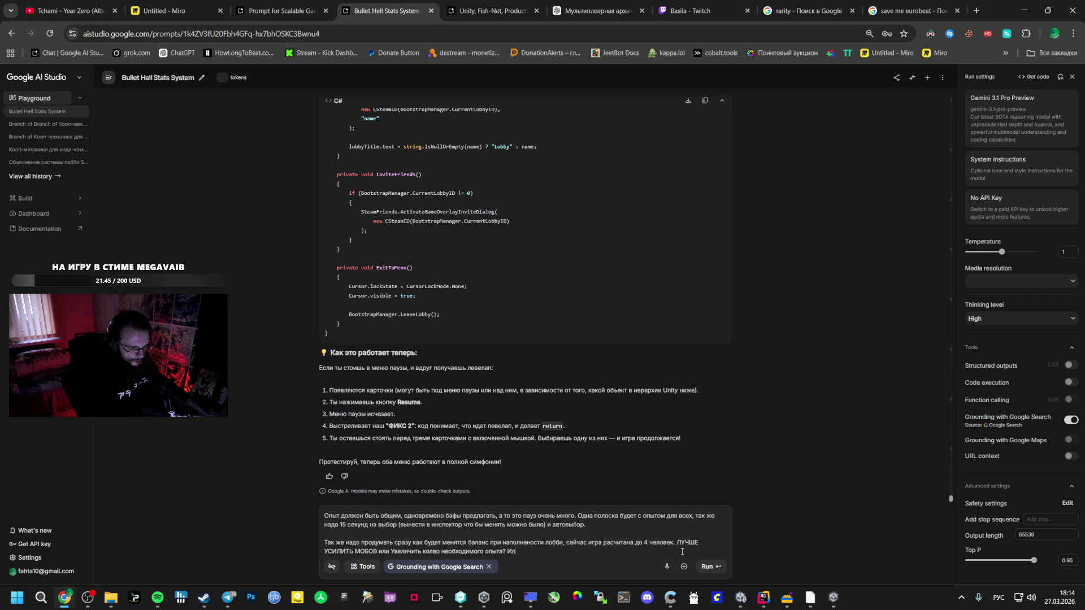
{"action": "type", "text": "и свременно"}
{"action": "type", "text": "о и друго"}
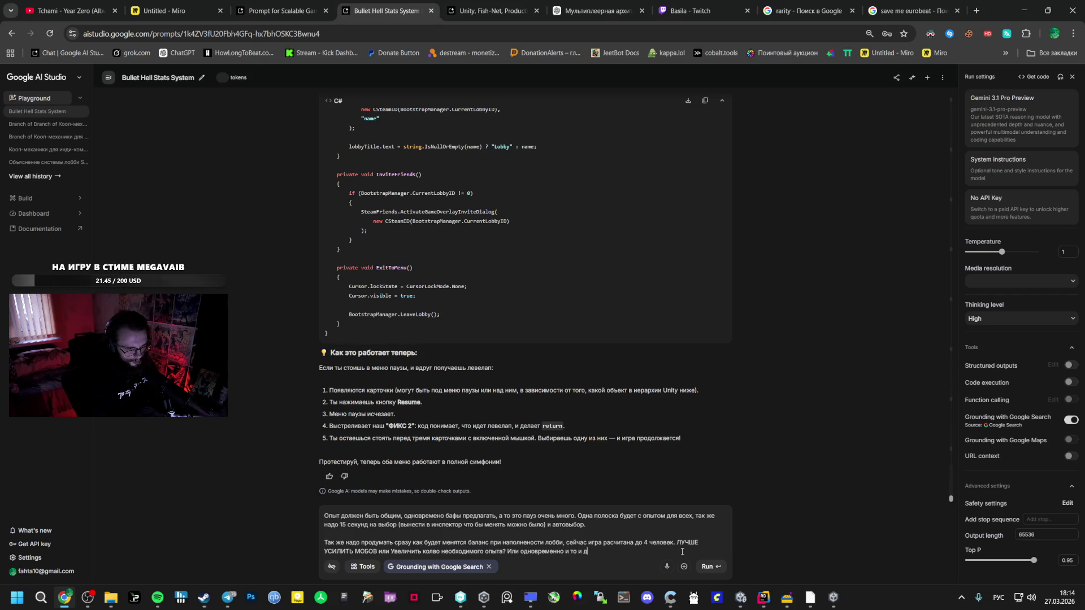
{"action": "type", "text": "как сдела"}
{"action": "type", "text": "ть "}
{"action": "type", "text": "весело и ха"}
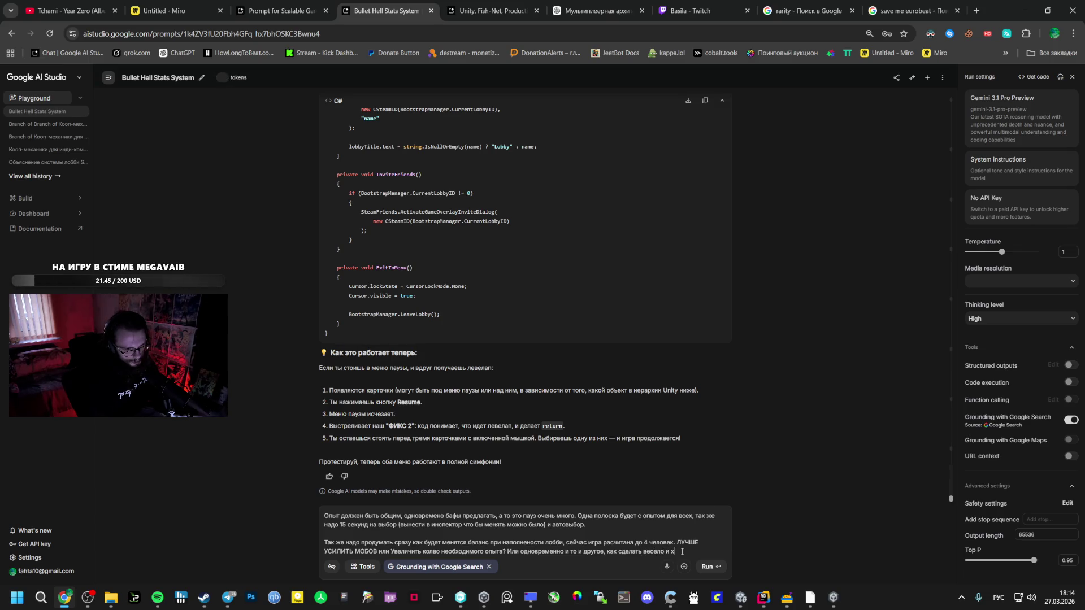
{"action": "key", "text": "BackSpace"}
{"action": "key", "text": "BackSpace"}
{"action": "key", "text": "BackSpace"}
{"action": "type", "text": "хардкорно"}
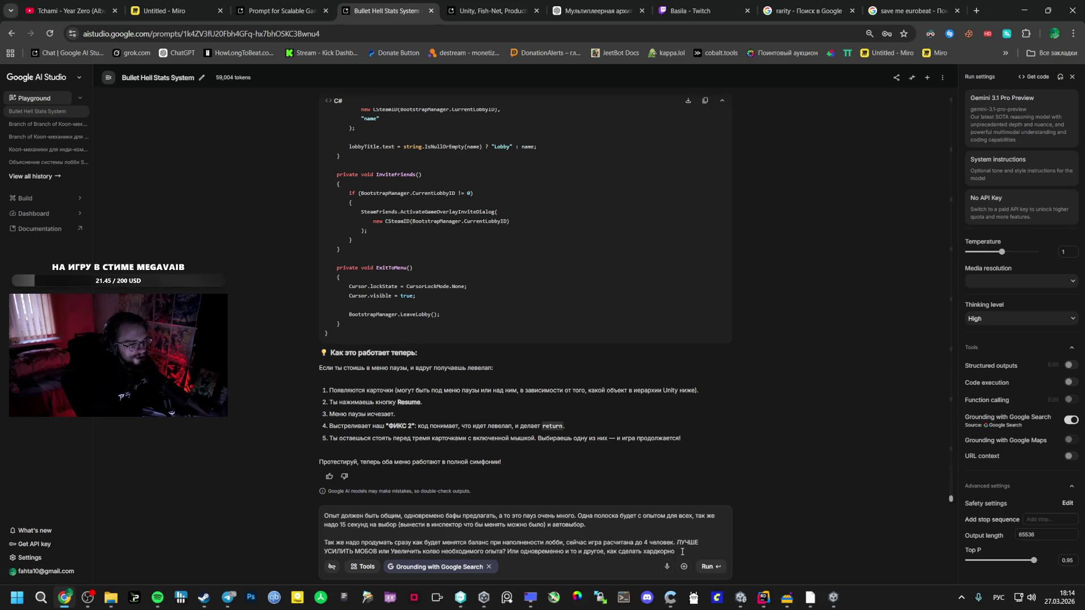
Remove the unfinished hardcore clause, make the auto-pick 'рандомной', and send the prompt to Gemini.
{"action": "key", "text": "BackSpace"}
{"action": "key", "text": "ctrl+BackSpace"}
{"action": "key", "text": "ctrl+BackSpace"}
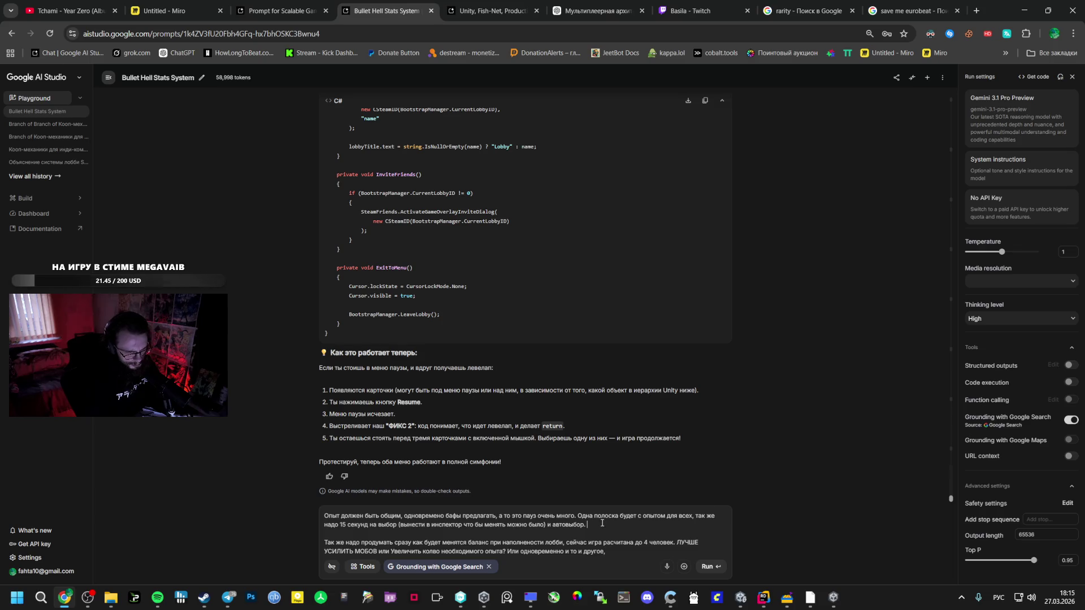
{"action": "type", "text": "рандомной"}
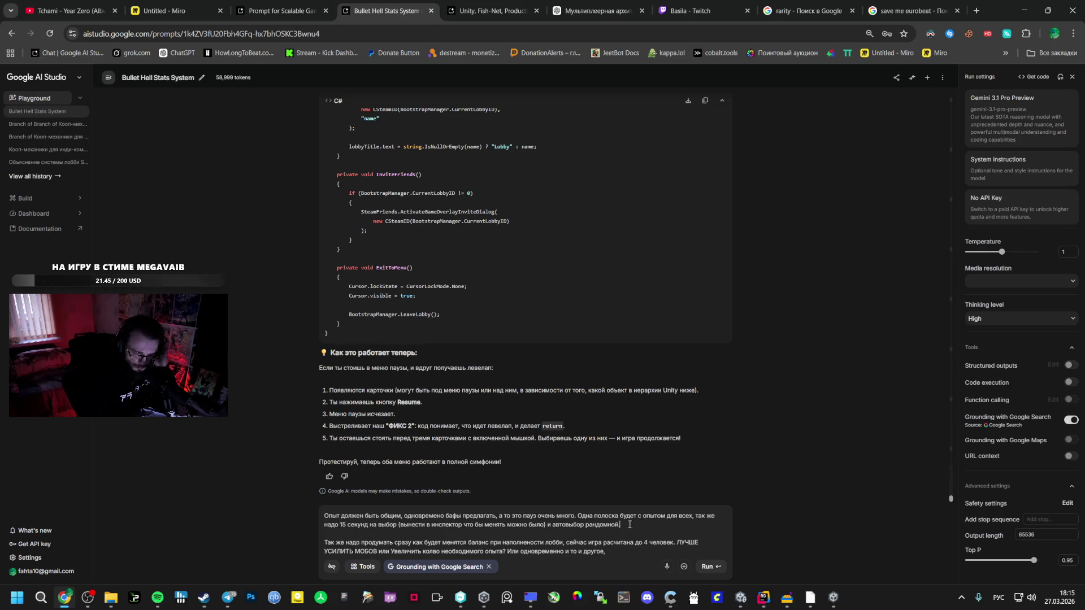
{"action": "type", "text": "так "}
{"action": "type", "text": "де над"}
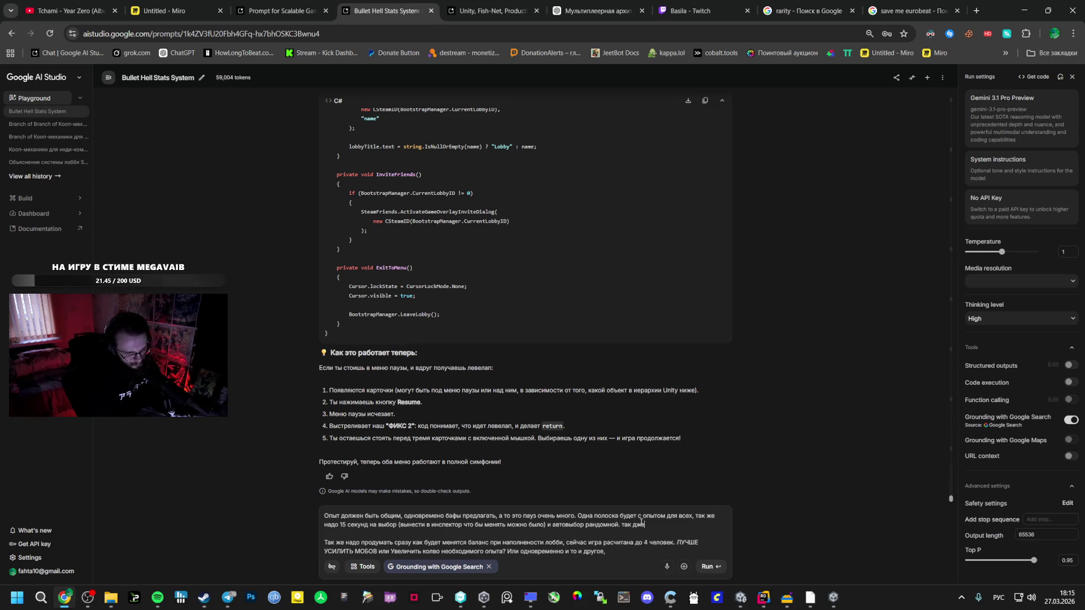
{"action": "type", "text": "о вы"}
{"action": "key", "text": "BackSpace"}
{"action": "key", "text": "BackSpace"}
{"action": "key", "text": "BackSpace"}
{"action": "key", "text": "ctrl+Return"}
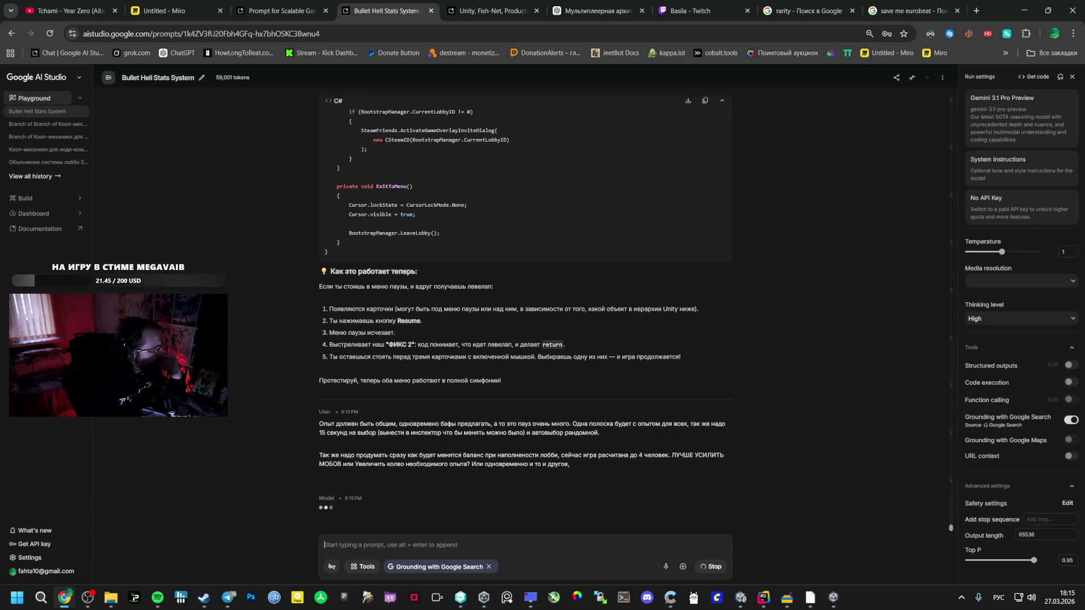
{"action": "left_click", "coordinate": [228, 598]}
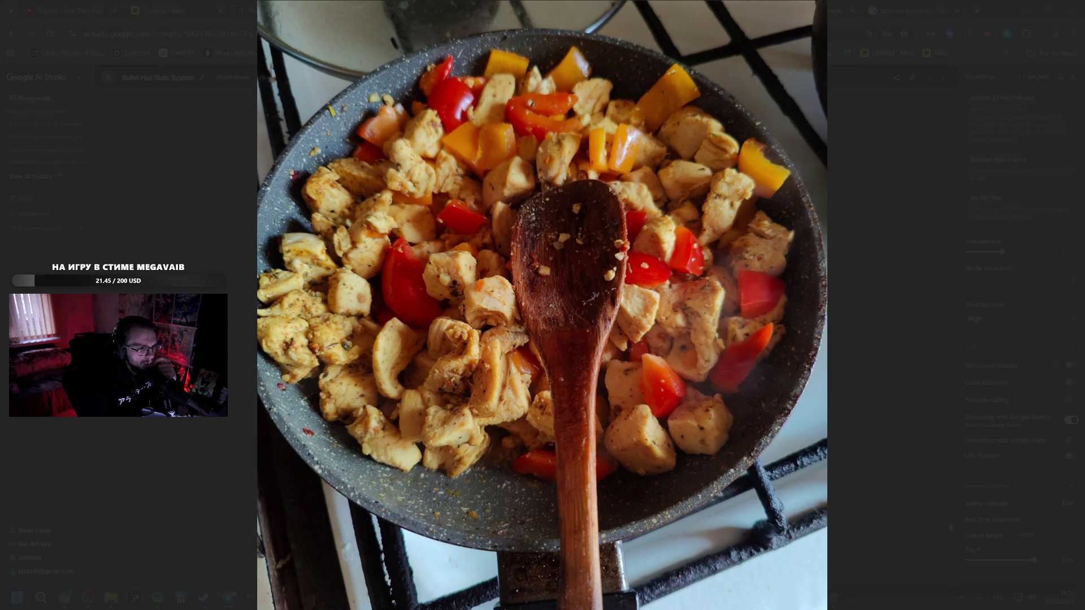
Close the cooking photo in Telegram and move on to the bread video.
{"action": "left_click", "coordinate": [174, 167]}
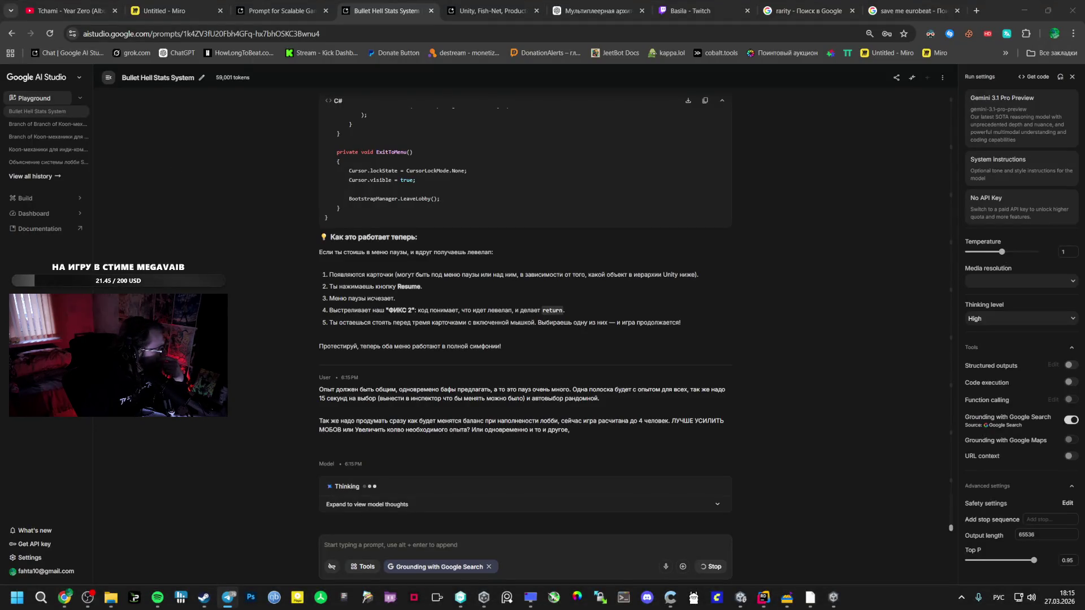
{"action": "key", "text": "alt+Tab"}
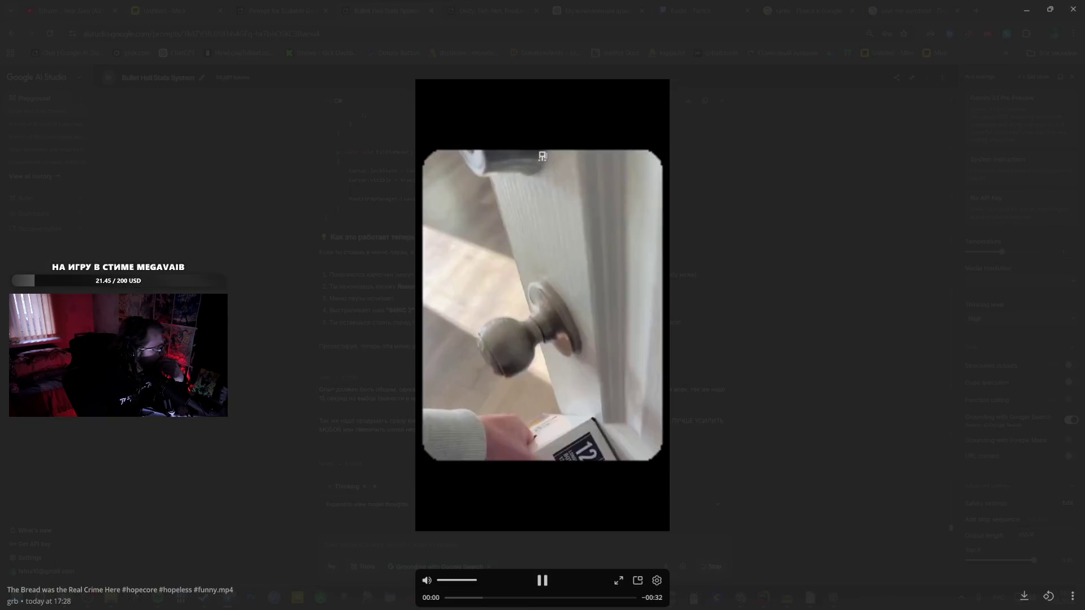
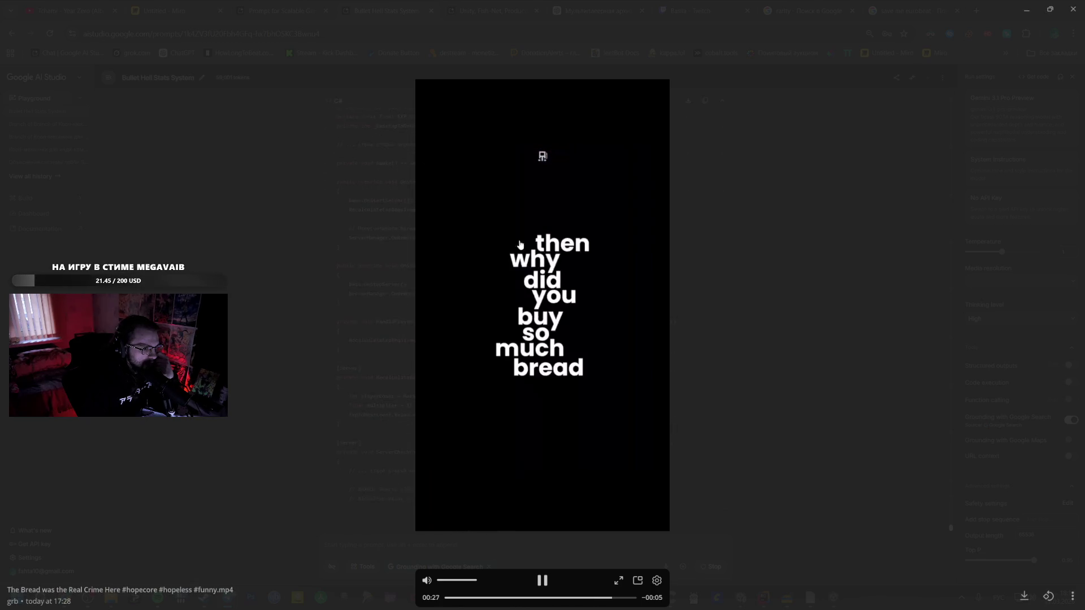
Rewatch the bread video from 00:28 in Telegram, then close the video viewer.
{"action": "left_click", "coordinate": [629, 458]}
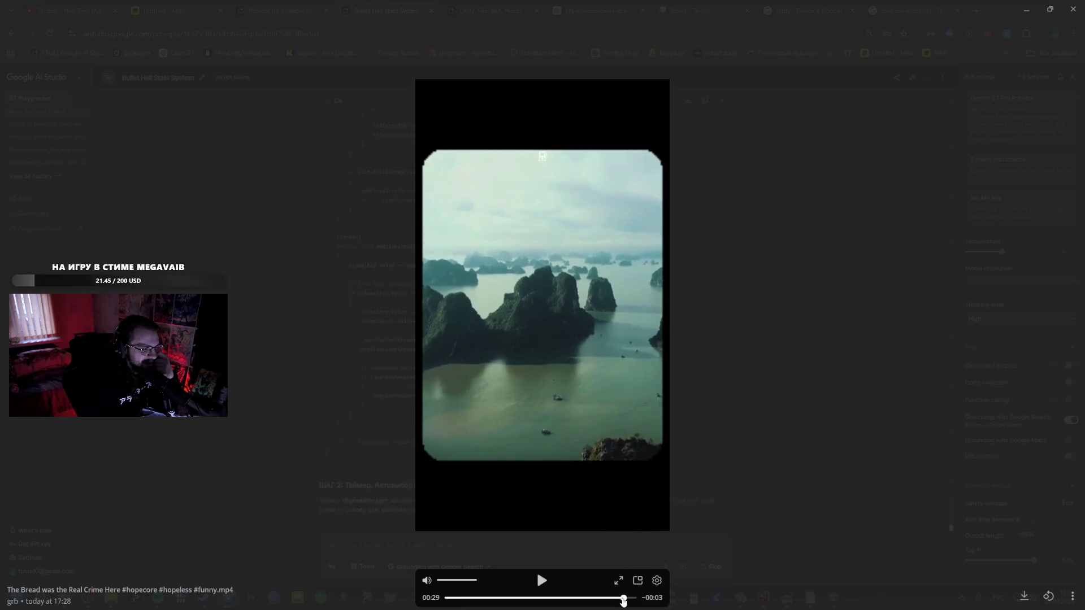
{"action": "left_click", "coordinate": [616, 598]}
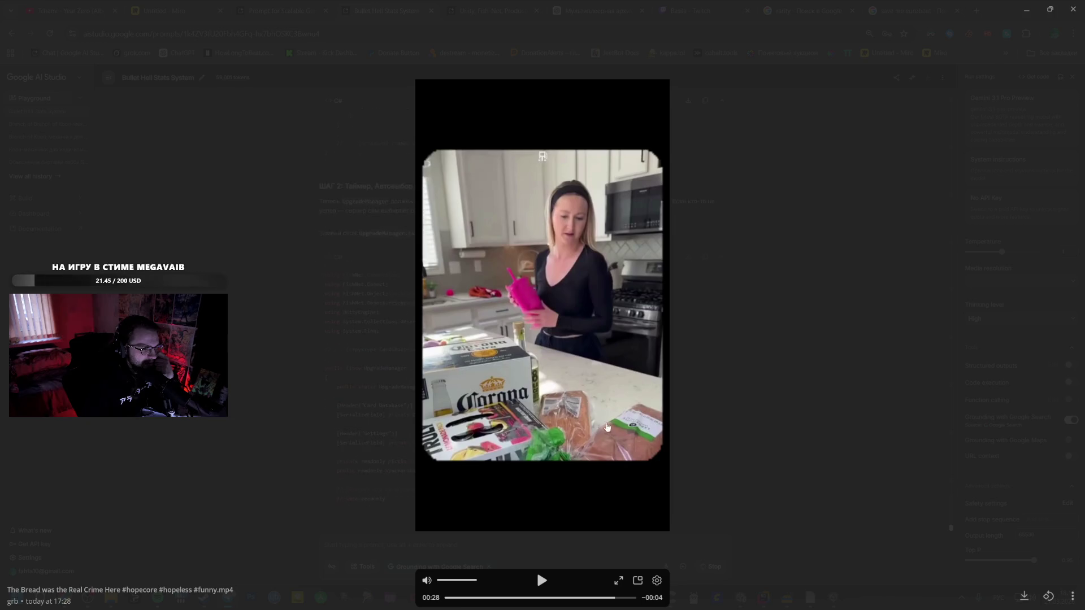
{"action": "left_click", "coordinate": [568, 377]}
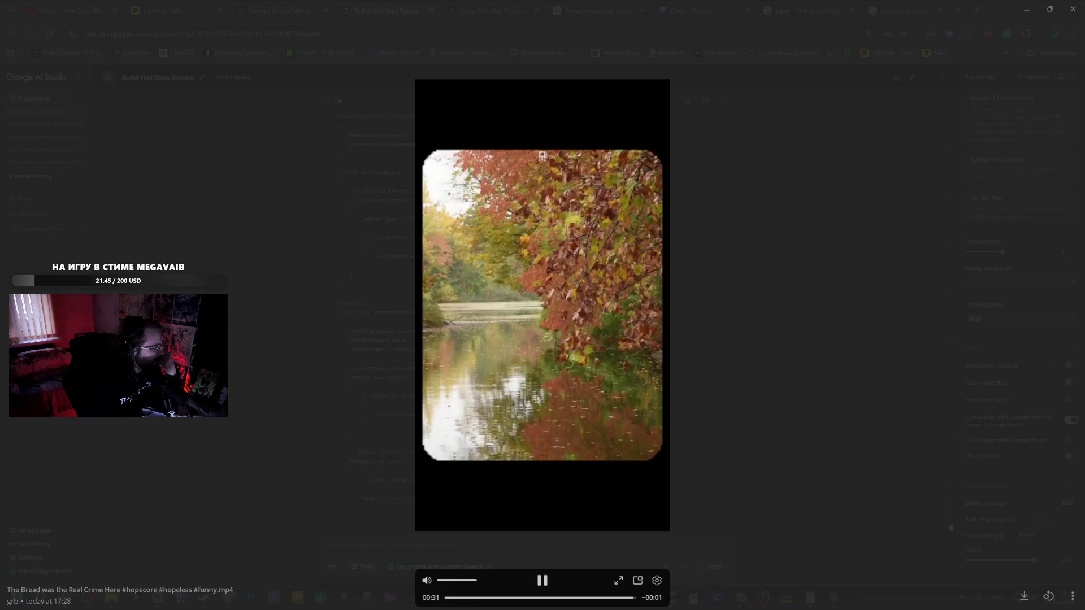
{"action": "left_click", "coordinate": [745, 194]}
Read through AI Studio's advice on scaling mob HP and EXP for 1–4 players.
{"action": "scroll", "coordinate": [513, 337], "scroll_direction": "down", "scroll_amount": 3}
{"action": "scroll", "coordinate": [484, 344], "scroll_direction": "down", "scroll_amount": 10}
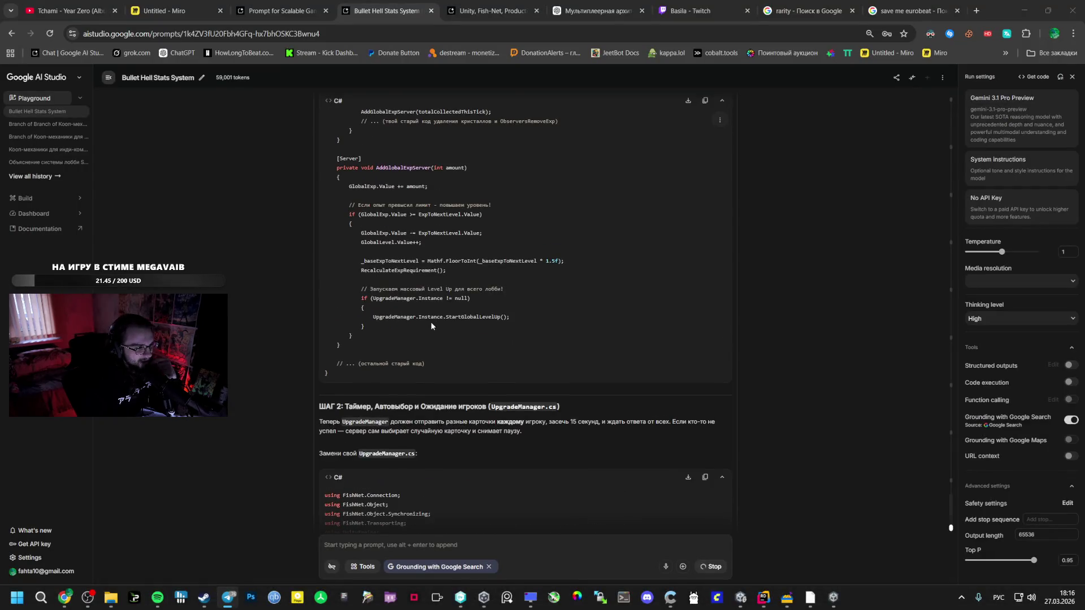
{"action": "scroll", "coordinate": [426, 324], "scroll_direction": "up", "scroll_amount": 15}
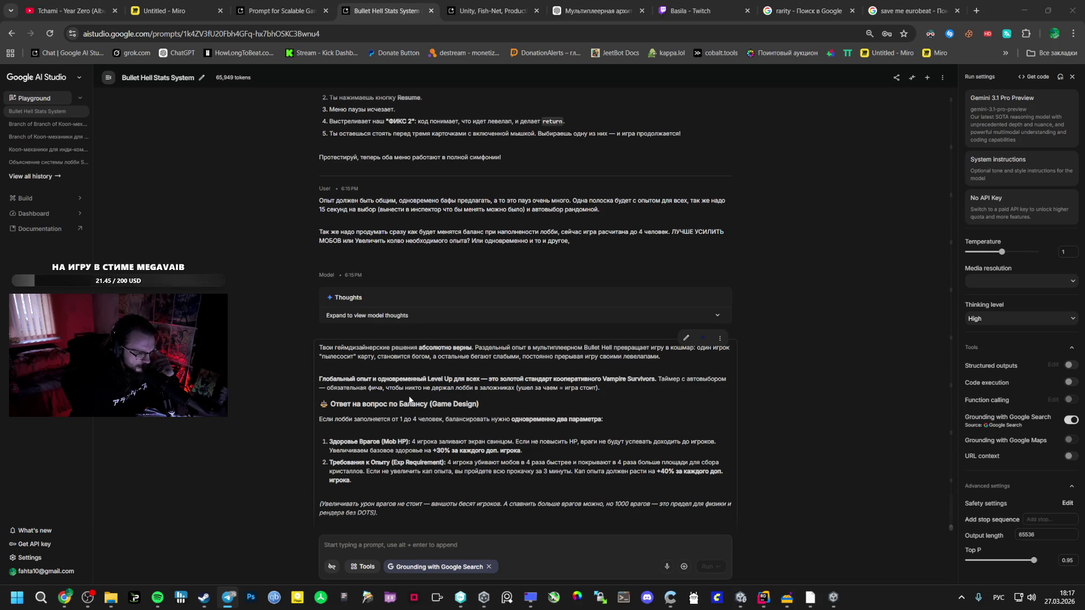
{"action": "scroll", "coordinate": [391, 429], "scroll_direction": "down", "scroll_amount": 1}
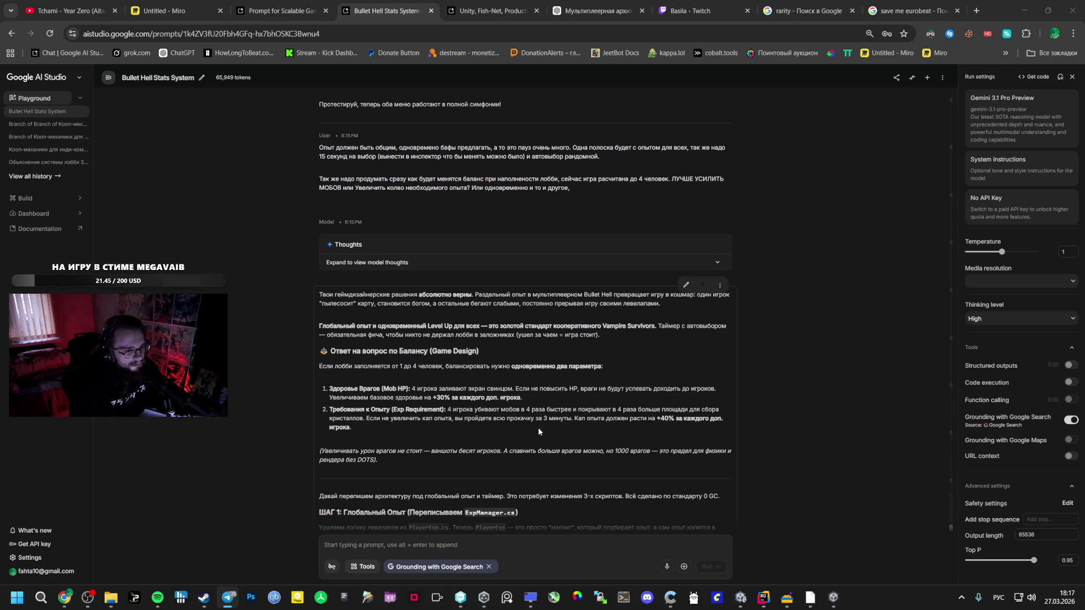
{"action": "left_click", "coordinate": [663, 418]}
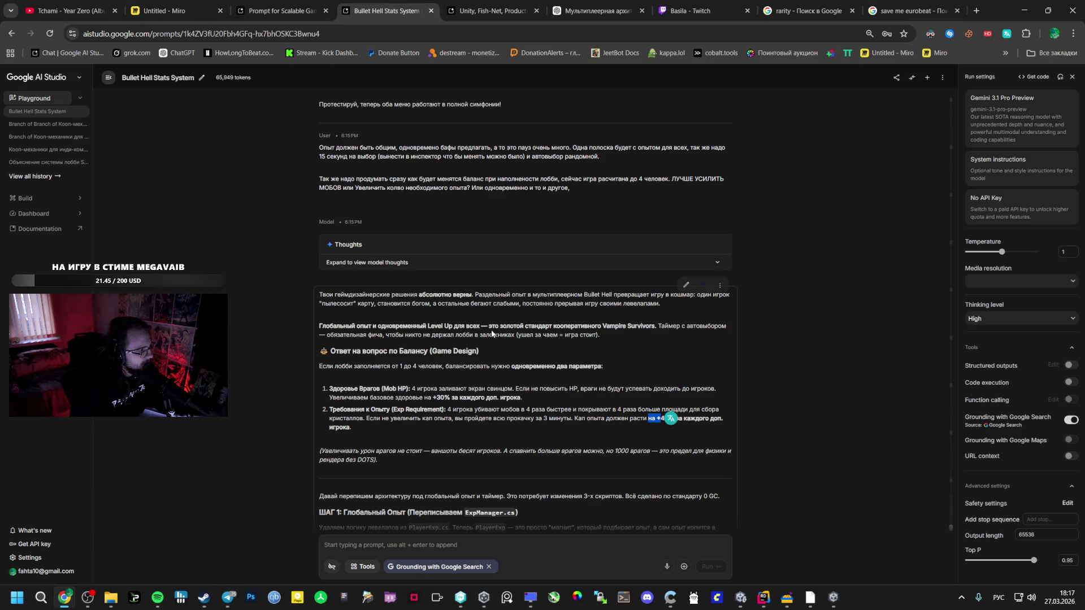
{"action": "scroll", "coordinate": [515, 386], "scroll_direction": "down", "scroll_amount": 3}
Highlight the italic enemy-count balance paragraph, then bring up the game's LEVEL UP screen.
{"action": "left_click_drag", "start_coordinate": [457, 299], "coordinate": [321, 294]}
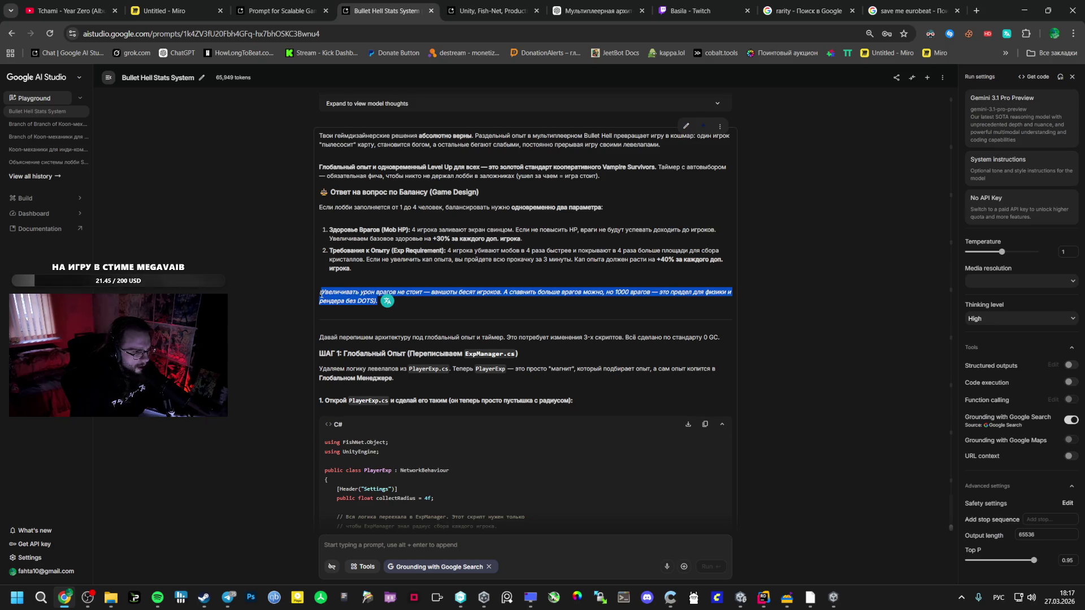
{"action": "left_click", "coordinate": [321, 294]}
{"action": "left_click_drag", "start_coordinate": [433, 292], "coordinate": [568, 294]}
{"action": "mouse_move", "coordinate": [659, 293]}
{"action": "left_mouse_down"}
{"action": "mouse_move", "coordinate": [699, 293]}
{"action": "mouse_move", "coordinate": [378, 305]}
{"action": "left_mouse_up"}
{"action": "left_click", "coordinate": [377, 304]}
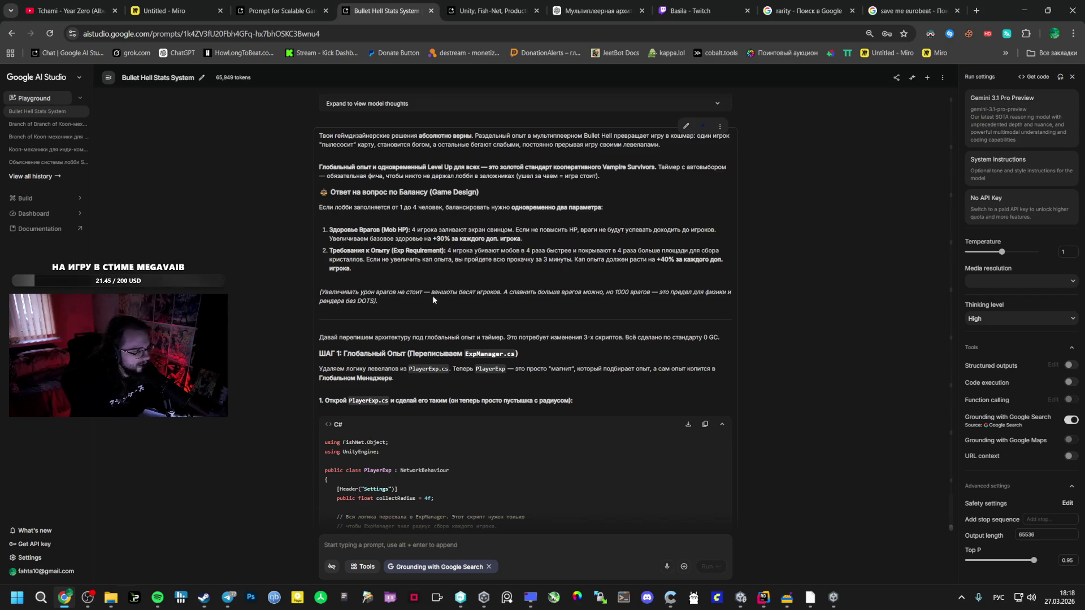
{"action": "left_click", "coordinate": [834, 597]}
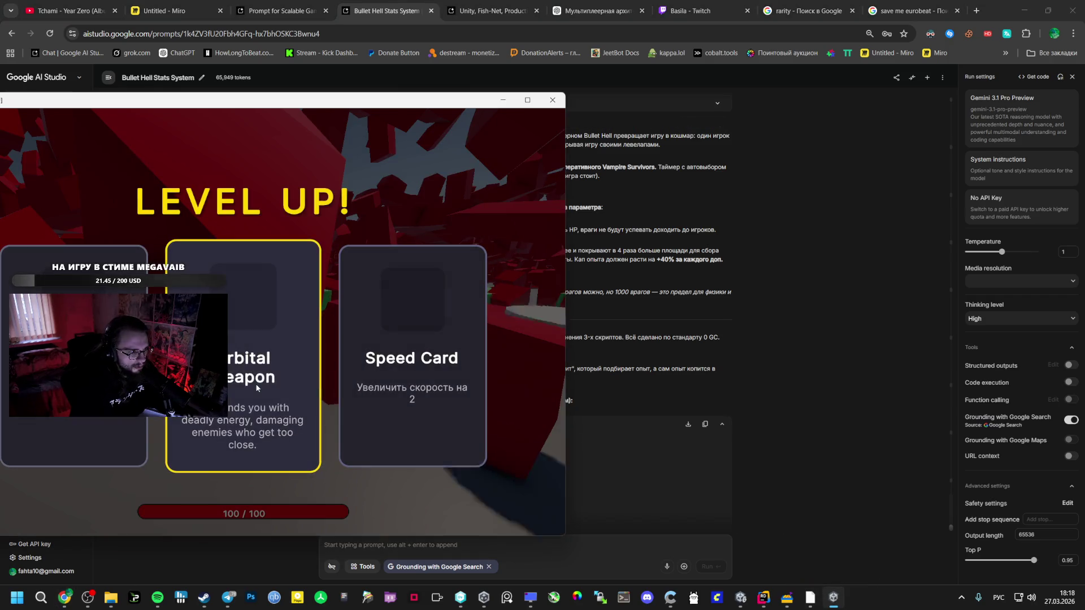
Pick the Orbital Weapon card, stop Unity play mode, and return to the AI Studio chat.
{"action": "left_click", "coordinate": [256, 387]}
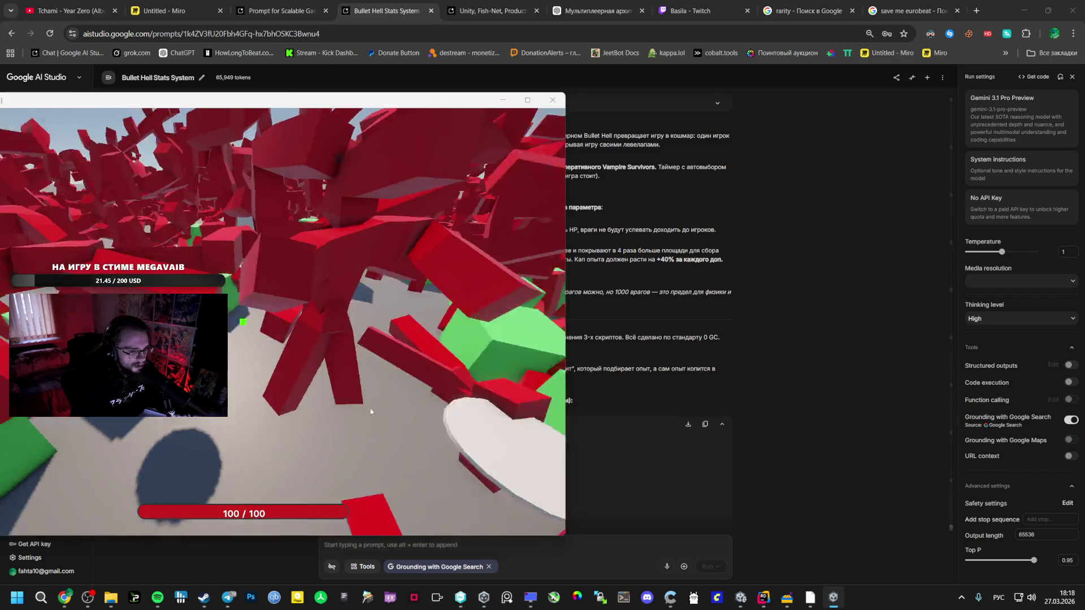
{"action": "left_click", "coordinate": [834, 598]}
{"action": "left_click", "coordinate": [741, 597]}
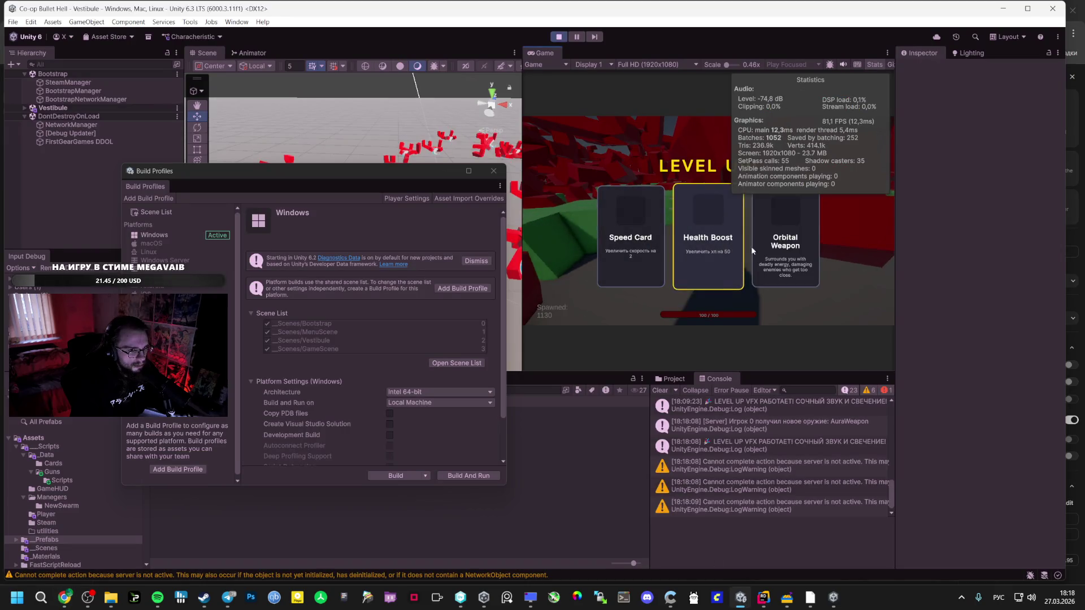
{"action": "left_click", "coordinate": [559, 36]}
{"action": "left_click", "coordinate": [64, 598]}
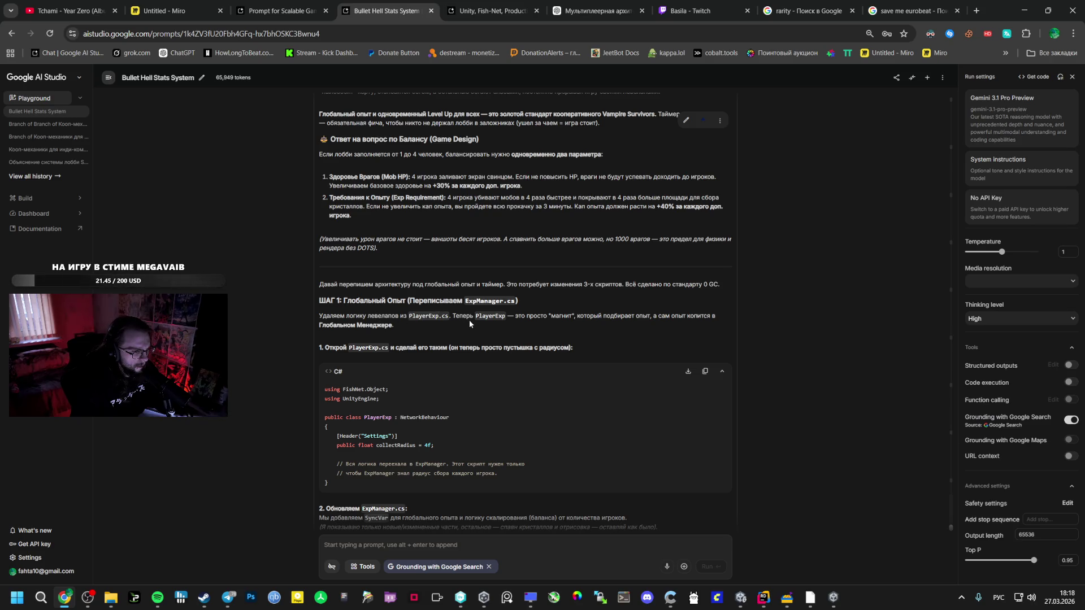
Select the [Header] Settings and collectRadius lines of the new PlayerExp.cs, then go to Rider.
{"action": "scroll", "coordinate": [469, 322], "scroll_direction": "down", "scroll_amount": 2}
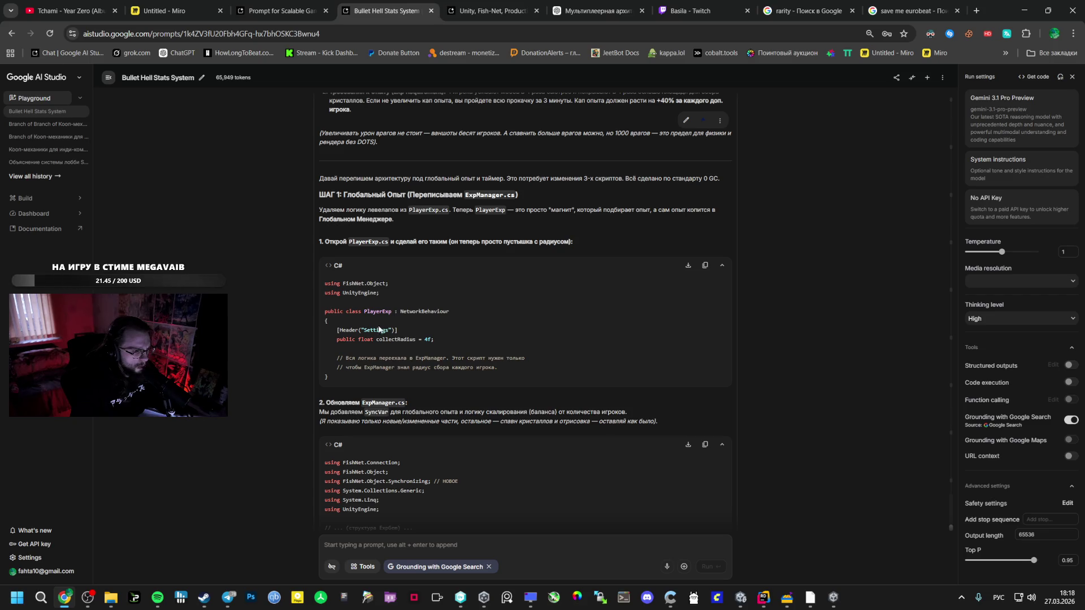
{"action": "left_click_drag", "start_coordinate": [434, 340], "coordinate": [338, 329]}
{"action": "key", "text": "ctrl+c"}
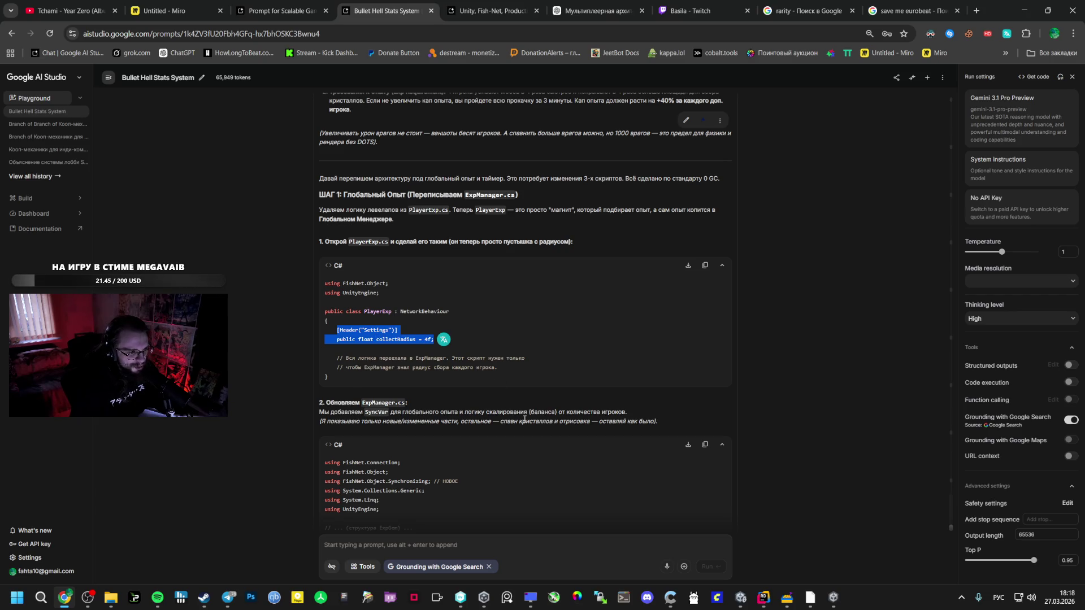
{"action": "mouse_move", "coordinate": [763, 597]}
{"action": "left_click", "coordinate": [743, 544]}
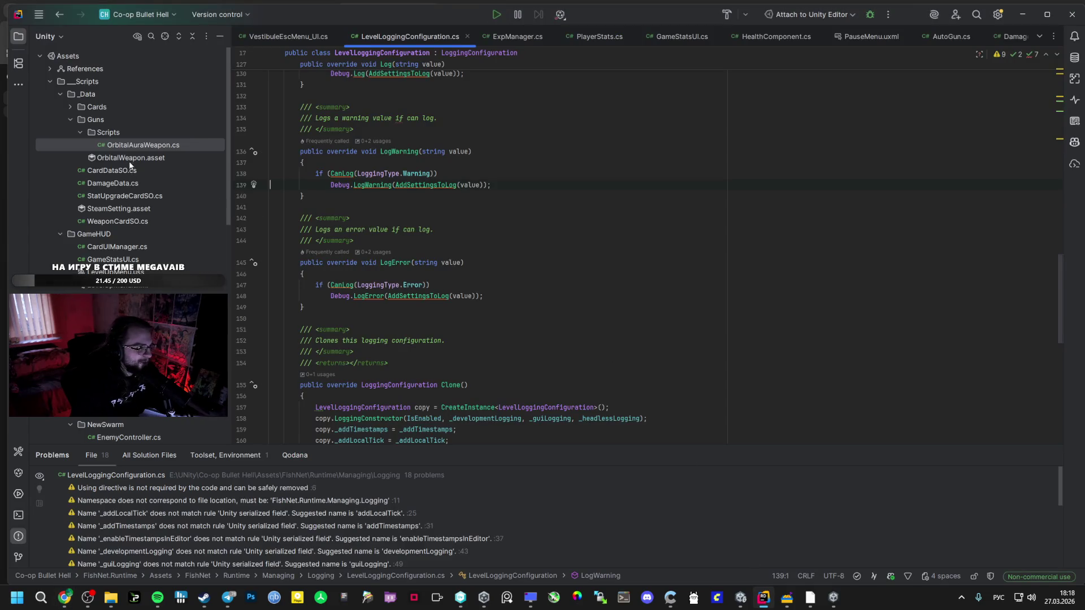
Replace PlayerExp.cs's old body with the pasted Settings header and collectRadius 4f lines.
{"action": "scroll", "coordinate": [153, 198], "scroll_direction": "down", "scroll_amount": 5}
{"action": "scroll", "coordinate": [136, 249], "scroll_direction": "down", "scroll_amount": 1}
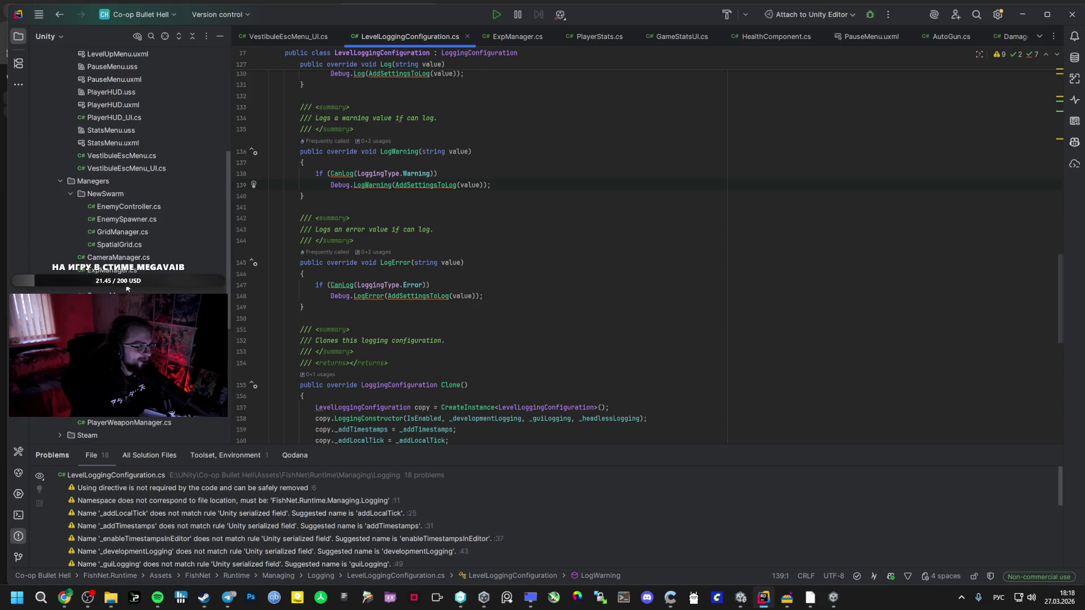
{"action": "key", "text": "ctrl+Tab"}
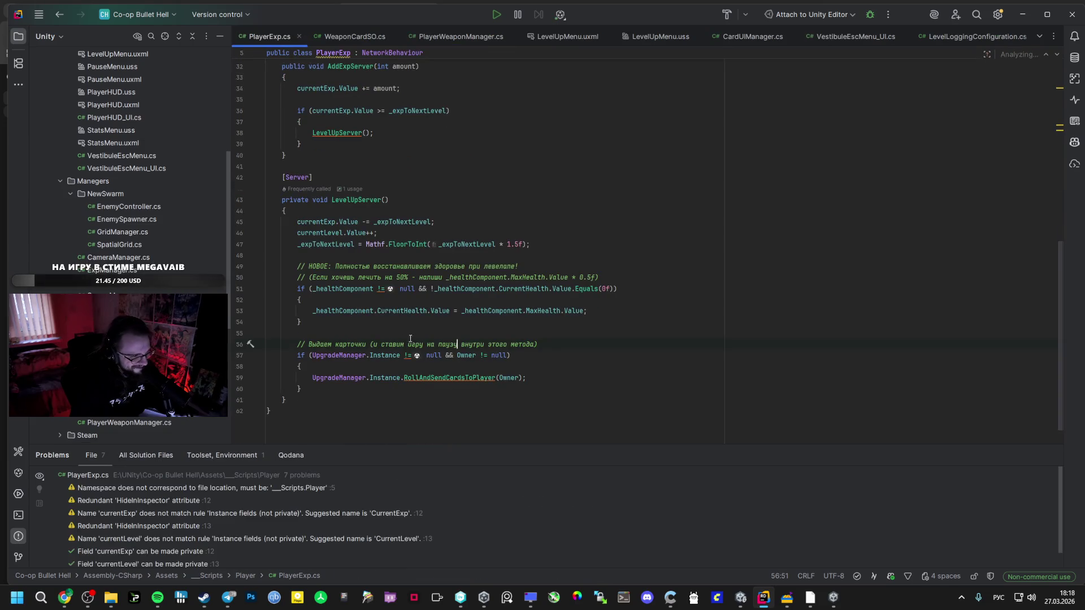
{"action": "mouse_move", "coordinate": [297, 402]}
{"action": "left_mouse_down"}
{"action": "mouse_move", "coordinate": [297, 198]}
{"action": "mouse_move", "coordinate": [326, 217]}
{"action": "mouse_move", "coordinate": [320, 238]}
{"action": "mouse_move", "coordinate": [285, 187]}
{"action": "mouse_move", "coordinate": [290, 136]}
{"action": "left_mouse_up"}
{"action": "key", "text": "ctrl+v"}
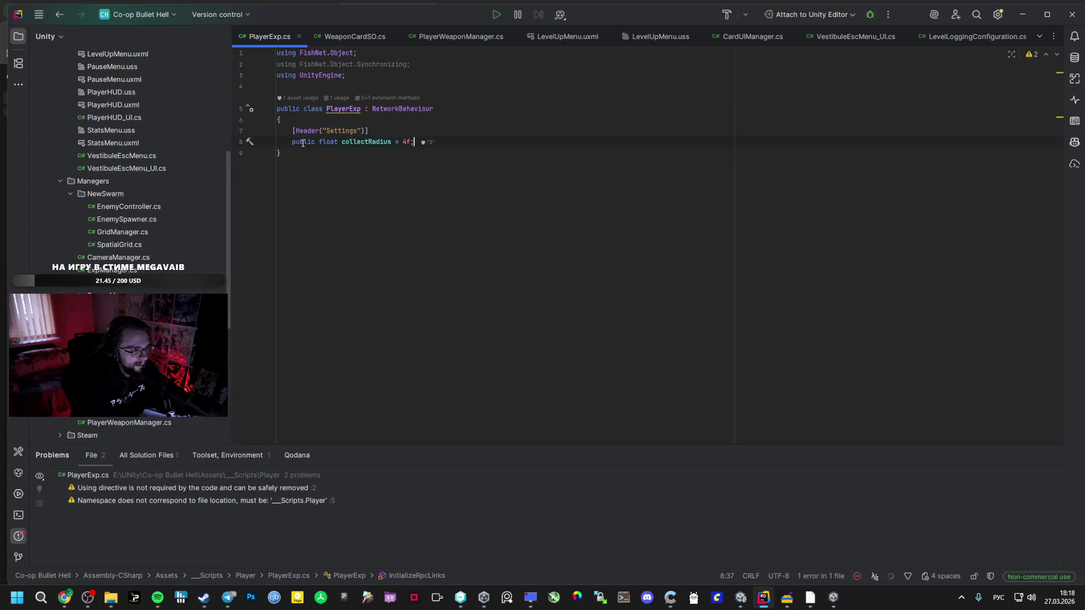
{"action": "key", "text": "alt+Tab"}
{"action": "left_click", "coordinate": [362, 400]}
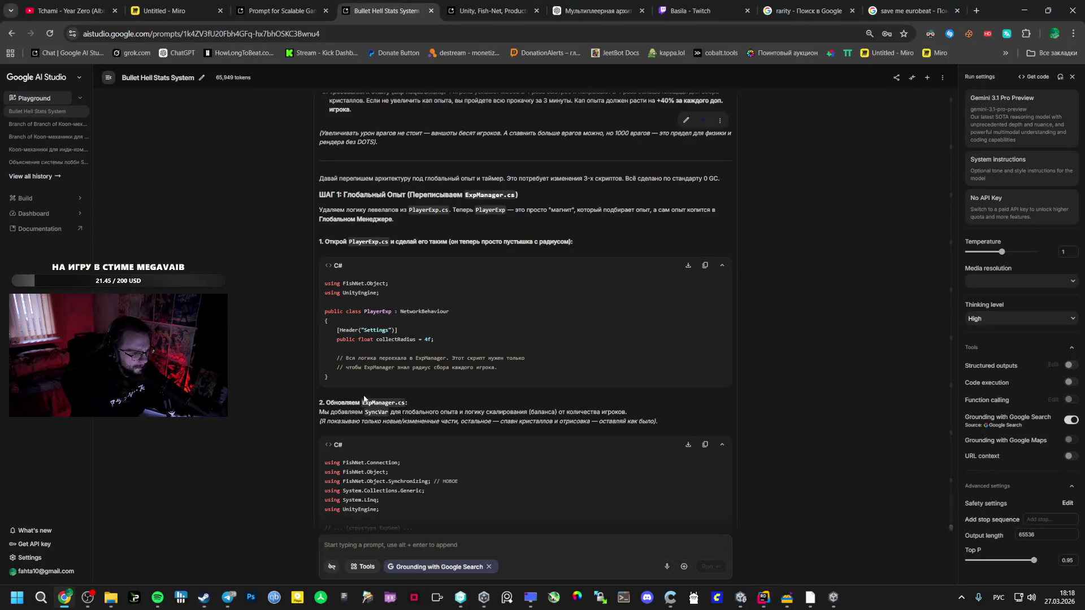
Close the leftover game window and review the ExpManager global EXP SyncVar code.
{"action": "scroll", "coordinate": [369, 402], "scroll_direction": "down", "scroll_amount": 3}
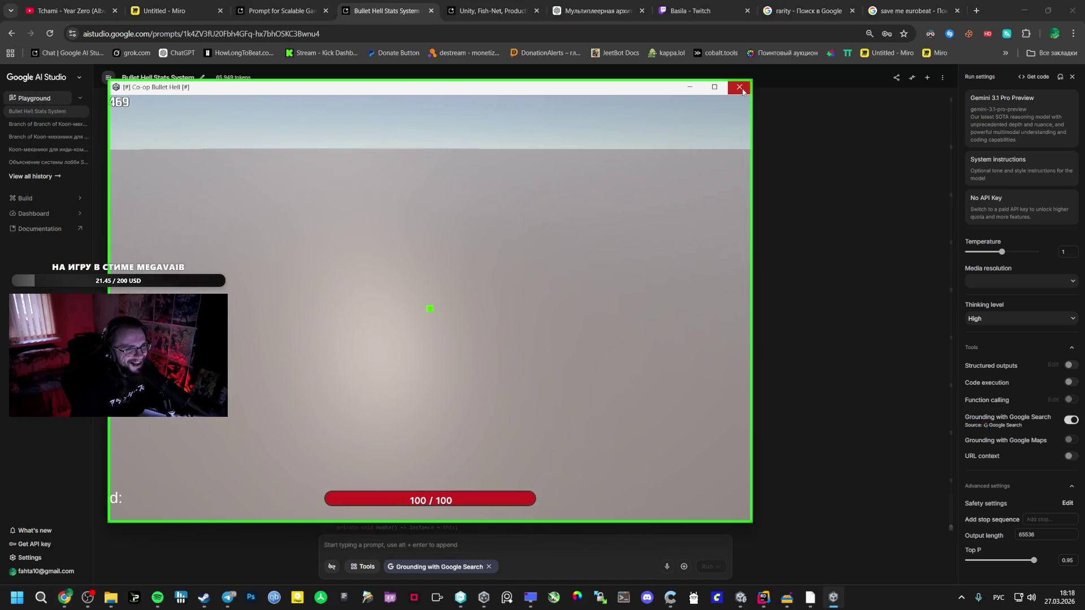
{"action": "left_click", "coordinate": [743, 92]}
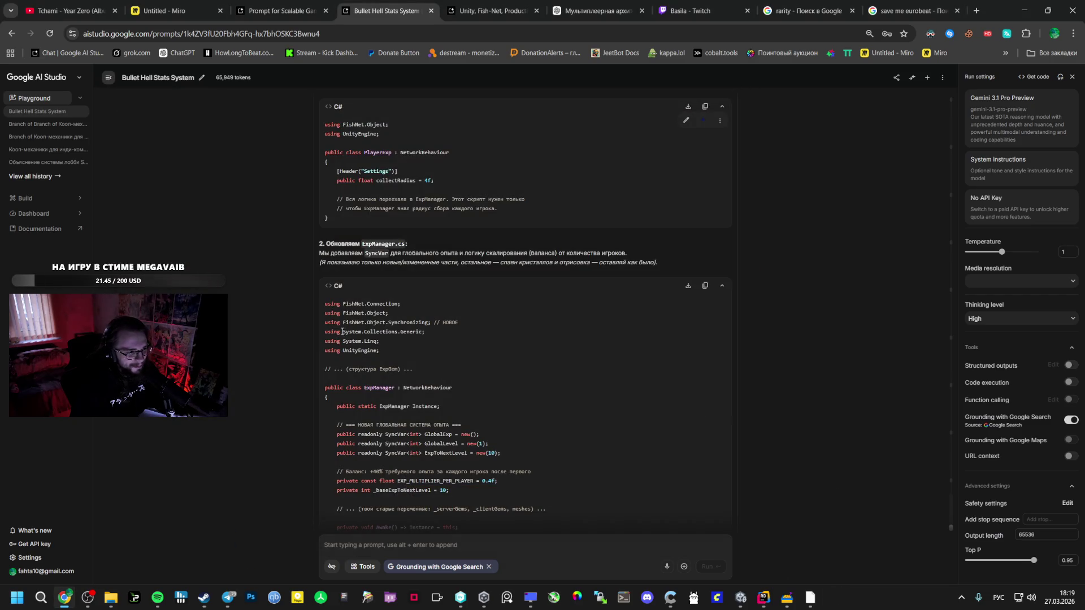
{"action": "mouse_move", "coordinate": [334, 424]}
{"action": "left_mouse_down"}
{"action": "mouse_move", "coordinate": [493, 459]}
{"action": "mouse_move", "coordinate": [488, 492]}
{"action": "left_mouse_up"}
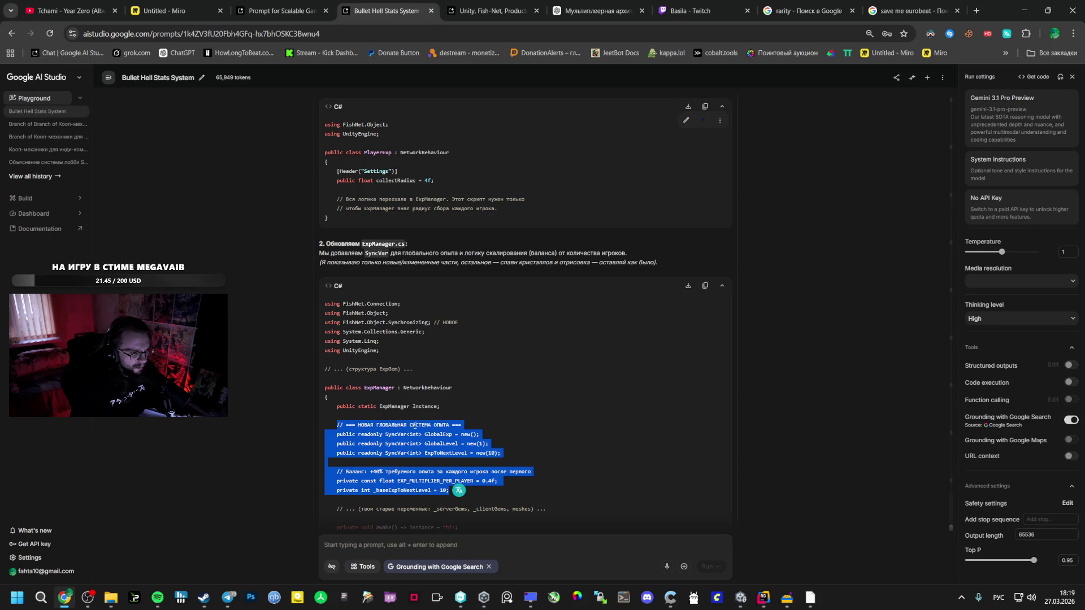
{"action": "left_click", "coordinate": [386, 391]}
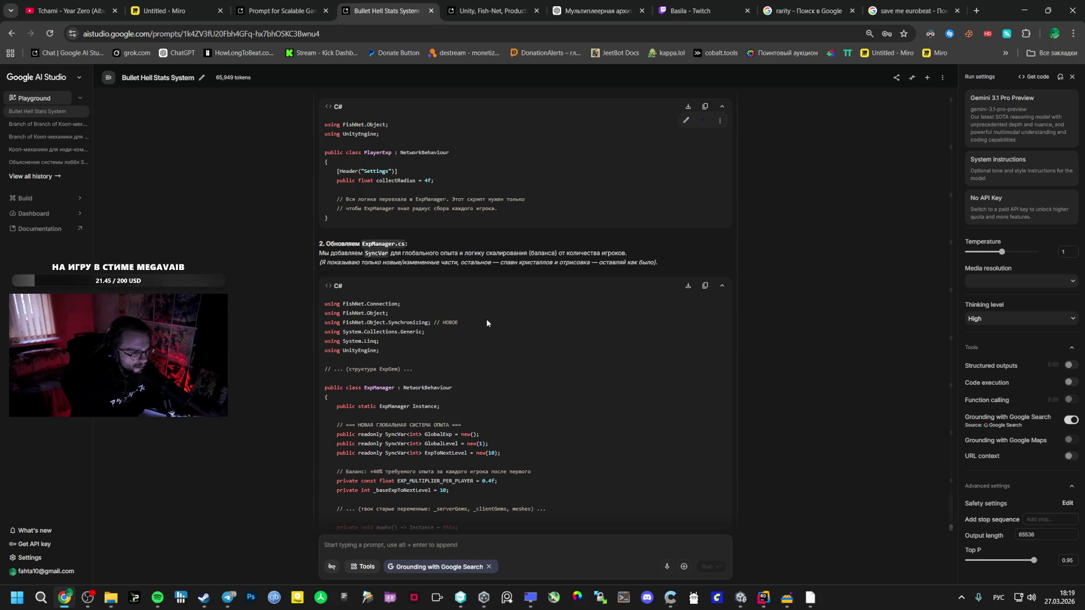
{"action": "scroll", "coordinate": [412, 294], "scroll_direction": "down", "scroll_amount": 1}
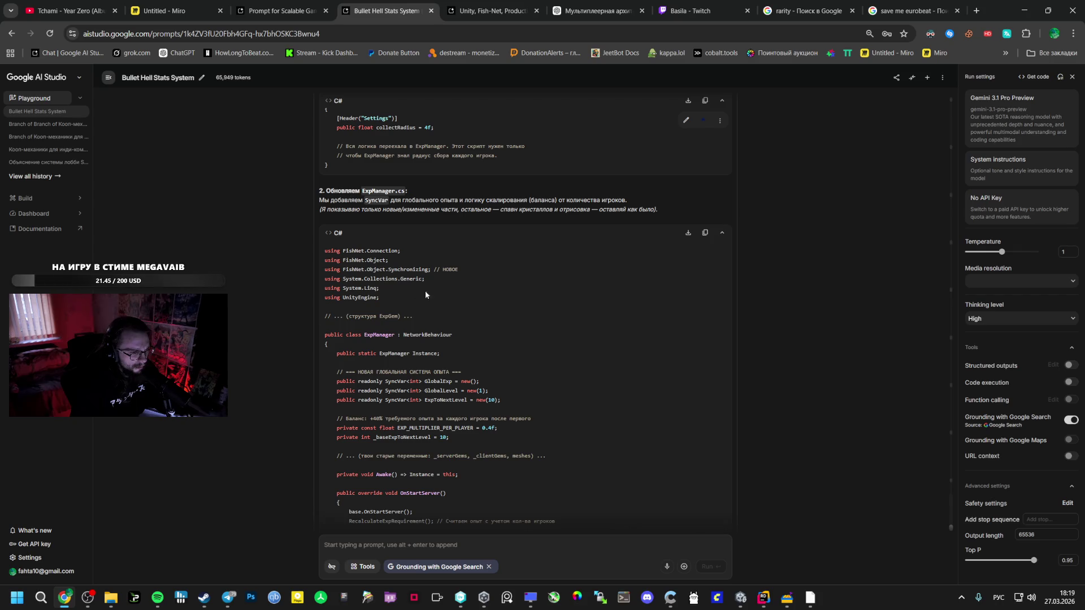
{"action": "double_click", "coordinate": [380, 335]}
{"action": "mouse_move", "coordinate": [788, 597]}
{"action": "left_click", "coordinate": [741, 571]}
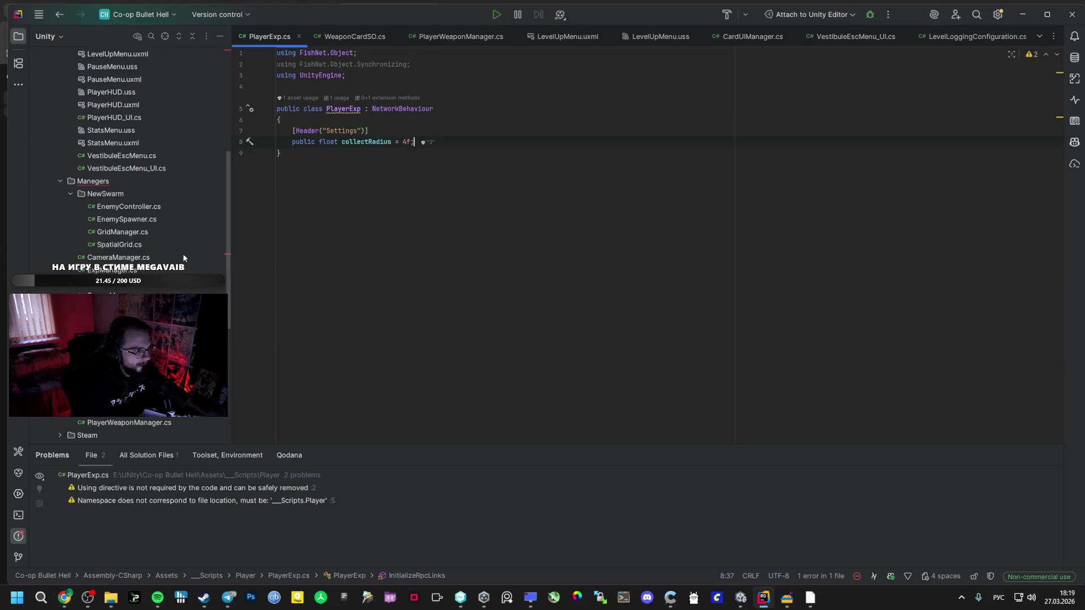
Open ExpManager.cs from the project tree alongside the chat's SyncVar lines.
{"action": "double_click", "coordinate": [182, 271]}
{"action": "key", "text": "alt+Tab"}
{"action": "left_click_drag", "start_coordinate": [337, 371], "coordinate": [503, 401]}
{"action": "key", "text": "ctrl+c"}
{"action": "key", "text": "alt+Tab"}
{"action": "scroll", "coordinate": [468, 281], "scroll_direction": "up", "scroll_amount": 10}
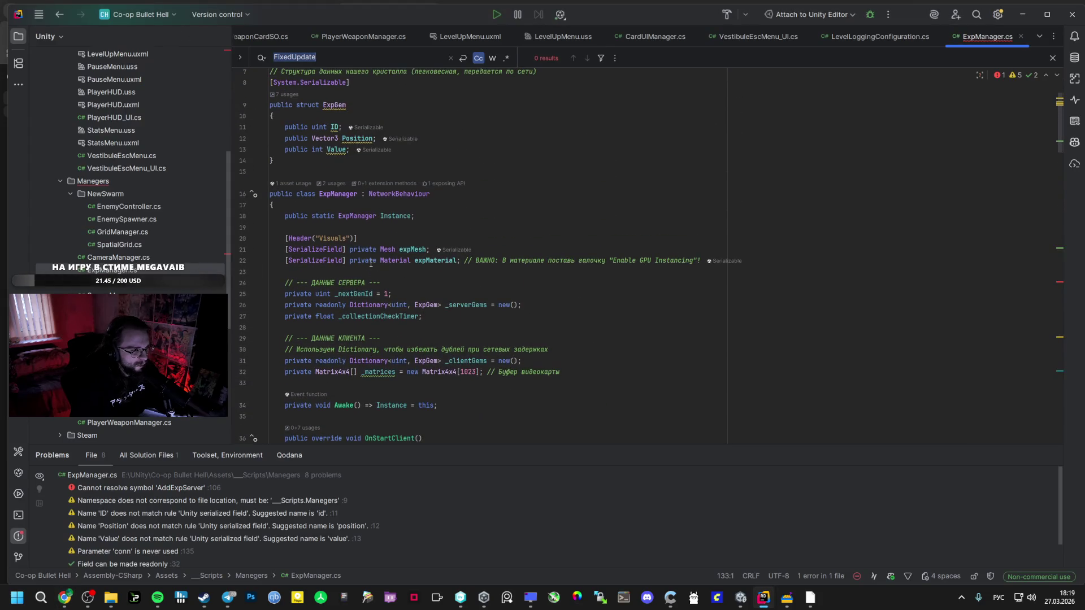
{"action": "scroll", "coordinate": [371, 263], "scroll_direction": "up", "scroll_amount": 2}
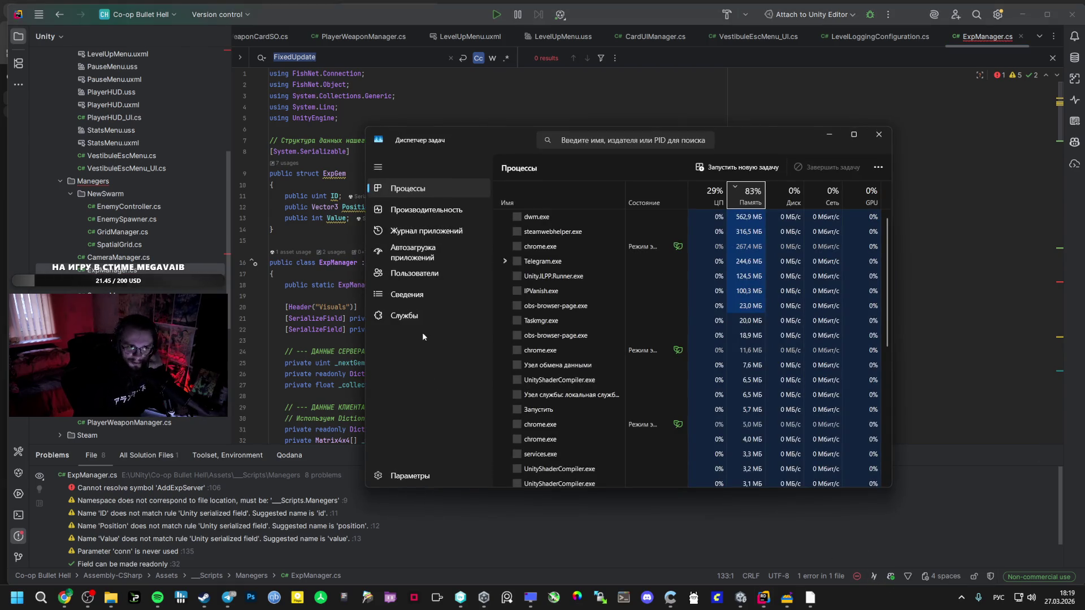
Check Task Manager's Performance and Processes views, ending on the CPU graphs, then close it.
{"action": "left_click", "coordinate": [442, 210]}
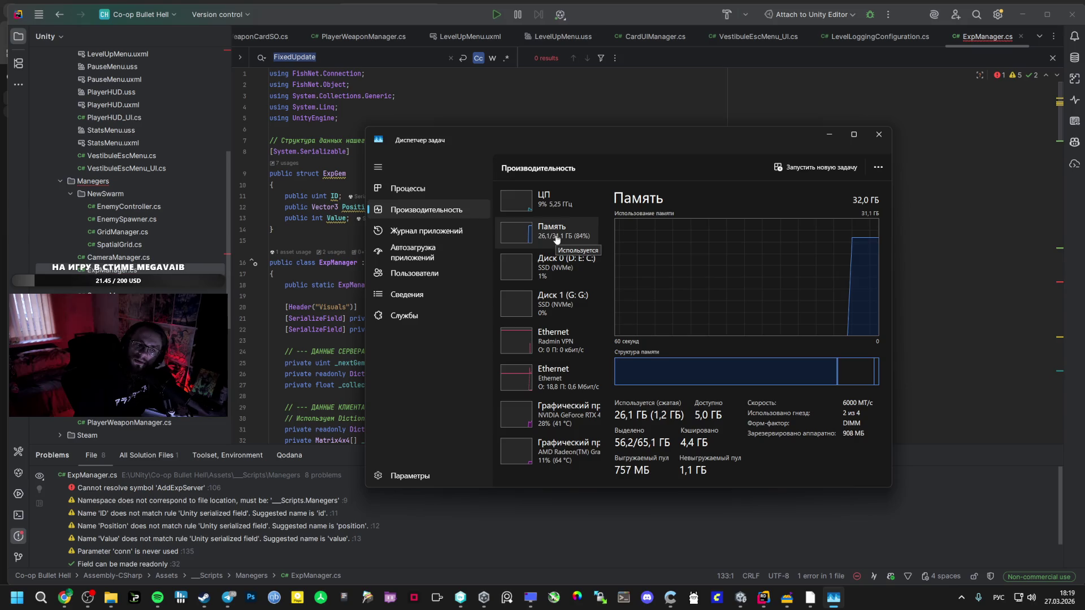
{"action": "left_click", "coordinate": [454, 195]}
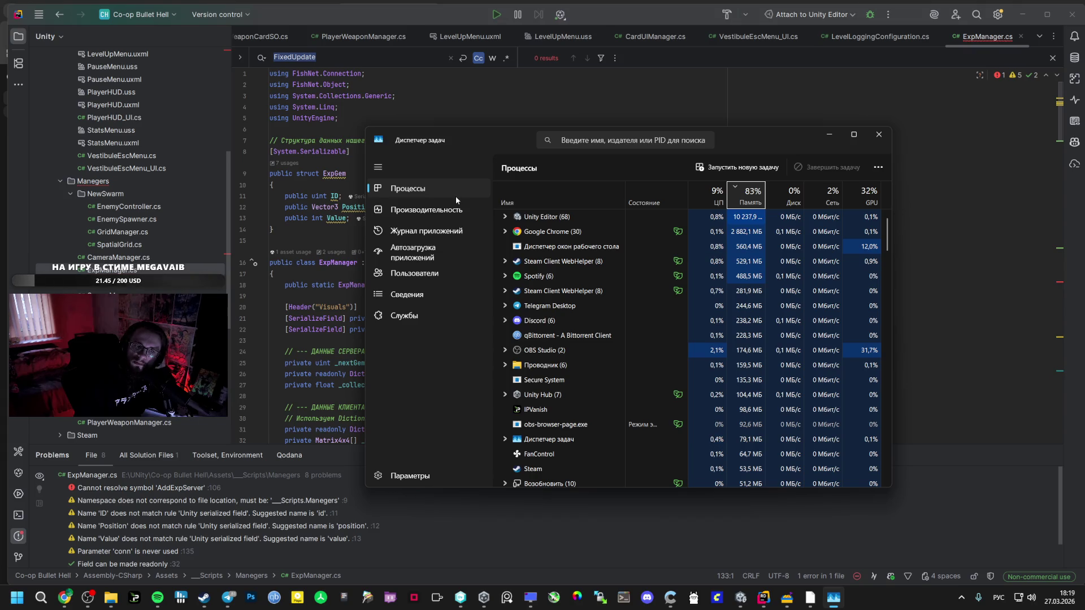
{"action": "left_click", "coordinate": [426, 210]}
{"action": "left_click", "coordinate": [542, 206]}
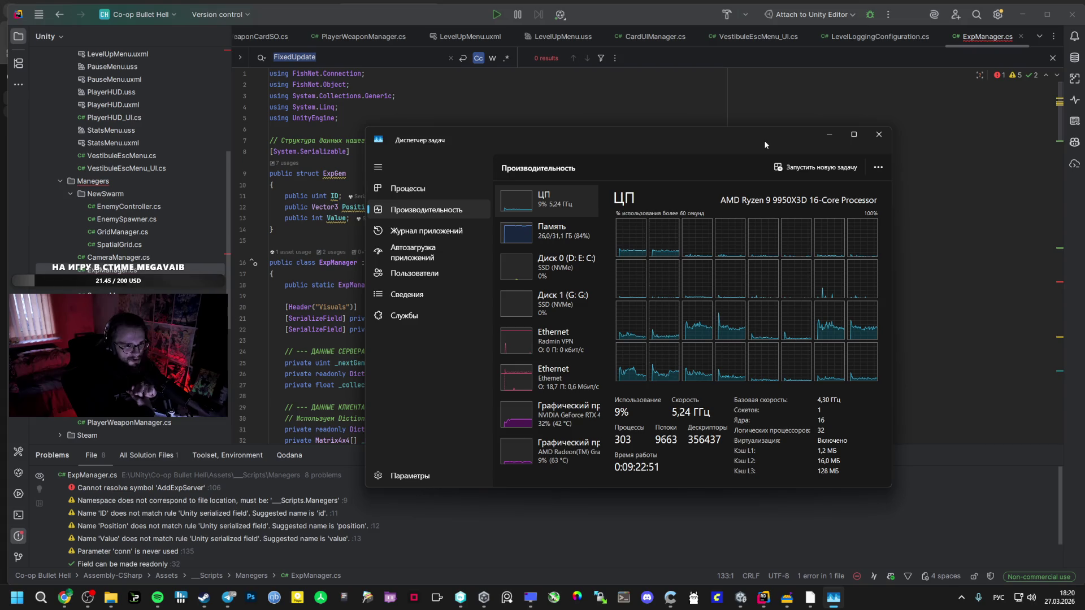
{"action": "left_click", "coordinate": [877, 134]}
Paste the three global experience SyncVar fields below ExpManager's Instance field.
{"action": "scroll", "coordinate": [565, 212], "scroll_direction": "down", "scroll_amount": 5}
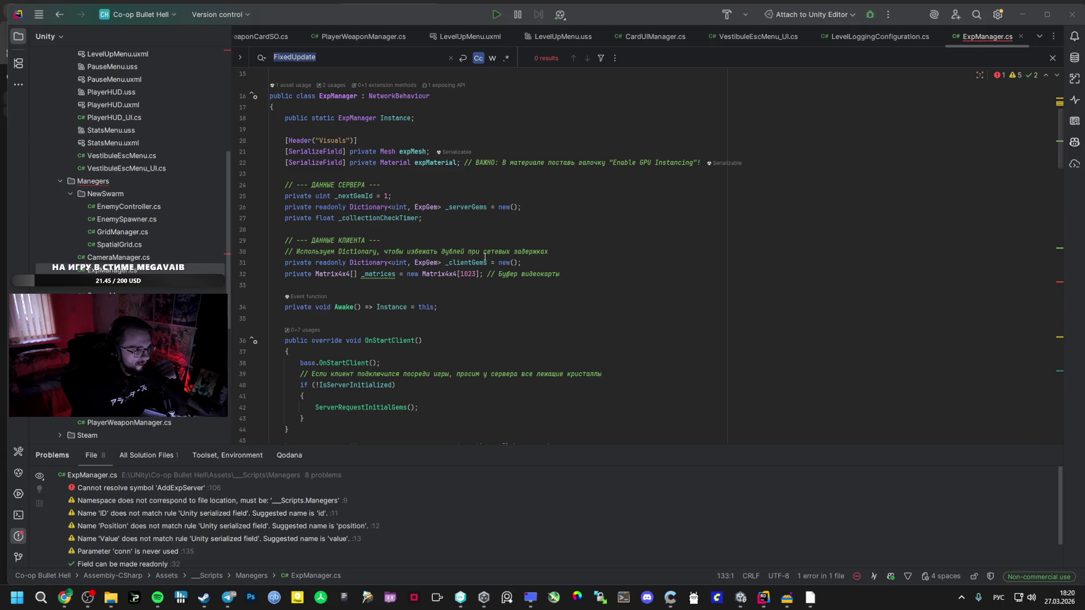
{"action": "left_click", "coordinate": [65, 598]}
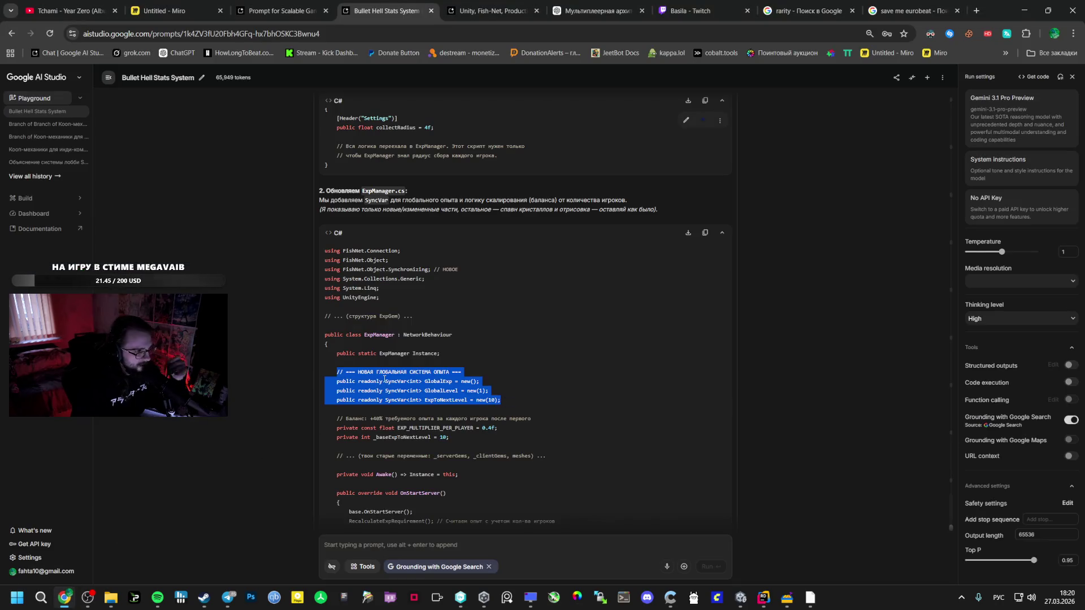
{"action": "key", "text": "alt+Tab"}
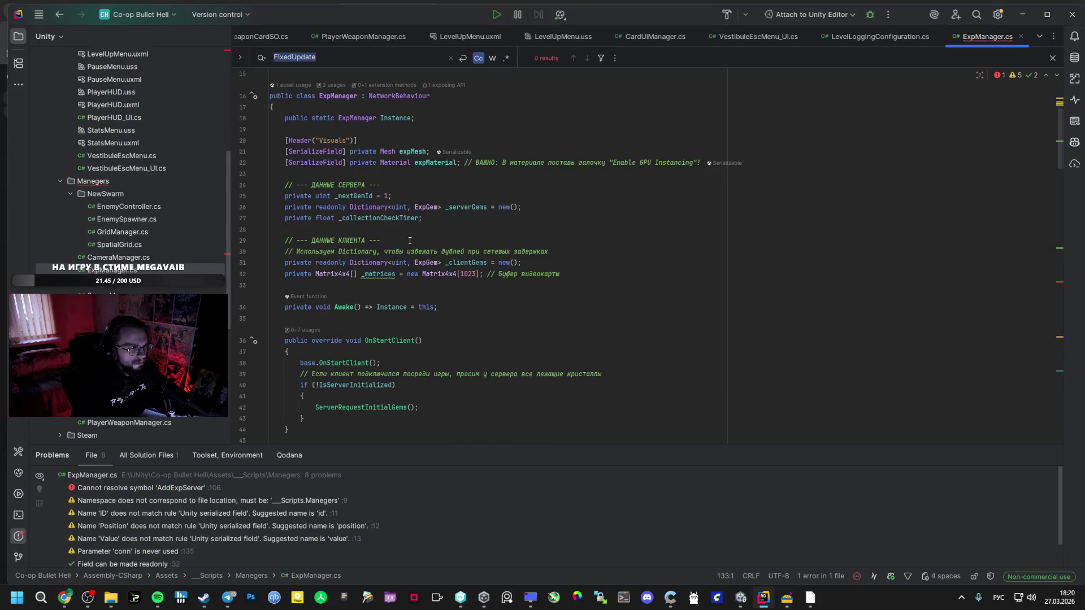
{"action": "scroll", "coordinate": [410, 241], "scroll_direction": "up", "scroll_amount": 1}
{"action": "key", "text": "alt+Tab"}
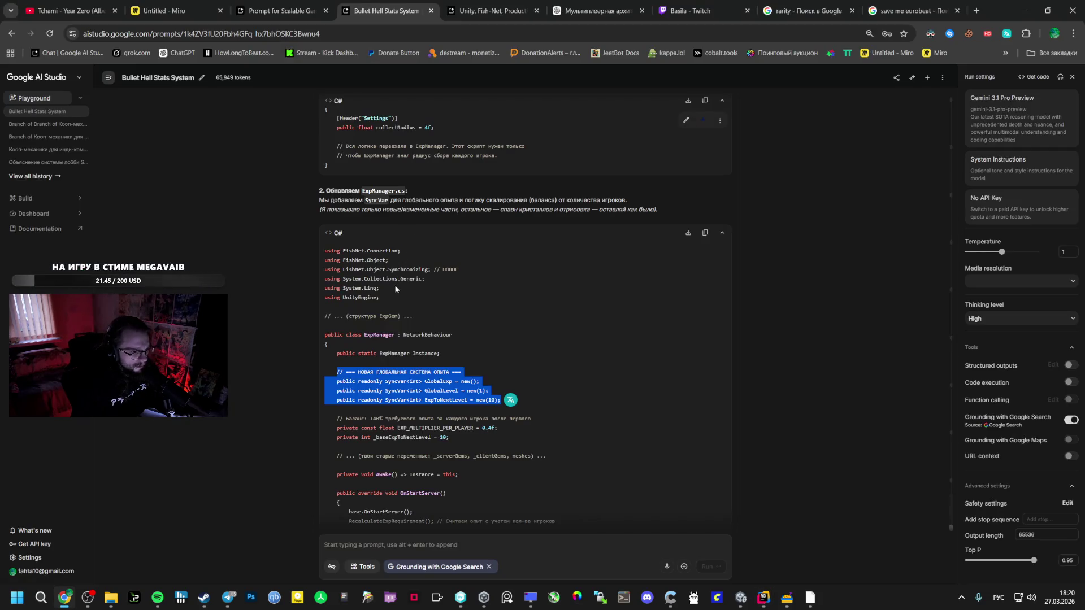
{"action": "key", "text": "alt+Tab"}
{"action": "left_click", "coordinate": [379, 166]}
{"action": "key", "text": "Return"}
{"action": "key", "text": "Return"}
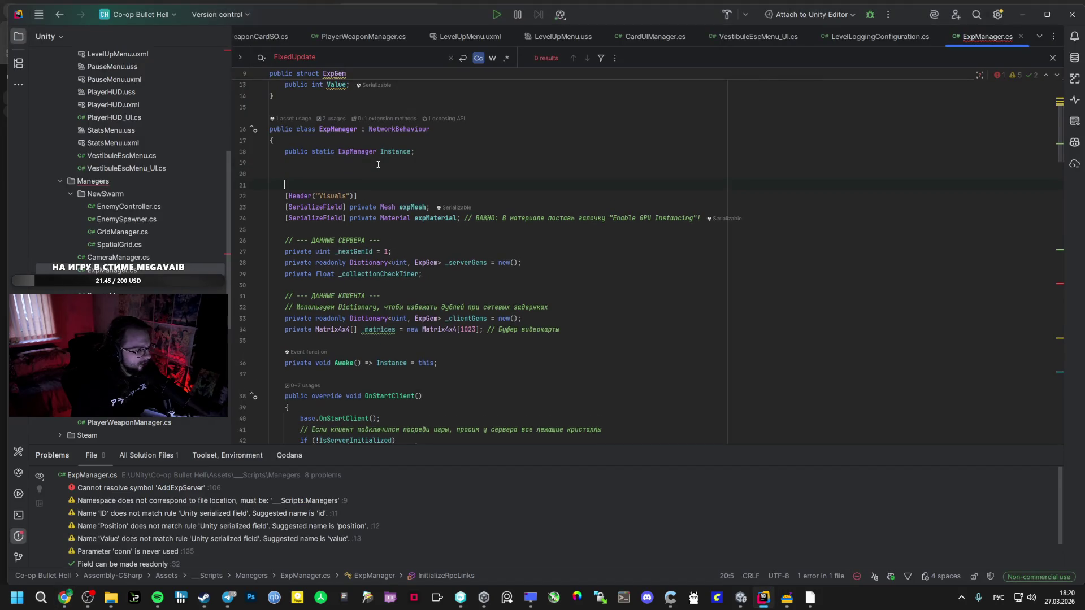
{"action": "key", "text": "ctrl+v"}
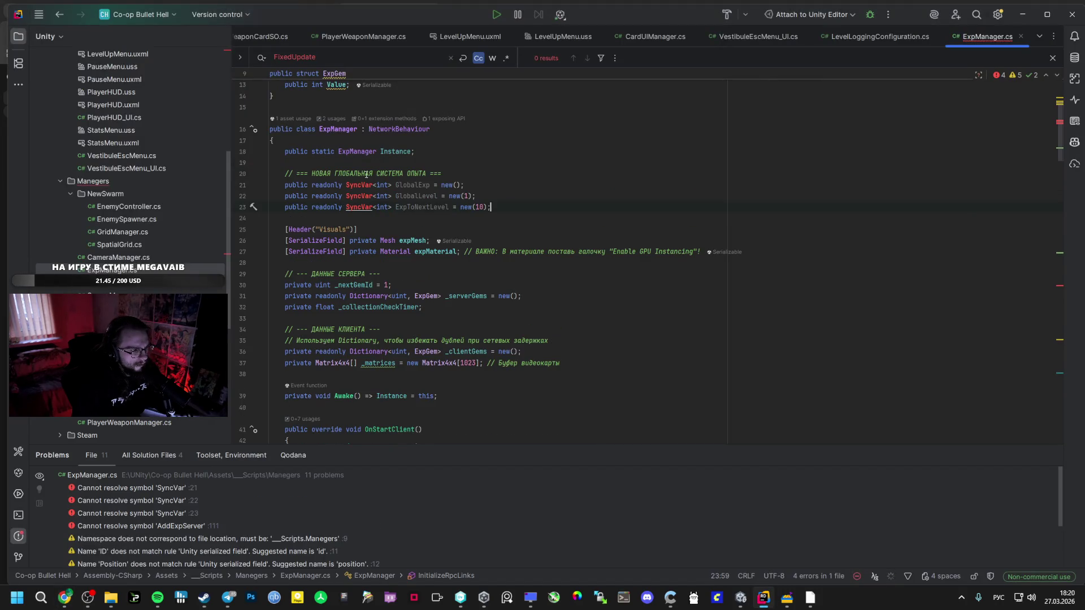
Add the balance comment and player-count scaling fields below the SyncVars.
{"action": "key", "text": "alt+Tab"}
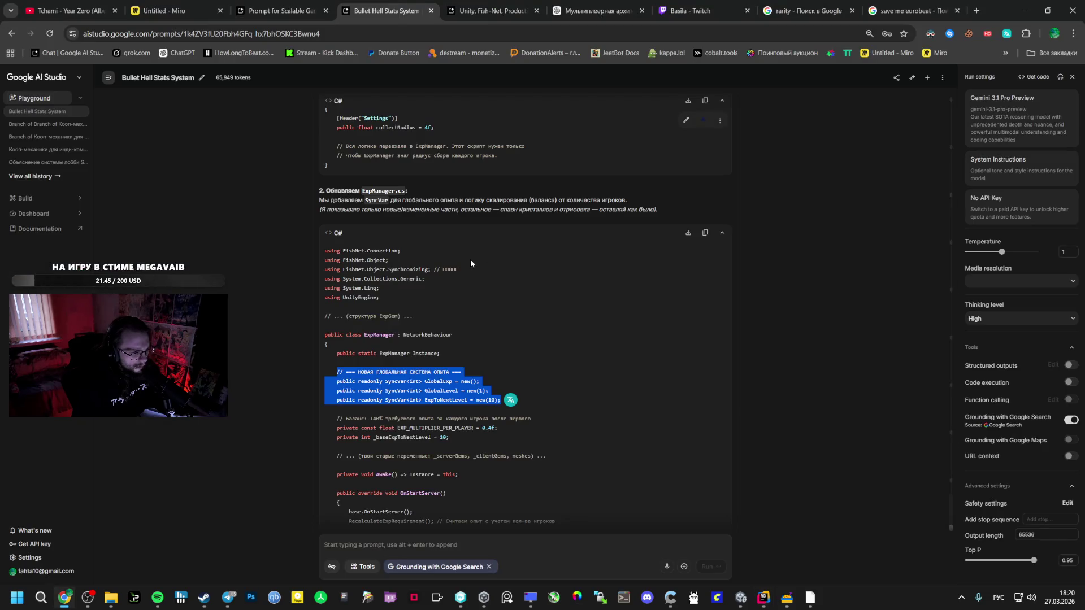
{"action": "key", "text": "alt+Tab"}
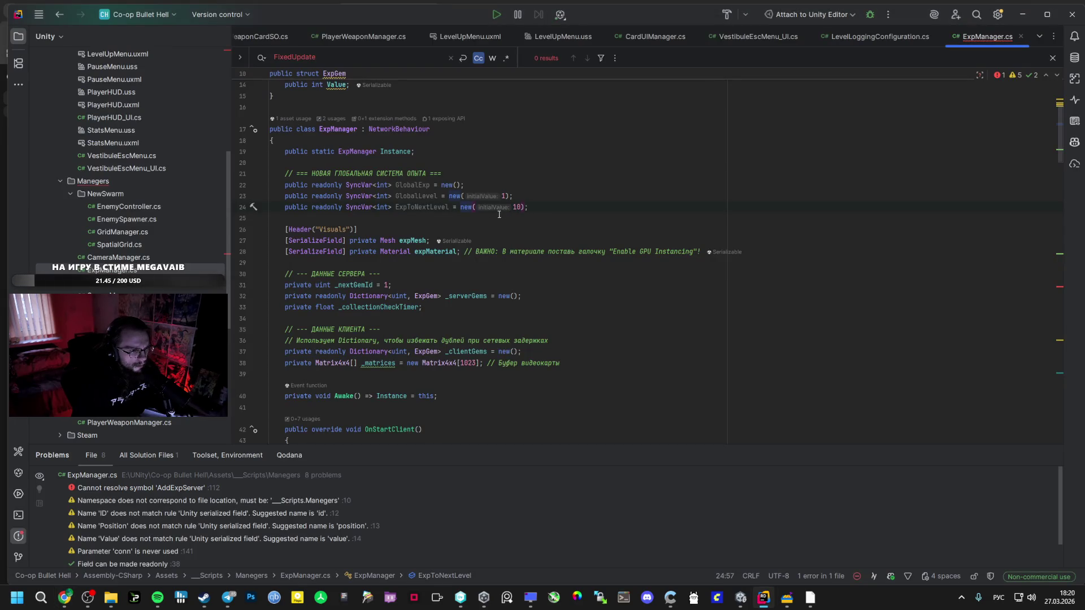
{"action": "key", "text": "alt+Tab"}
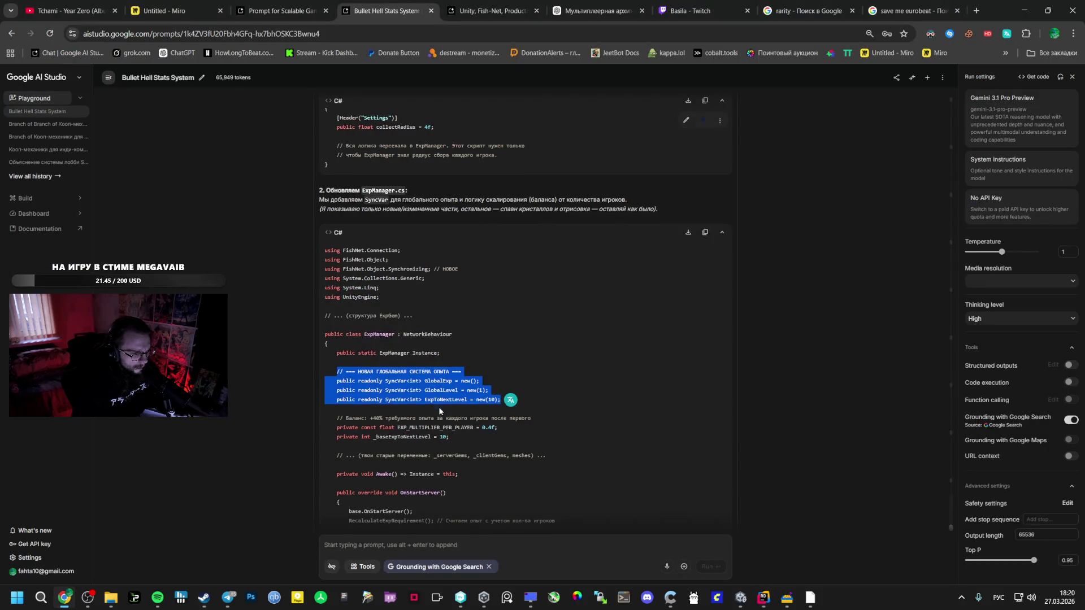
{"action": "scroll", "coordinate": [438, 407], "scroll_direction": "down", "scroll_amount": 1}
{"action": "mouse_move", "coordinate": [463, 386]}
{"action": "left_mouse_down"}
{"action": "mouse_move", "coordinate": [340, 375]}
{"action": "mouse_move", "coordinate": [336, 364]}
{"action": "left_mouse_up"}
{"action": "key", "text": "ctrl+c"}
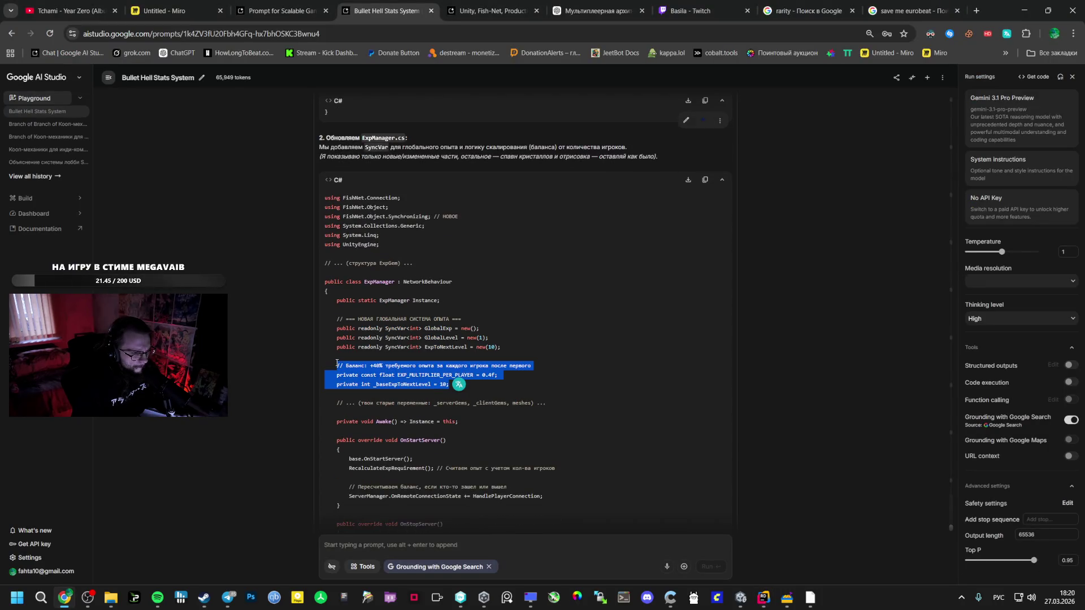
{"action": "key", "text": "alt+Tab"}
{"action": "key", "text": "Return"}
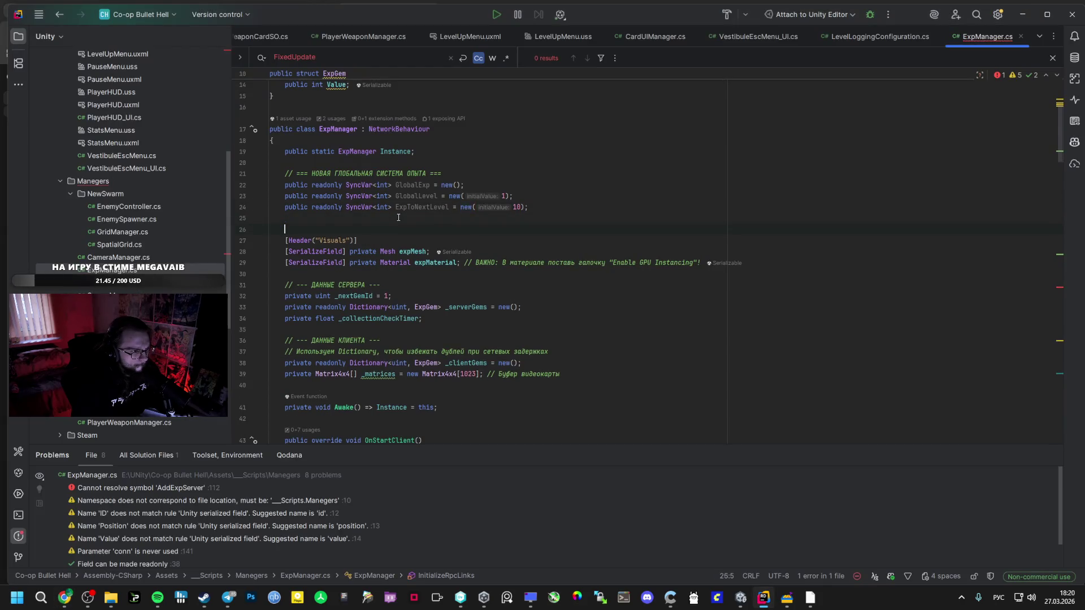
{"action": "key", "text": "ctrl+v"}
Move the Awake method line up under the Instance field.
{"action": "key", "text": "alt+Tab"}
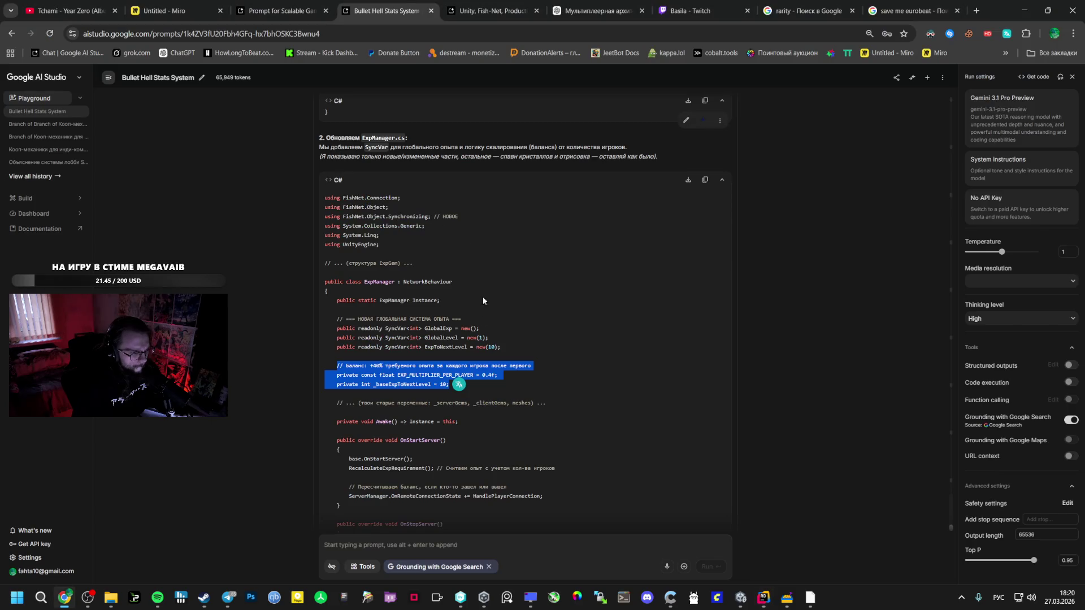
{"action": "key", "text": "alt+Tab"}
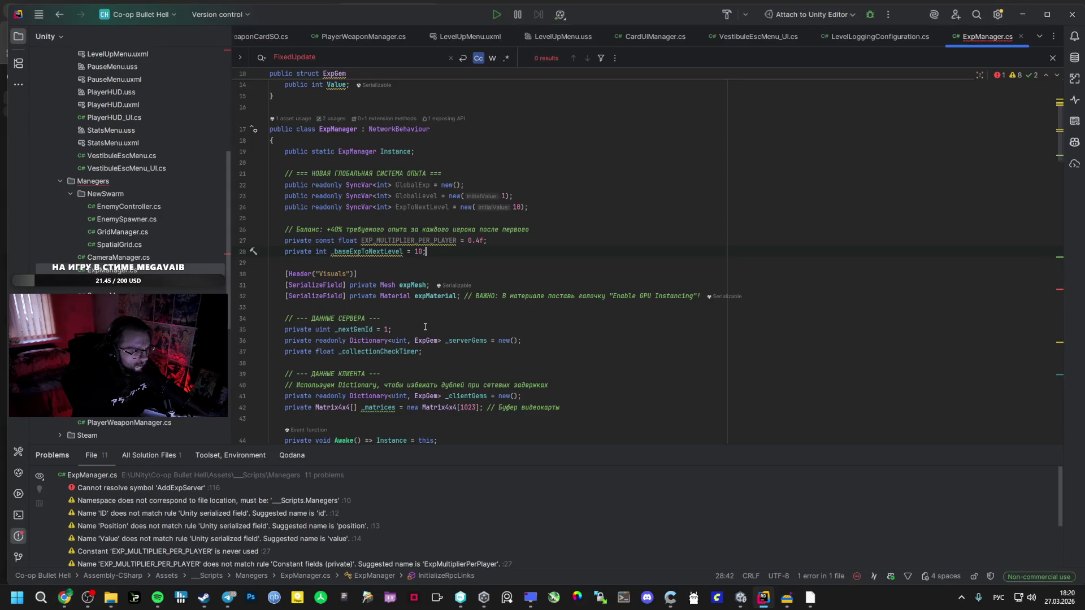
{"action": "key", "text": "alt+Tab"}
{"action": "scroll", "coordinate": [393, 372], "scroll_direction": "down", "scroll_amount": 1}
{"action": "scroll", "coordinate": [393, 374], "scroll_direction": "down", "scroll_amount": 1}
{"action": "key", "text": "alt+Tab"}
{"action": "key", "text": "alt+Tab"}
{"action": "key", "text": "alt+Tab"}
{"action": "scroll", "coordinate": [400, 352], "scroll_direction": "down", "scroll_amount": 1}
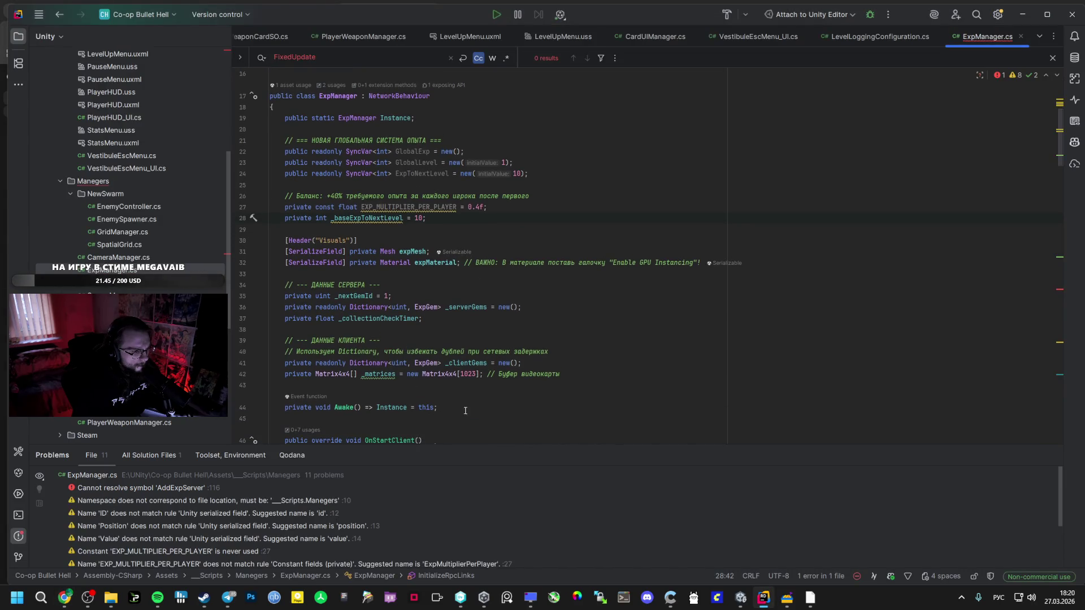
{"action": "left_click_drag", "start_coordinate": [465, 411], "coordinate": [271, 415]}
{"action": "key", "text": "ctrl+c"}
{"action": "key", "text": "BackSpace"}
{"action": "key", "text": "ctrl+v"}
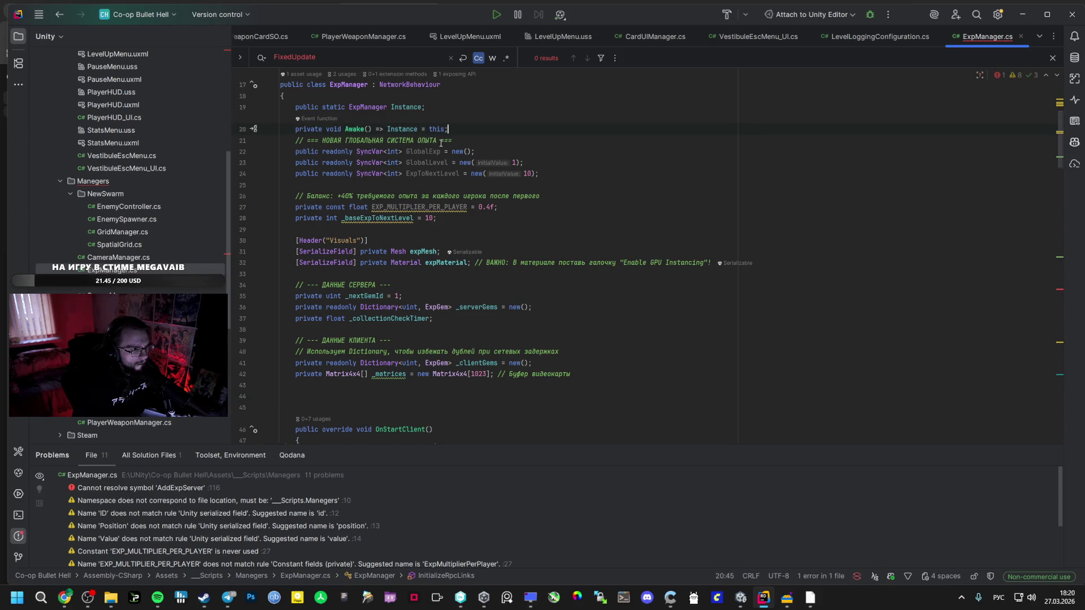
{"action": "key", "text": "Return"}
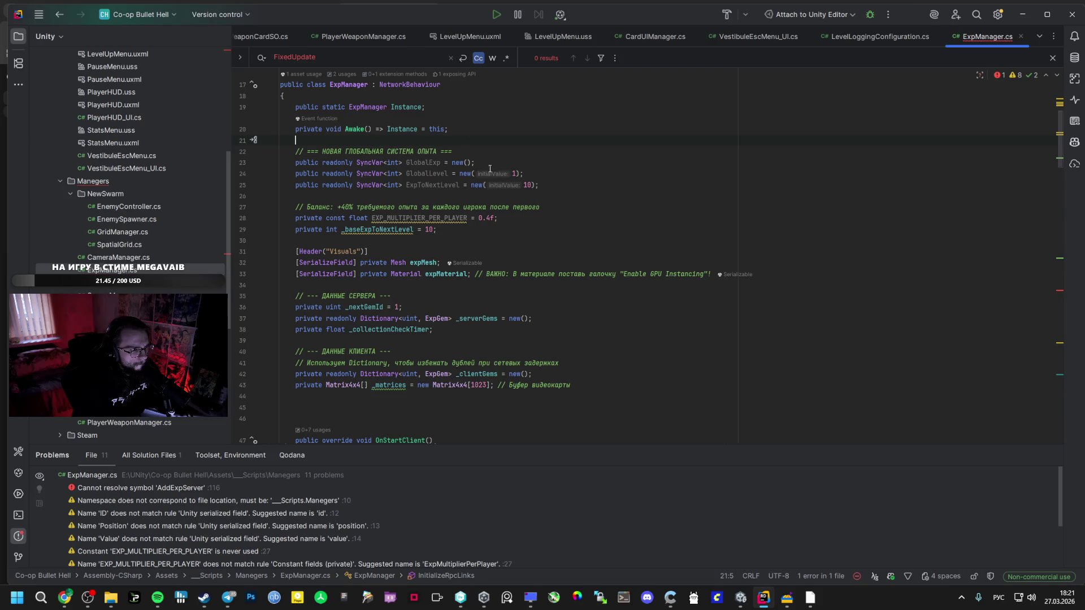
Paste the suggested OnStartServer method after OnStartClient.
{"action": "key", "text": "alt+Tab"}
{"action": "mouse_move", "coordinate": [337, 335]}
{"action": "left_mouse_down"}
{"action": "mouse_move", "coordinate": [363, 369]}
{"action": "mouse_move", "coordinate": [413, 390]}
{"action": "left_mouse_up"}
{"action": "key", "text": "alt+Tab"}
{"action": "scroll", "coordinate": [411, 342], "scroll_direction": "down", "scroll_amount": 8}
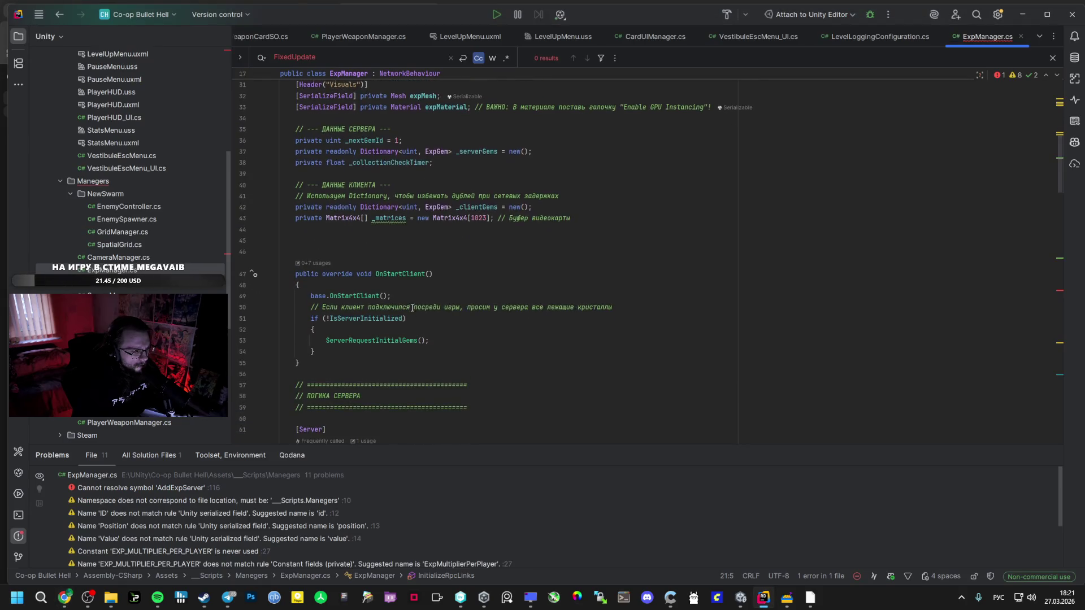
{"action": "key", "text": "alt+Tab"}
{"action": "left_click", "coordinate": [391, 332]}
{"action": "left_click_drag", "start_coordinate": [330, 334], "coordinate": [344, 401]}
{"action": "key", "text": "ctrl+c"}
{"action": "key", "text": "alt+Tab"}
{"action": "left_click", "coordinate": [365, 206]}
{"action": "key", "text": "ctrl+v"}
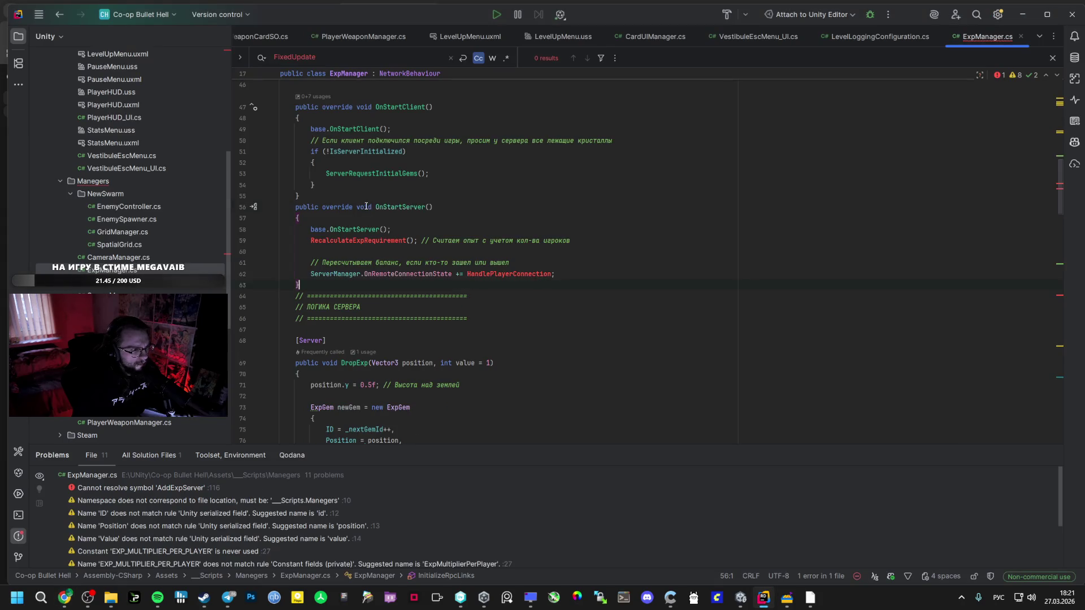
Paste the OnStopServer method after OnStartServer.
{"action": "key", "text": "alt+Tab"}
{"action": "key", "text": "alt+Tab"}
{"action": "scroll", "coordinate": [396, 214], "scroll_direction": "up", "scroll_amount": 3}
{"action": "scroll", "coordinate": [397, 203], "scroll_direction": "down", "scroll_amount": 4}
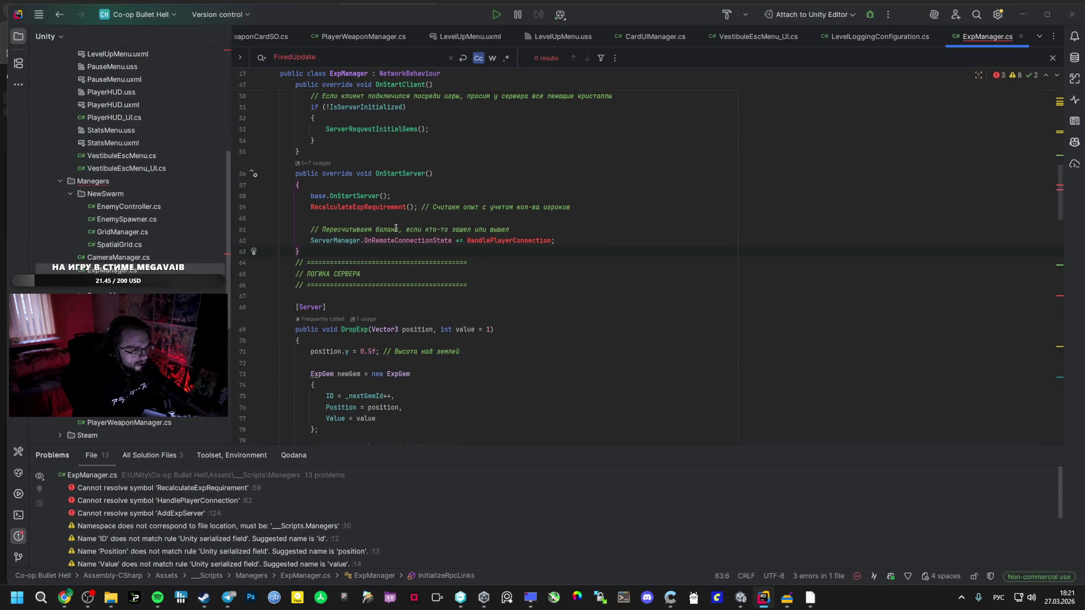
{"action": "key", "text": "alt+Tab"}
{"action": "scroll", "coordinate": [412, 273], "scroll_direction": "down", "scroll_amount": 2}
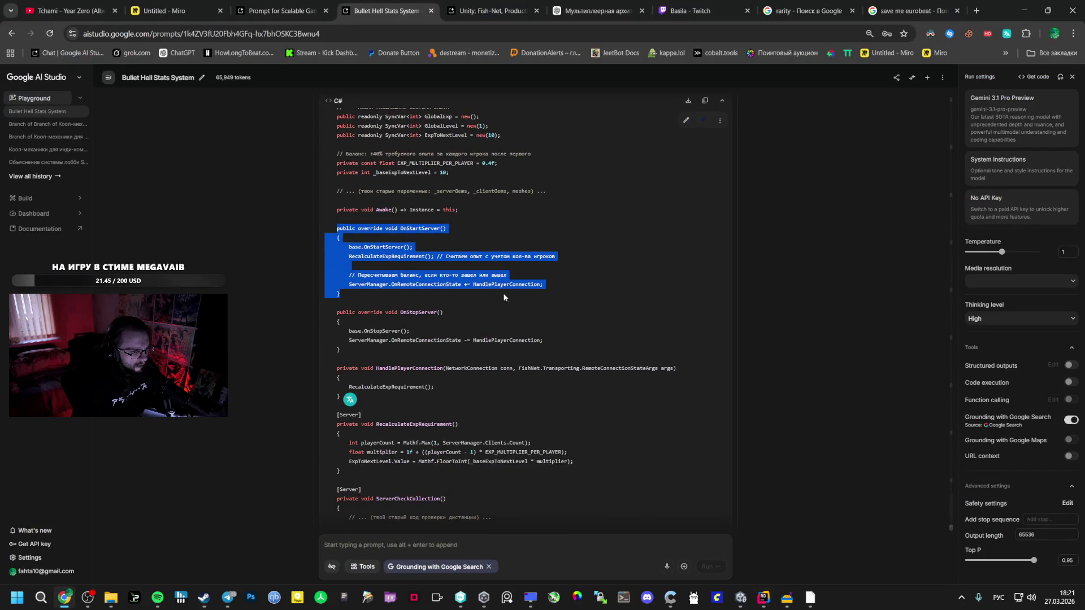
{"action": "mouse_move", "coordinate": [326, 311]}
{"action": "left_mouse_down"}
{"action": "mouse_move", "coordinate": [373, 342]}
{"action": "mouse_move", "coordinate": [341, 351]}
{"action": "left_mouse_up"}
{"action": "key", "text": "ctrl+c"}
{"action": "key", "text": "alt+Tab"}
{"action": "left_click", "coordinate": [333, 255]}
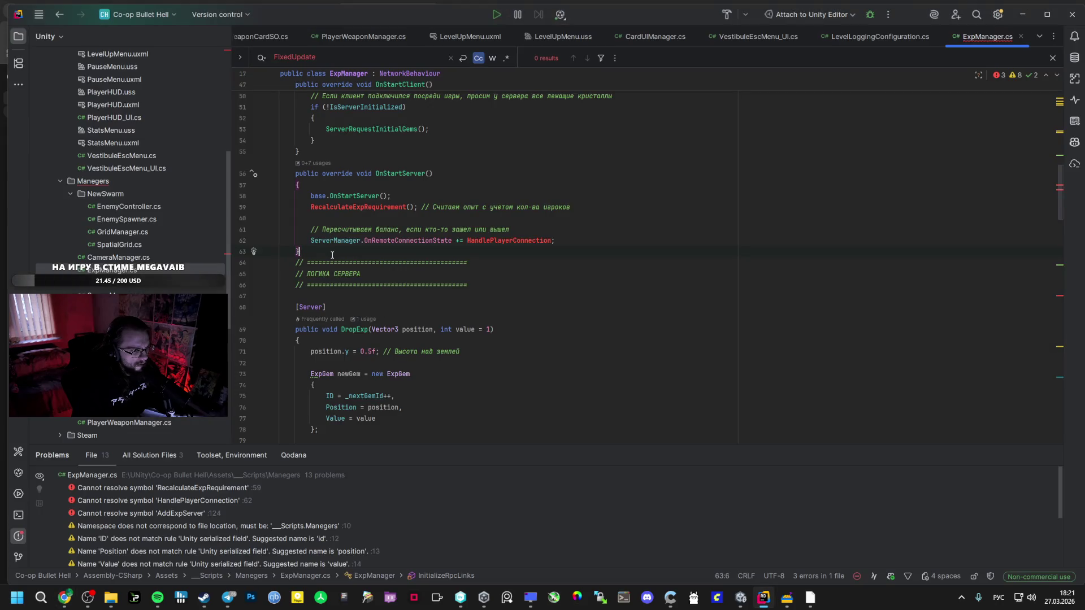
{"action": "key", "text": "ctrl+v"}
Search ExpManager.cs for existing uses of HandlePlayerConnection.
{"action": "key", "text": "alt+Tab"}
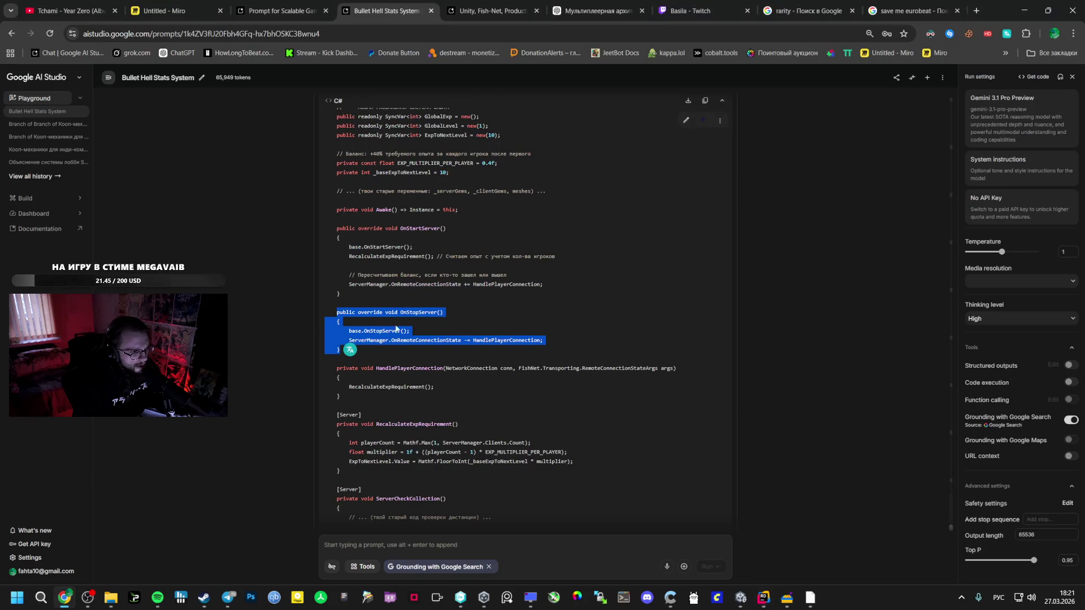
{"action": "scroll", "coordinate": [379, 318], "scroll_direction": "down", "scroll_amount": 1}
{"action": "left_click", "coordinate": [379, 318]}
{"action": "left_click_drag", "start_coordinate": [376, 314], "coordinate": [341, 343]}
{"action": "double_click", "coordinate": [390, 313]}
{"action": "key", "text": "ctrl+c"}
{"action": "key", "text": "alt+Tab"}
{"action": "key", "text": "ctrl+f"}
{"action": "key", "text": "ctrl+v"}
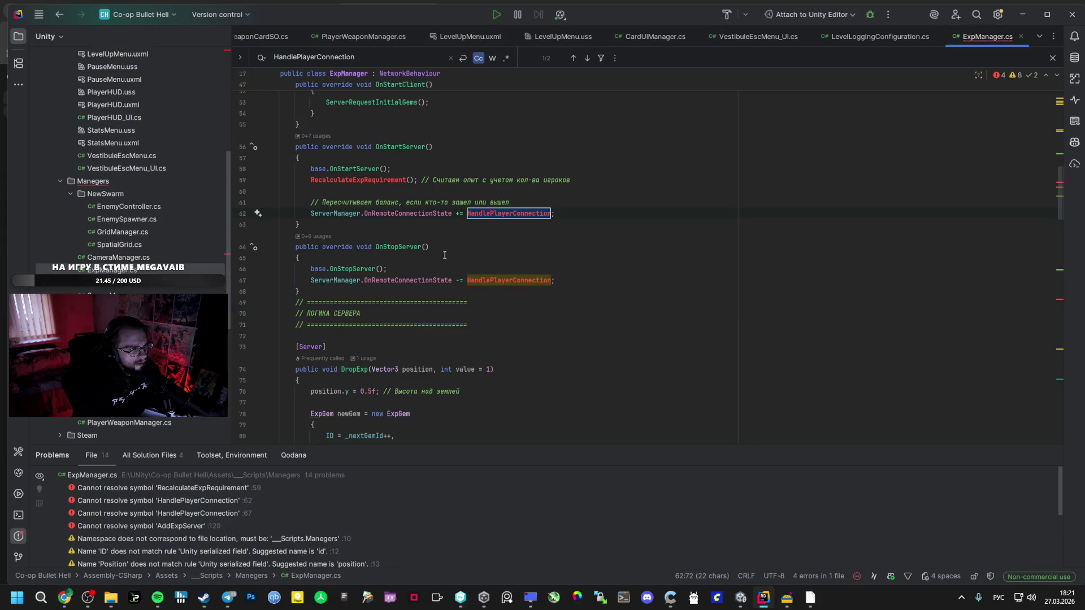
Paste the HandlePlayerConnection method after OnStopServer.
{"action": "key", "text": "alt+Tab"}
{"action": "left_click_drag", "start_coordinate": [341, 343], "coordinate": [338, 314]}
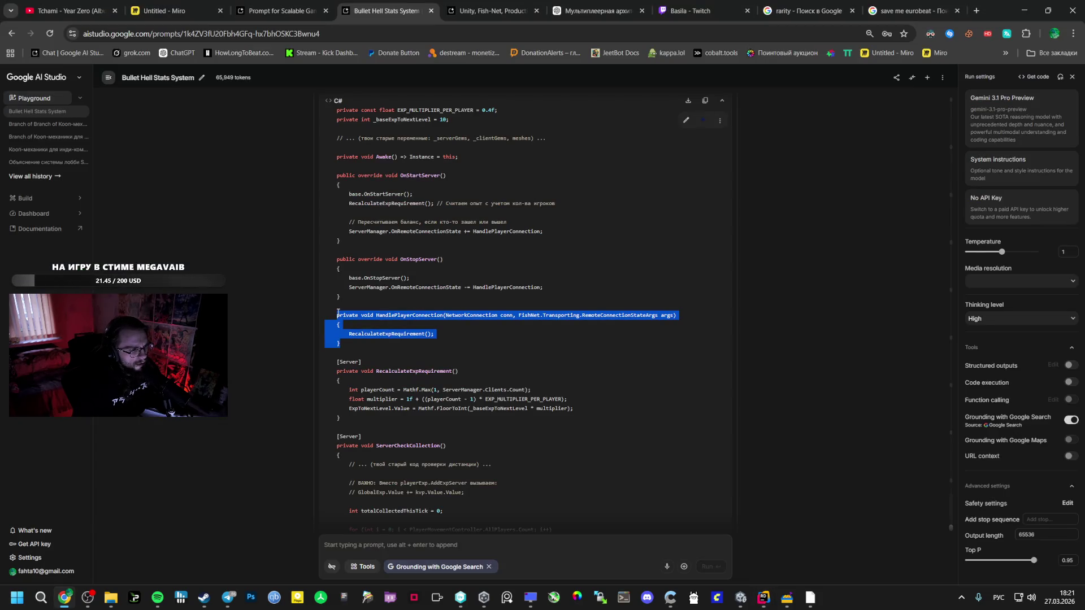
{"action": "key", "text": "ctrl+c"}
{"action": "key", "text": "alt+Tab"}
{"action": "left_click", "coordinate": [333, 289]}
{"action": "key", "text": "ctrl+v"}
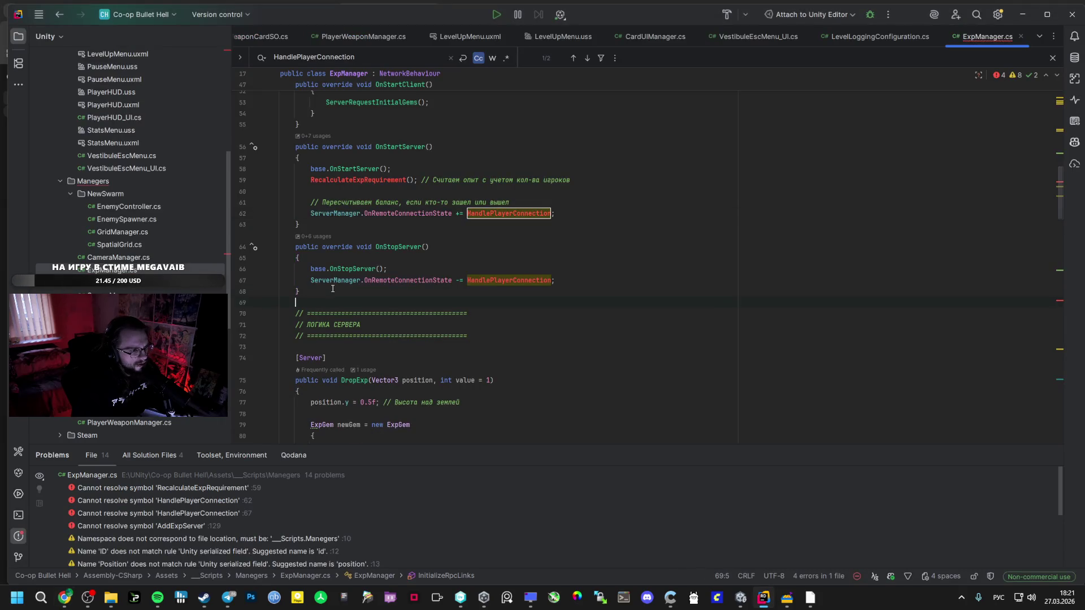
Paste the RecalculateExpRequirement method into ExpManager.cs.
{"action": "scroll", "coordinate": [333, 291], "scroll_direction": "down", "scroll_amount": 2}
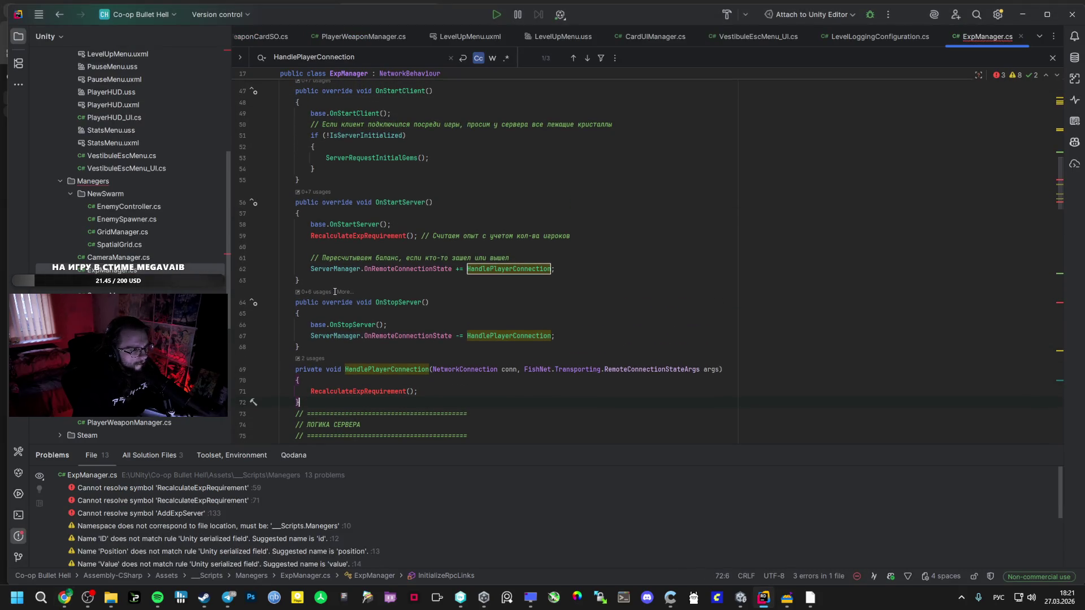
{"action": "key", "text": "alt+Tab"}
{"action": "scroll", "coordinate": [343, 259], "scroll_direction": "down", "scroll_amount": 3}
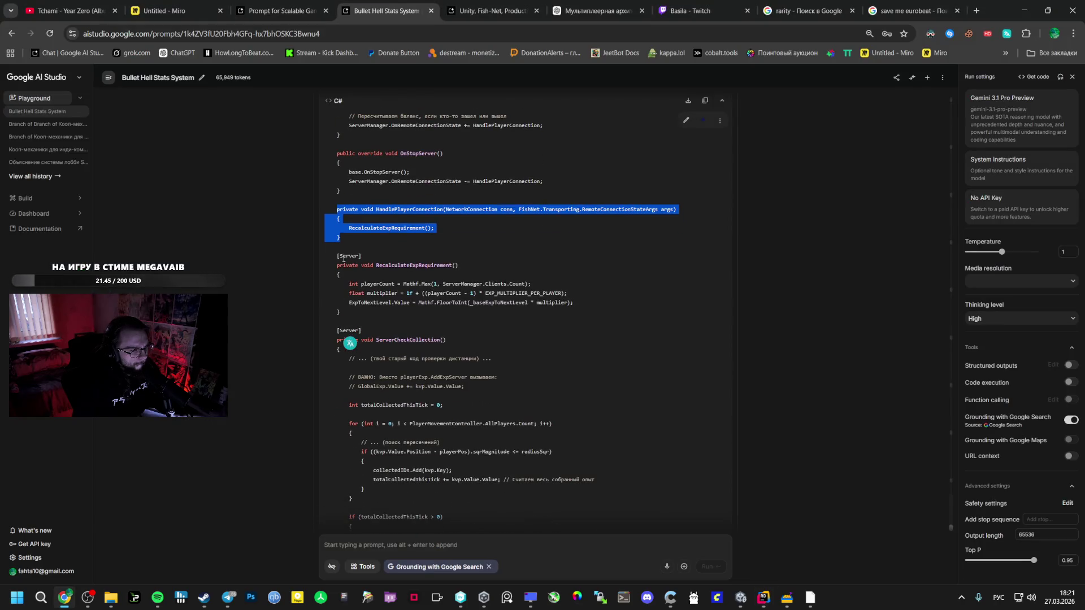
{"action": "left_click_drag", "start_coordinate": [338, 255], "coordinate": [341, 313]}
{"action": "key", "text": "ctrl+c"}
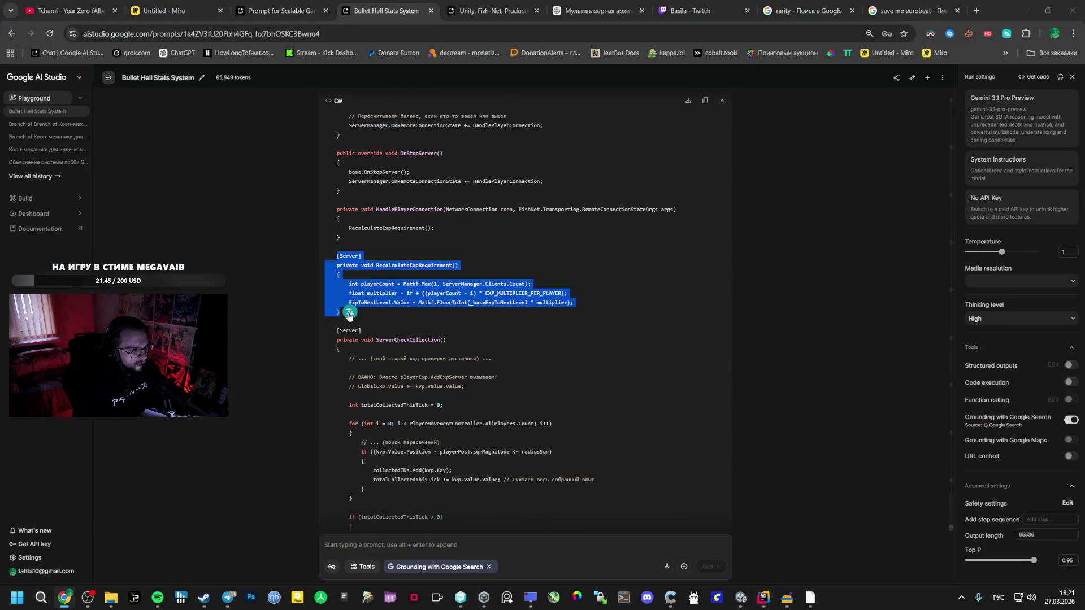
{"action": "key", "text": "alt+Tab"}
{"action": "key", "text": "ctrl+v"}
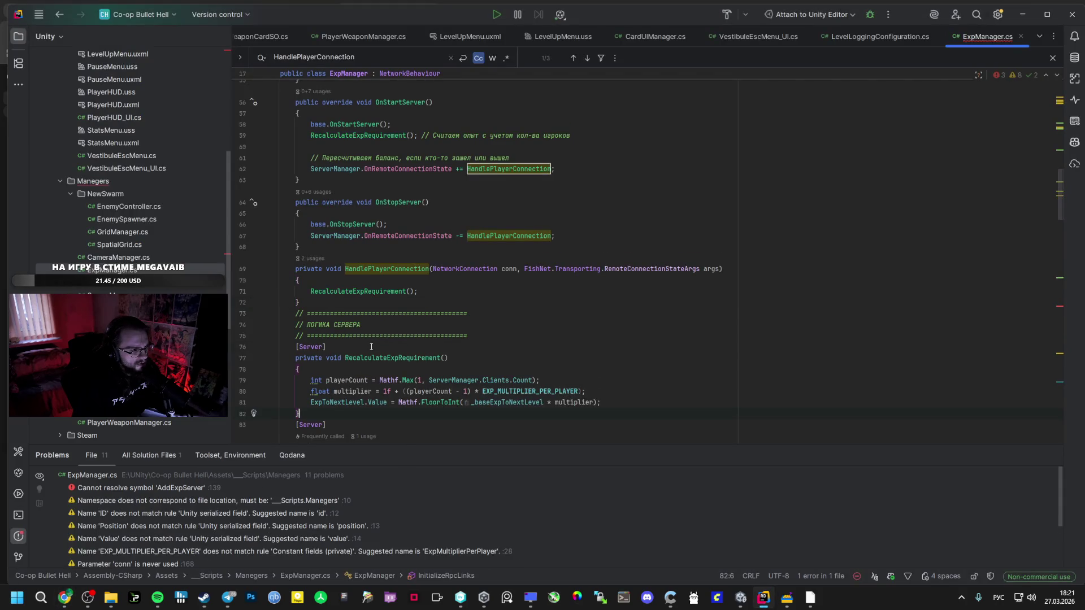
{"action": "double_click", "coordinate": [395, 358]}
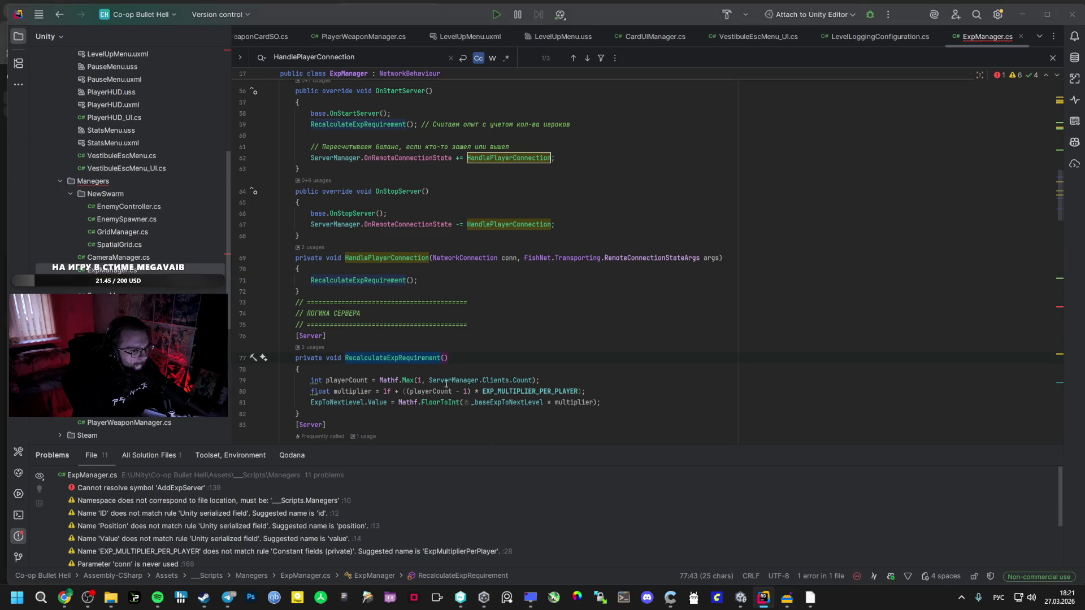
Review the chat comment about AddExpServer using GlobalExp.Value += kvp.Value.Value.
{"action": "key", "text": "alt+Tab"}
{"action": "left_click", "coordinate": [401, 273]}
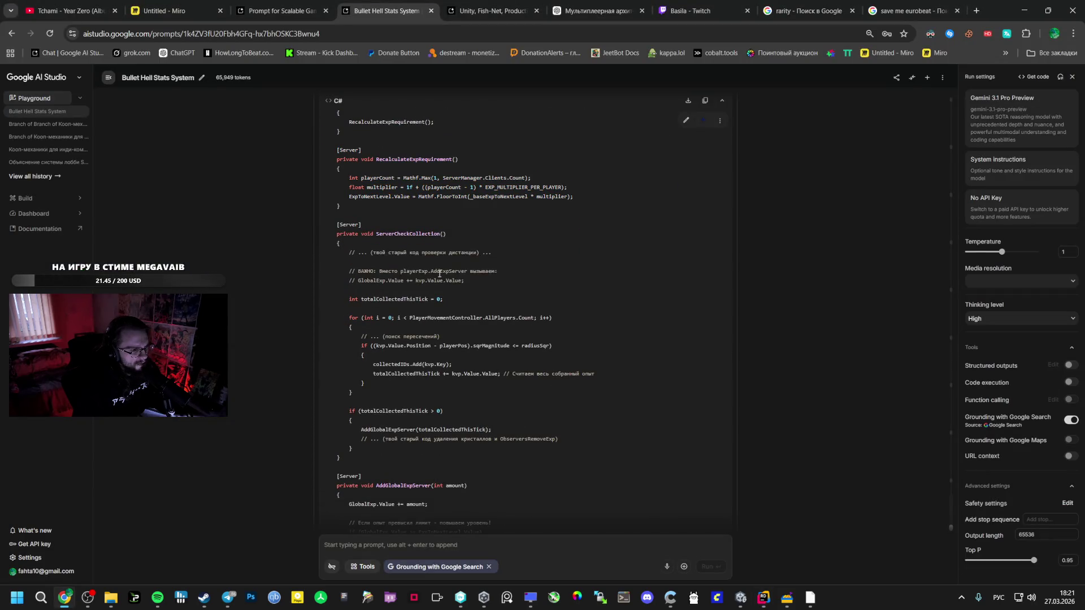
{"action": "double_click", "coordinate": [451, 272]}
{"action": "left_click", "coordinate": [414, 288]}
{"action": "left_click_drag", "start_coordinate": [414, 283], "coordinate": [359, 281]}
{"action": "left_click_drag", "start_coordinate": [464, 281], "coordinate": [413, 282]}
{"action": "key", "text": "alt+Tab"}
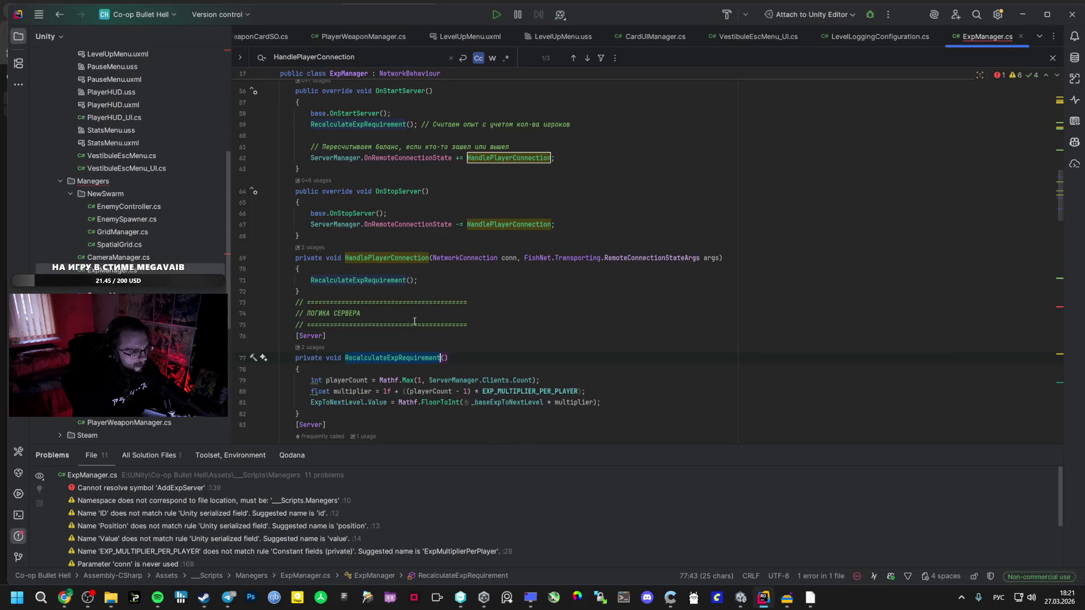
{"action": "key", "text": "alt+Tab"}
{"action": "key", "text": "alt+Tab"}
Review the ExpToNextLevel, player-count and EXP_MULTIPLIER_PER_PLAYER lines in ExpManager.cs.
{"action": "left_click", "coordinate": [368, 403]}
{"action": "left_click", "coordinate": [582, 403]}
{"action": "left_click", "coordinate": [345, 391]}
{"action": "left_click", "coordinate": [335, 380]}
{"action": "left_click", "coordinate": [444, 379]}
{"action": "left_click", "coordinate": [497, 391]}
{"action": "scroll", "coordinate": [539, 394], "scroll_direction": "up", "scroll_amount": 10}
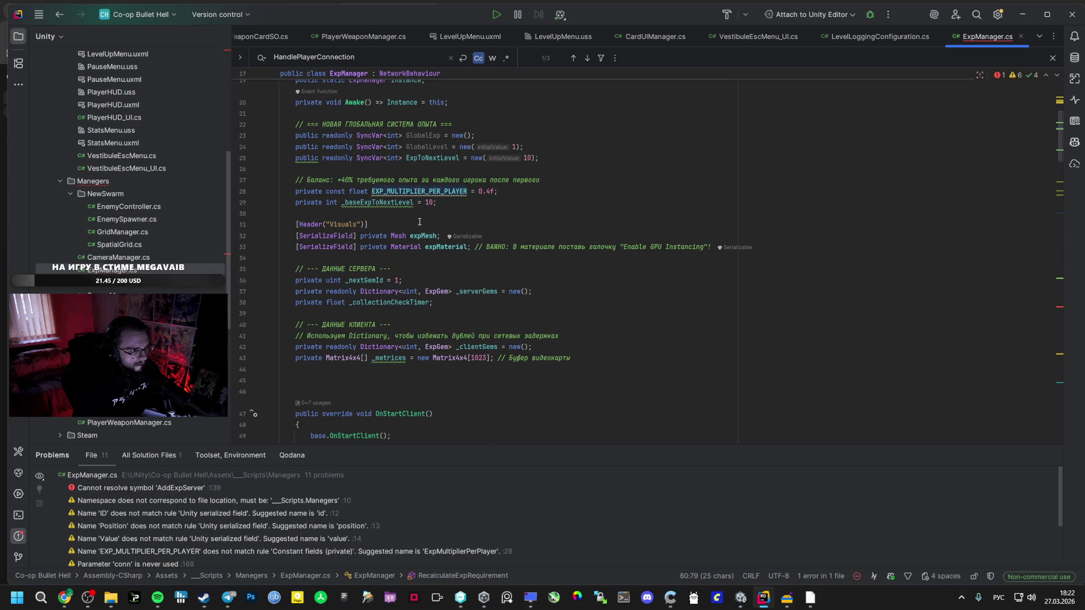
{"action": "scroll", "coordinate": [442, 377], "scroll_direction": "down", "scroll_amount": 7}
{"action": "scroll", "coordinate": [443, 373], "scroll_direction": "up", "scroll_amount": 5}
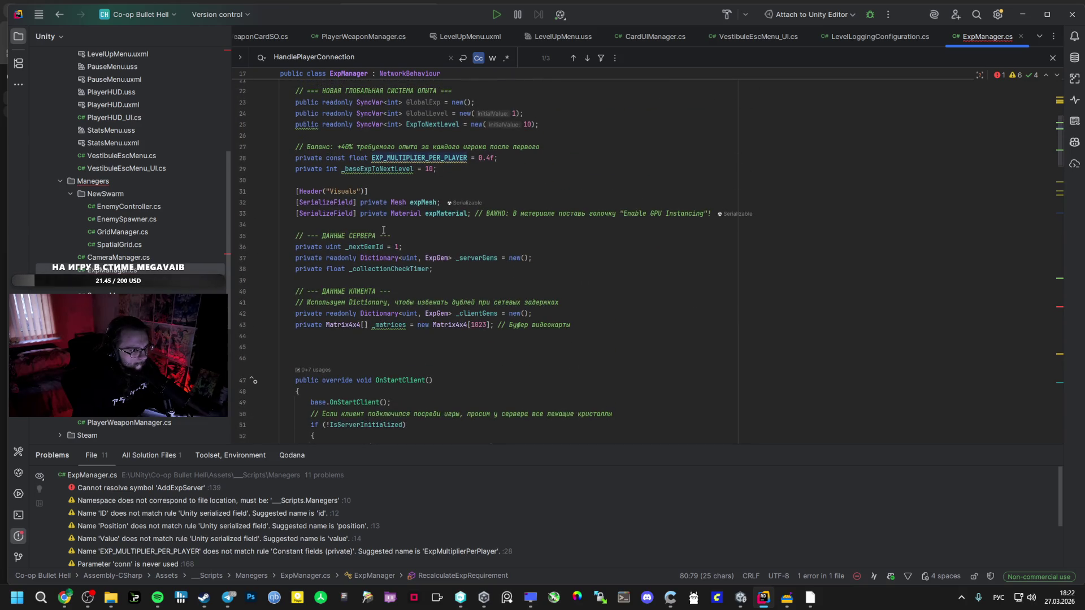
{"action": "scroll", "coordinate": [418, 351], "scroll_direction": "down", "scroll_amount": 10}
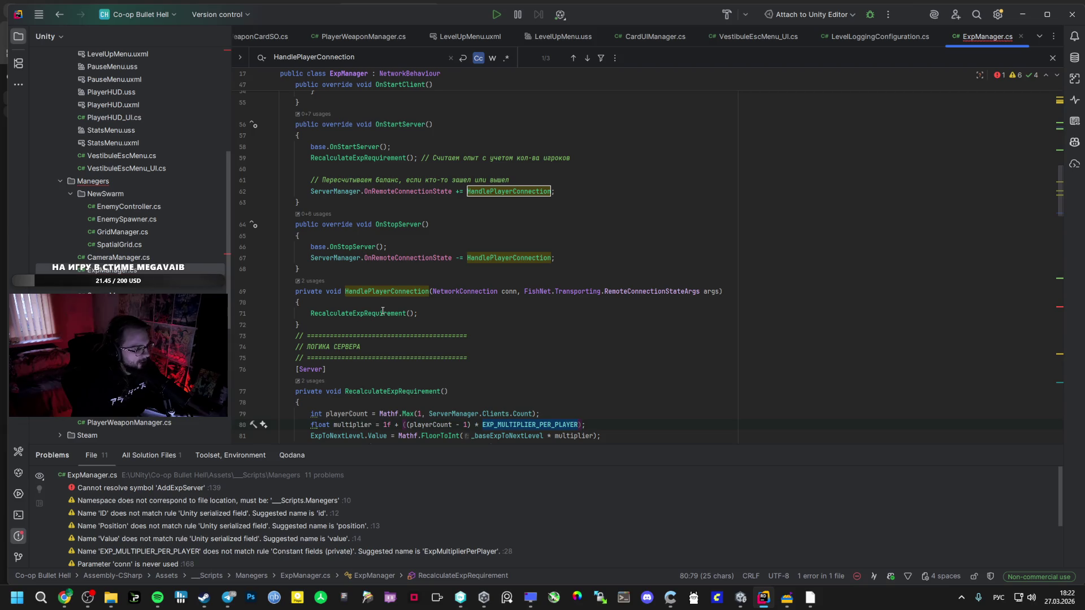
Find ServerCheckCollection in ExpManager.cs using the method name from the AI Studio answer.
{"action": "key", "text": "alt+Tab"}
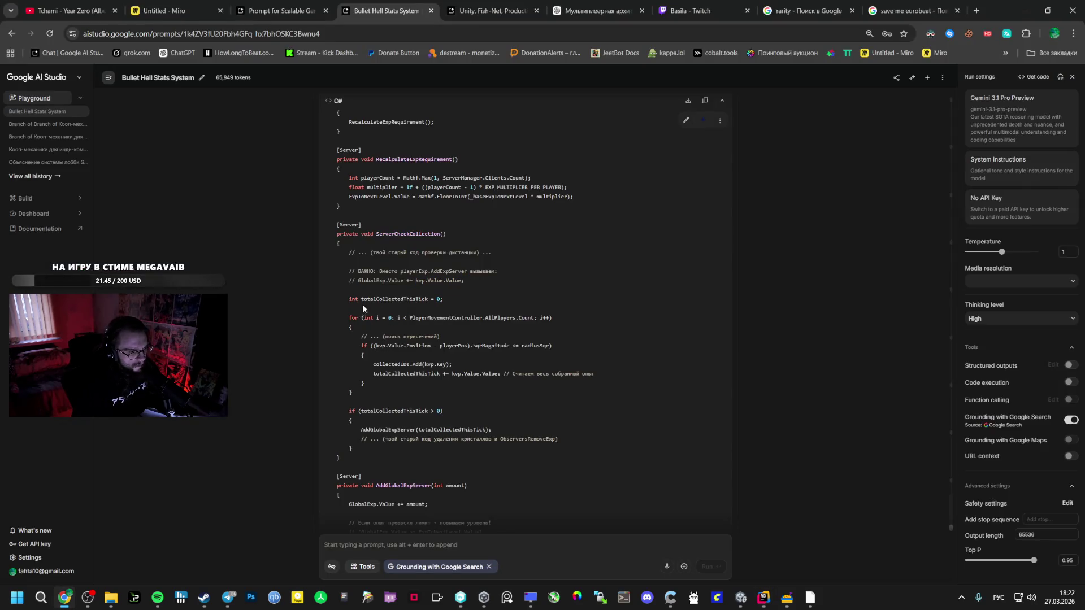
{"action": "double_click", "coordinate": [407, 233]}
{"action": "key", "text": "alt+Tab"}
{"action": "key", "text": "ctrl+f"}
{"action": "key", "text": "ctrl+v"}
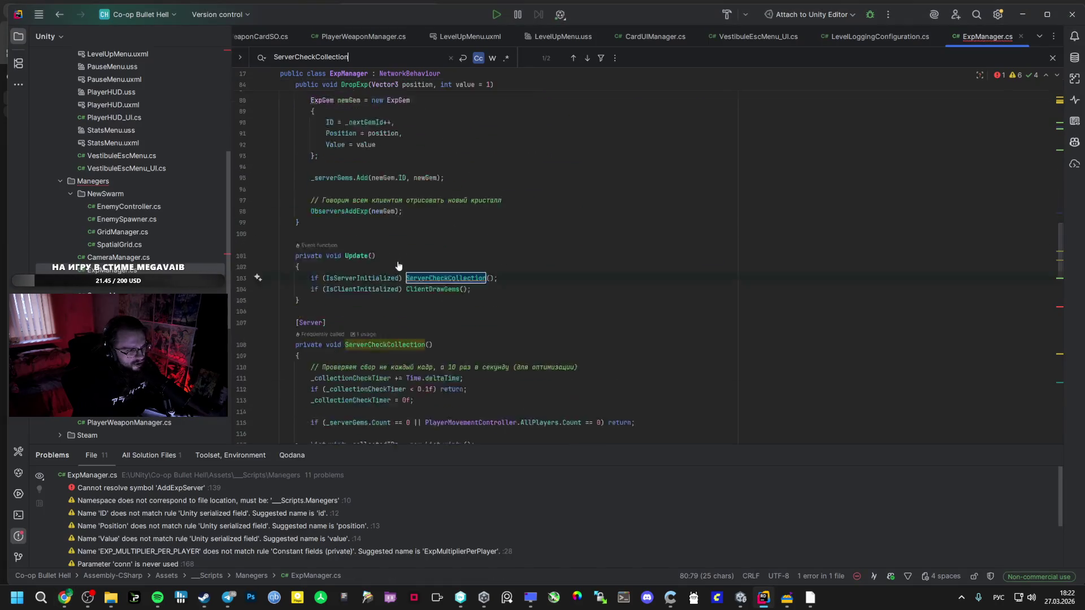
{"action": "key", "text": "alt+Tab"}
{"action": "left_click", "coordinate": [378, 297]}
{"action": "double_click", "coordinate": [380, 299]}
{"action": "key", "text": "alt+Tab"}
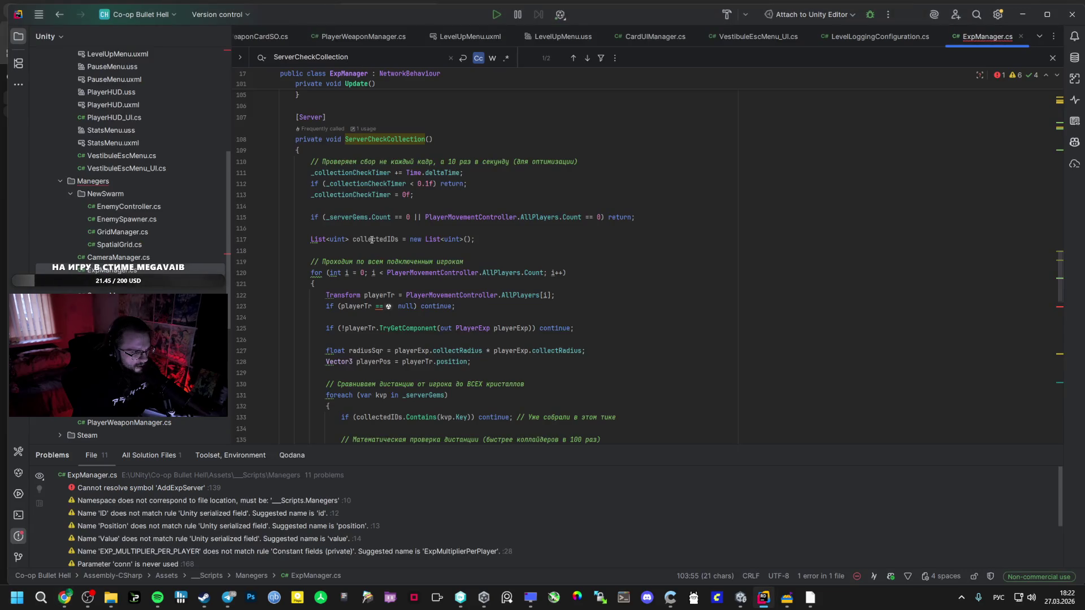
{"action": "left_click", "coordinate": [368, 194]}
Replace the playerExp.AddExpServer call on line 139 with totalCollectedThisTick += kvp.Value.Value;.
{"action": "key", "text": "alt+Tab"}
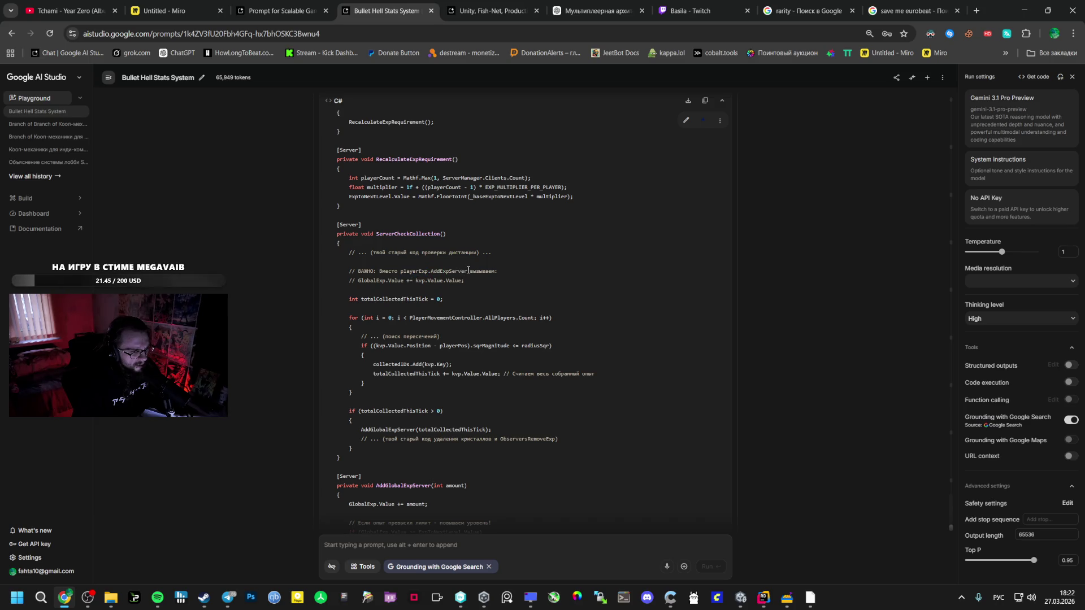
{"action": "left_click_drag", "start_coordinate": [468, 272], "coordinate": [405, 274]}
{"action": "key", "text": "ctrl+c"}
{"action": "key", "text": "alt+Tab"}
{"action": "key", "text": "ctrl+f"}
{"action": "key", "text": "ctrl+v"}
{"action": "key", "text": "alt+Tab"}
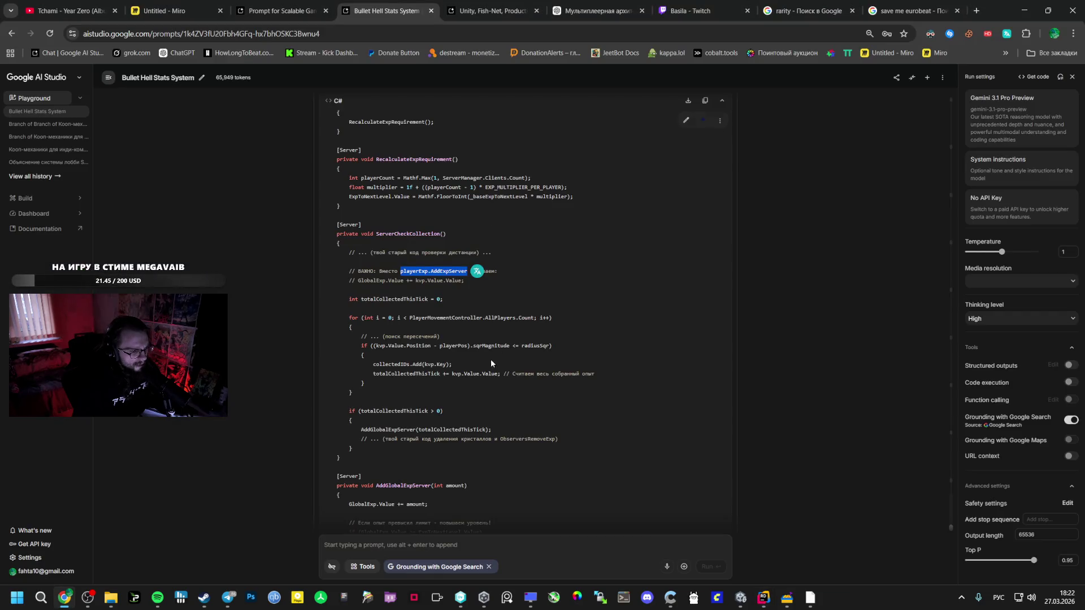
{"action": "left_click", "coordinate": [634, 373]}
{"action": "left_click_drag", "start_coordinate": [635, 372], "coordinate": [373, 373]}
{"action": "key", "text": "alt+Tab"}
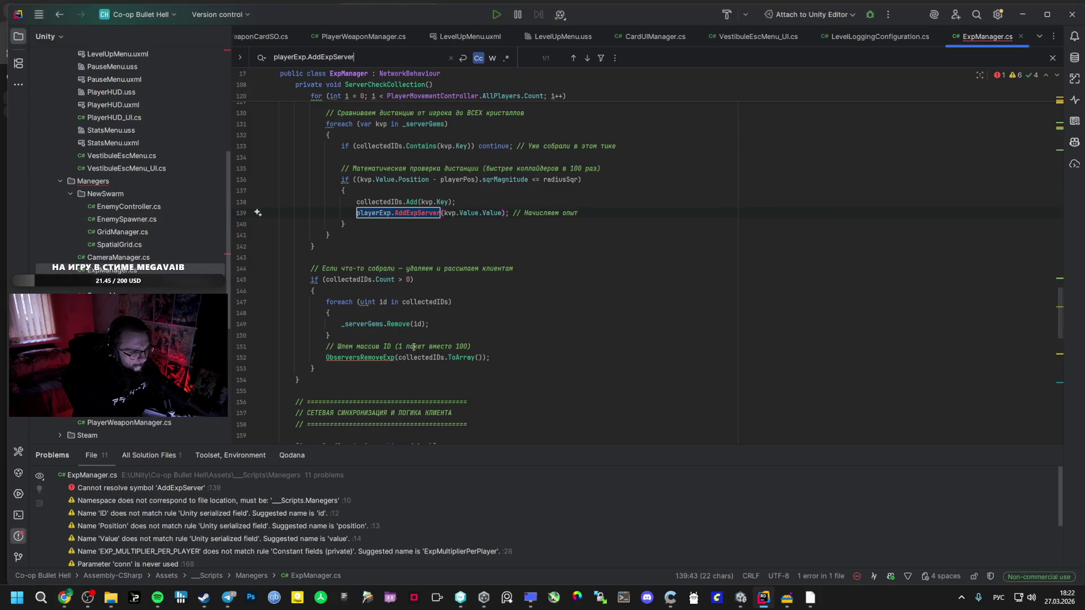
{"action": "key", "text": "alt+Tab"}
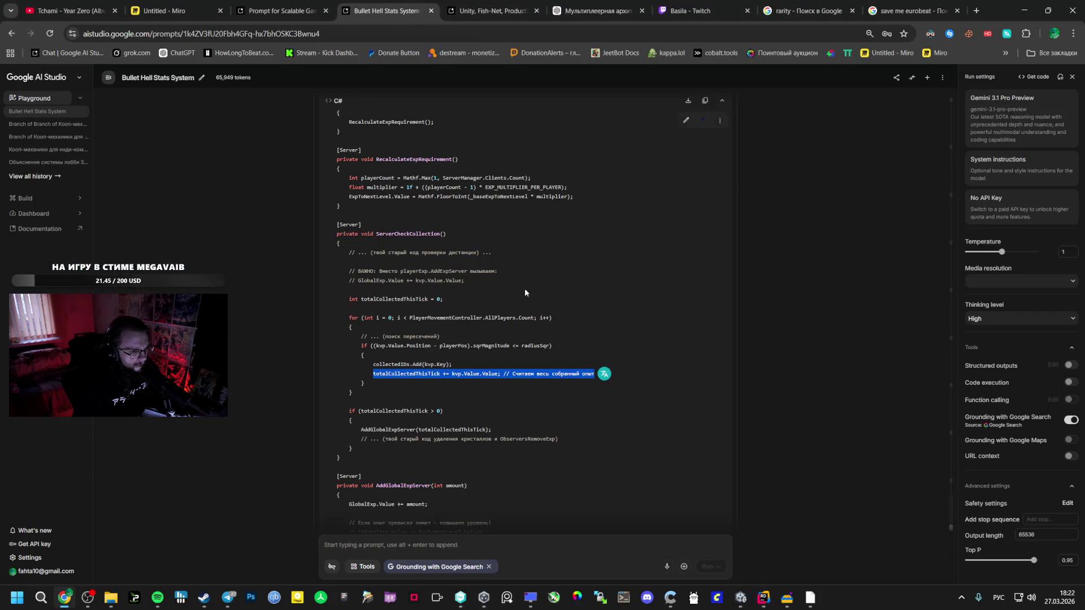
{"action": "key", "text": "alt+Tab"}
{"action": "key", "text": "shift+End"}
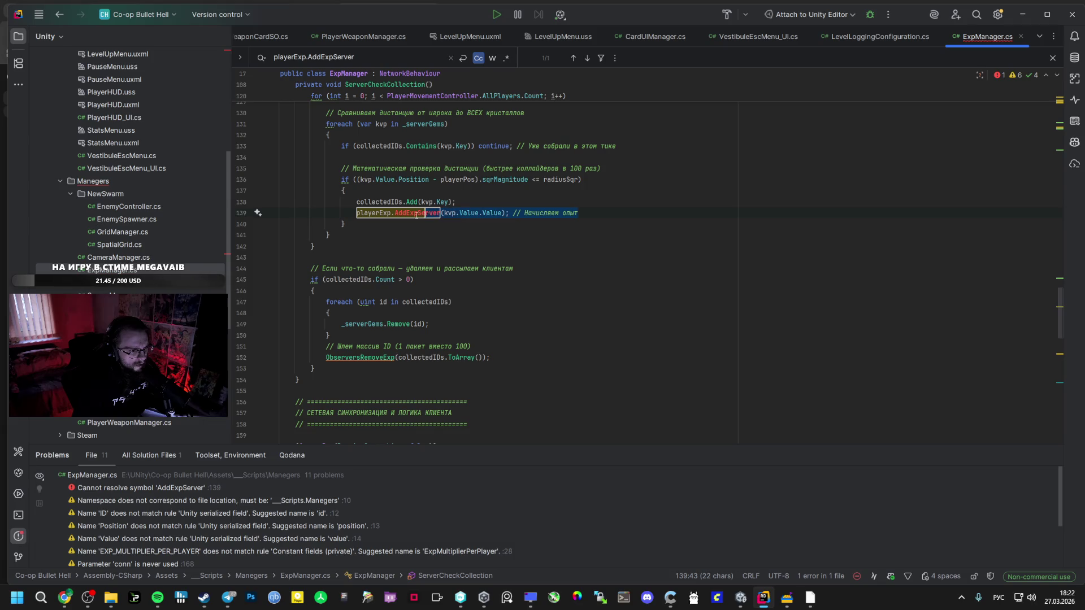
{"action": "key", "text": "ctrl+v"}
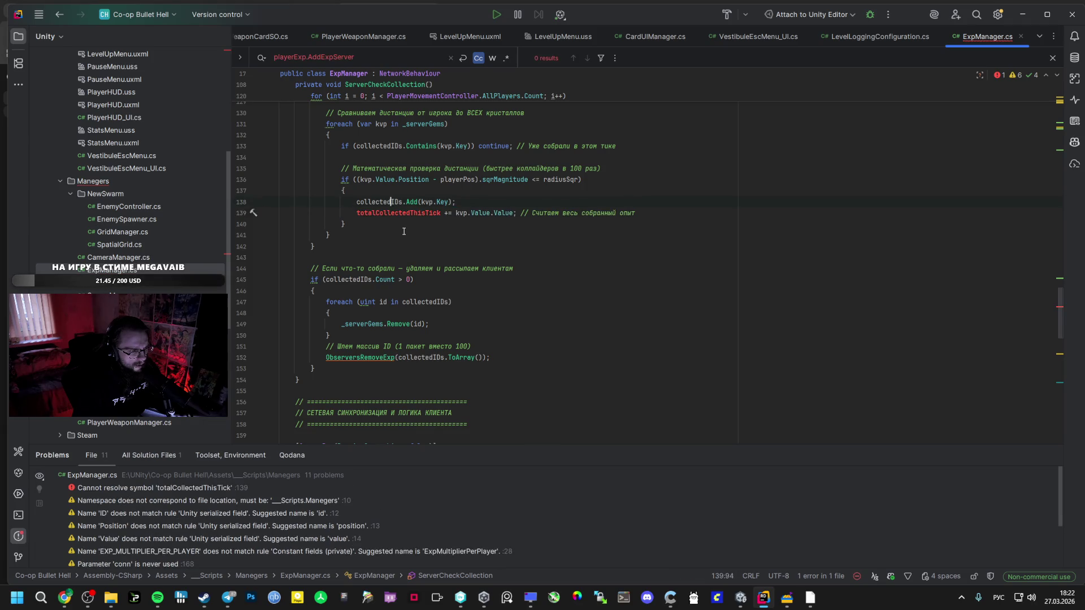
Insert the declaration int totalCollectedThisTick = 0; on line 129, followed by a blank line.
{"action": "key", "text": "alt+Tab"}
{"action": "left_click", "coordinate": [430, 374]}
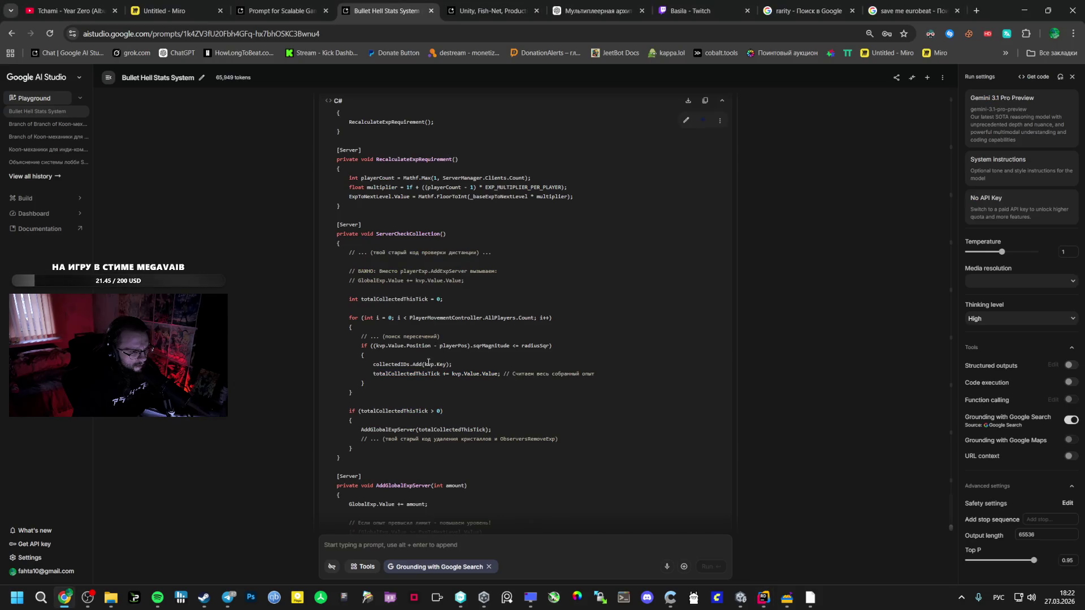
{"action": "double_click", "coordinate": [378, 280]}
{"action": "left_click_drag", "start_coordinate": [432, 300], "coordinate": [367, 300]}
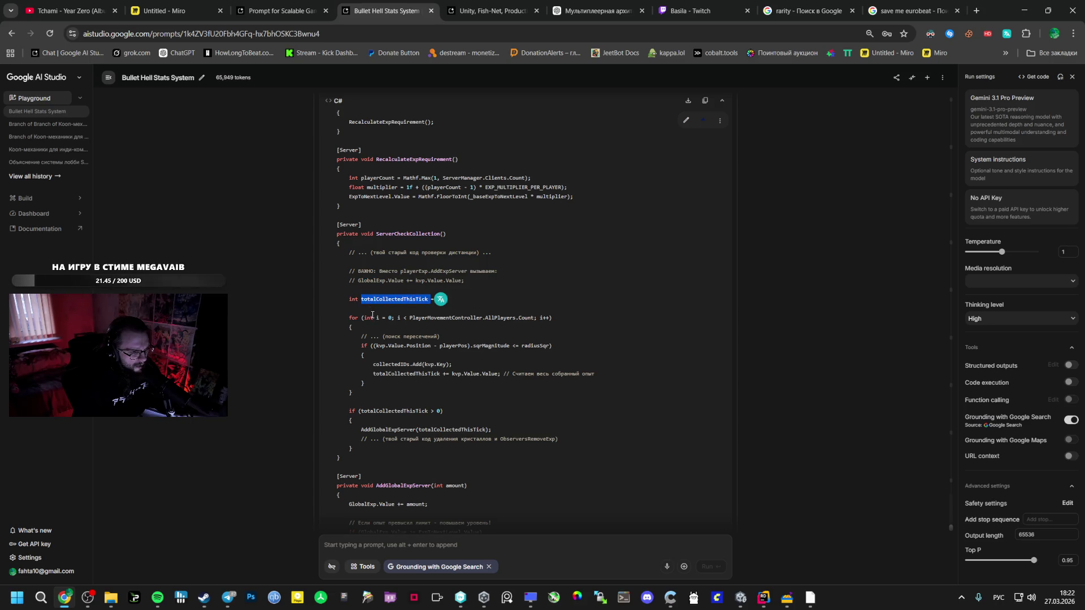
{"action": "key", "text": "alt+Tab"}
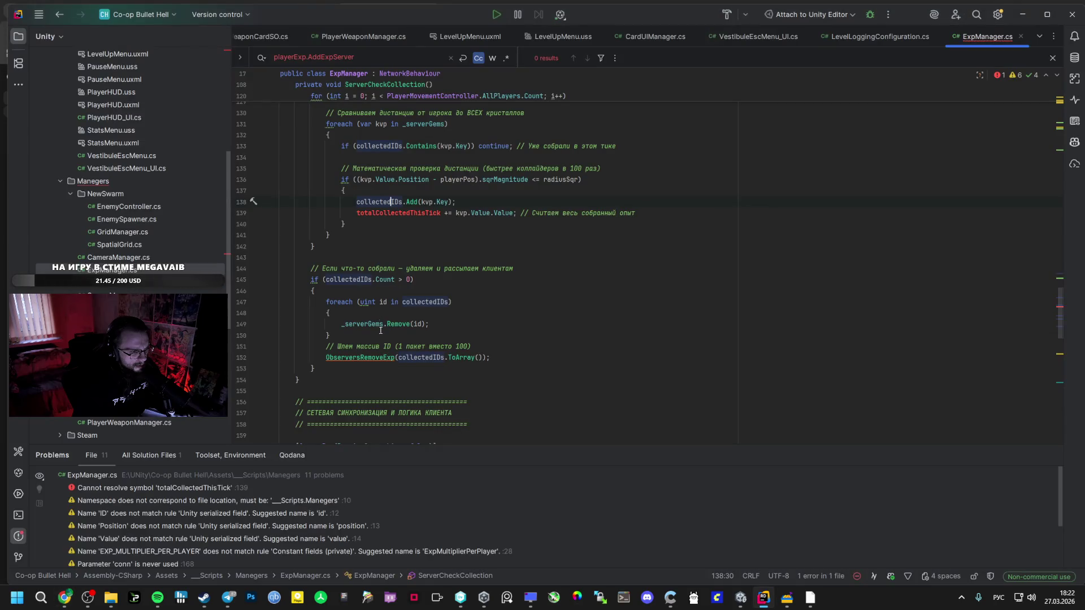
{"action": "scroll", "coordinate": [385, 273], "scroll_direction": "up", "scroll_amount": 1}
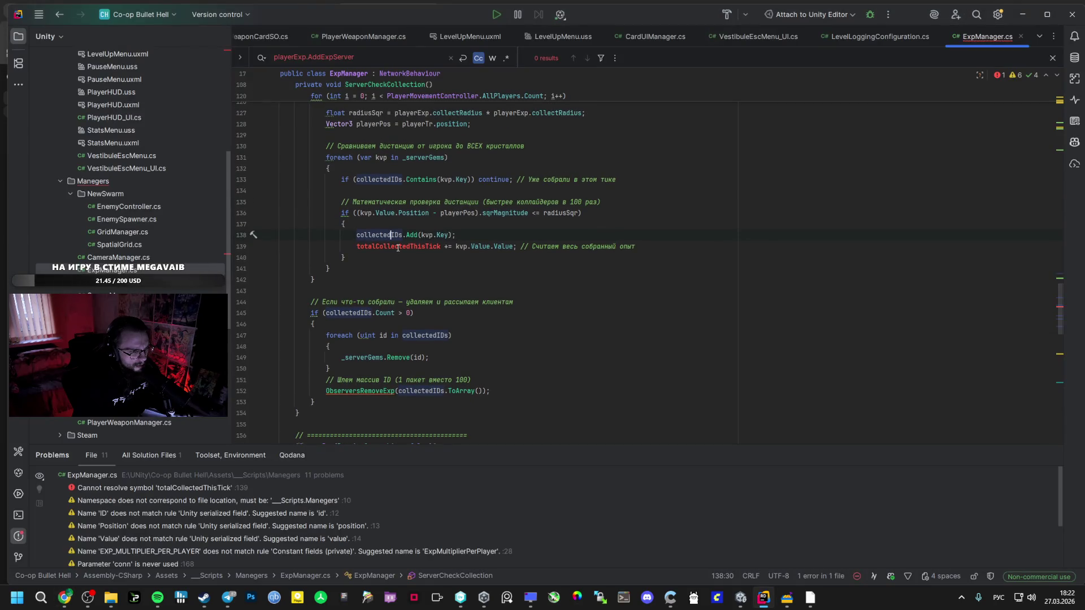
{"action": "key", "text": "alt+Tab"}
{"action": "mouse_move", "coordinate": [444, 305]}
{"action": "left_mouse_down"}
{"action": "mouse_move", "coordinate": [454, 297]}
{"action": "mouse_move", "coordinate": [348, 299]}
{"action": "left_mouse_up"}
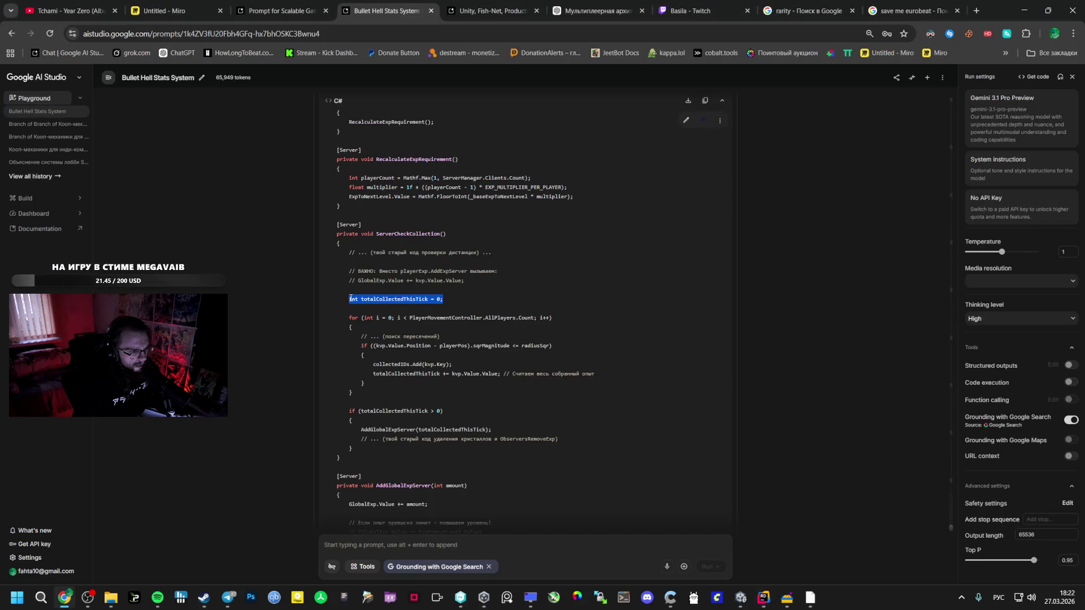
{"action": "key", "text": "alt+Tab"}
{"action": "scroll", "coordinate": [366, 293], "scroll_direction": "up", "scroll_amount": 2}
{"action": "key", "text": "alt+Tab"}
{"action": "key", "text": "alt+Tab"}
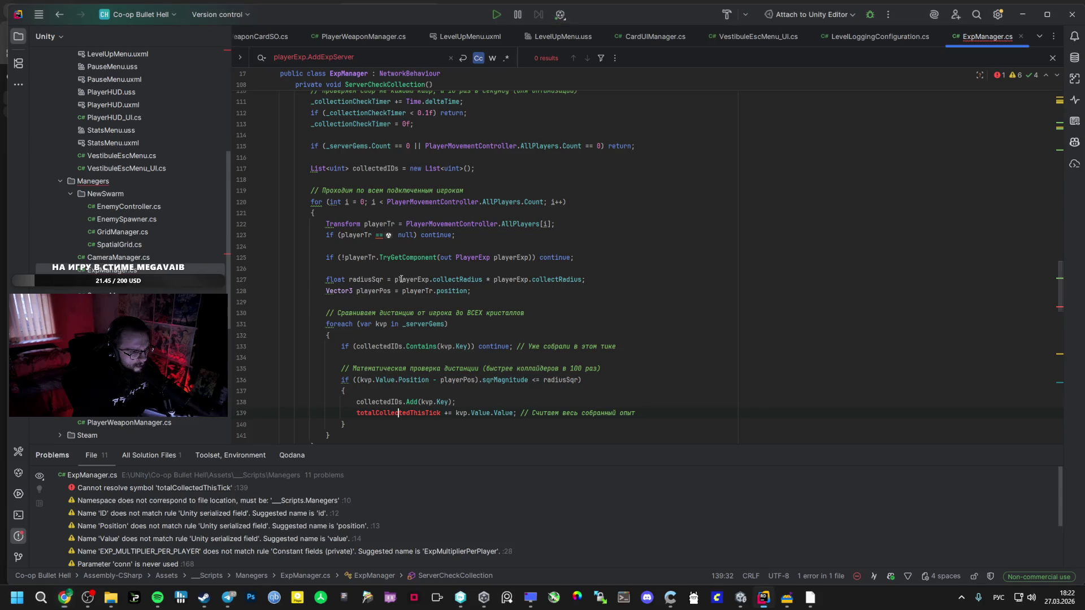
{"action": "left_click", "coordinate": [380, 300]}
{"action": "key", "text": "ctrl+v"}
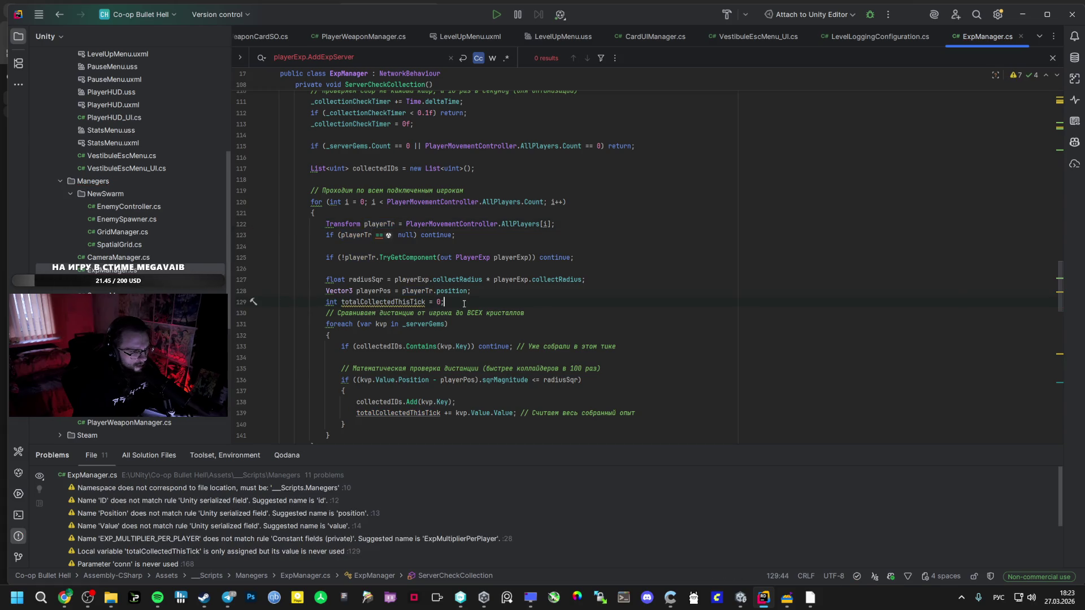
{"action": "key", "text": "Return"}
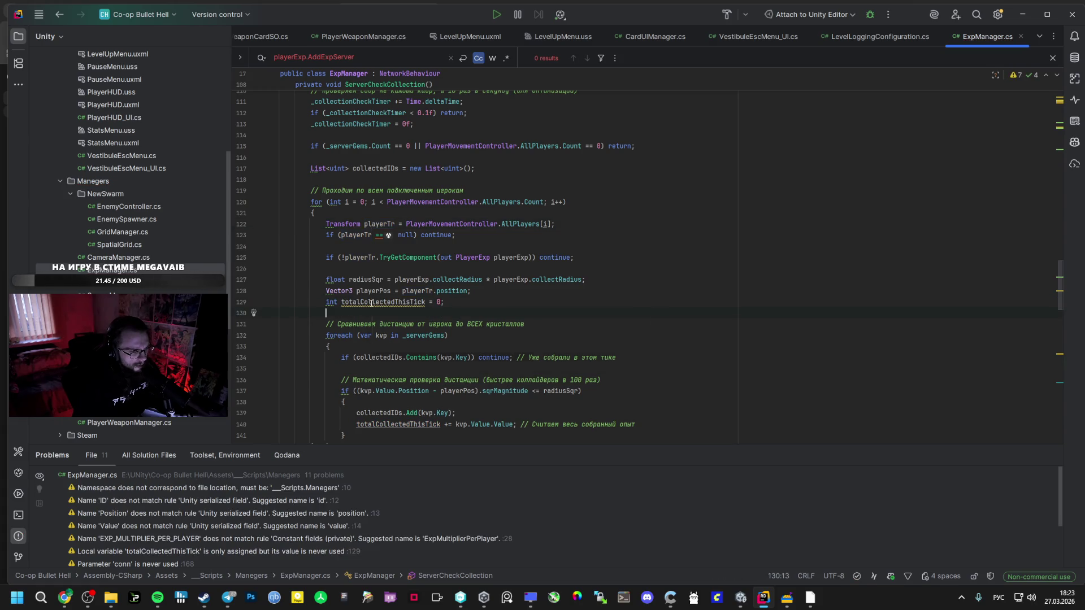
{"action": "mouse_move", "coordinate": [370, 303]}
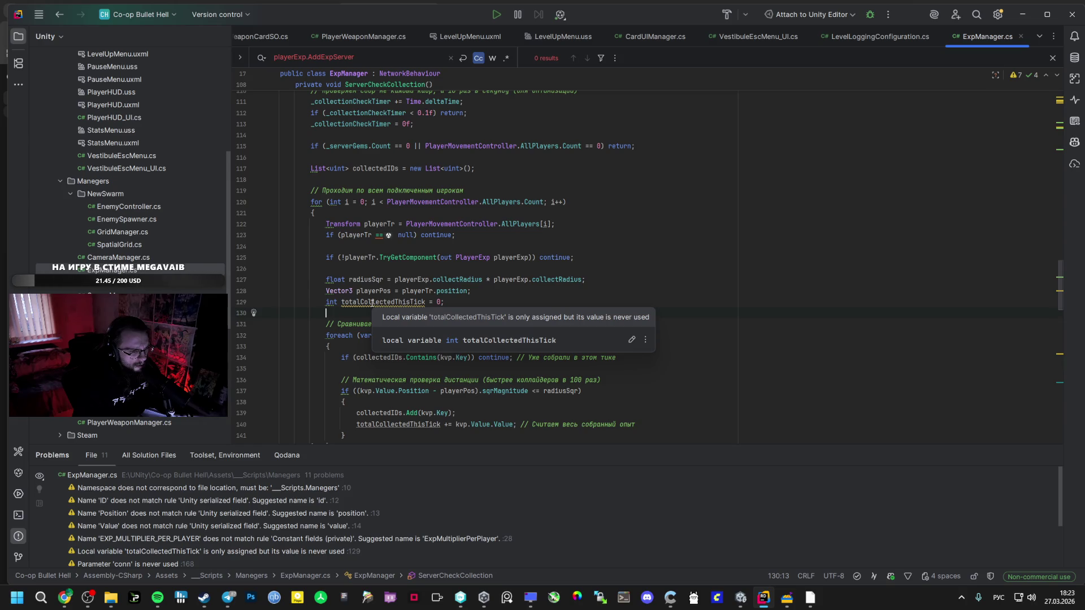
Select the suggested if (totalCollectedThisTick > 0) AddGlobalExpServer block in AI Studio.
{"action": "key", "text": "alt+Tab"}
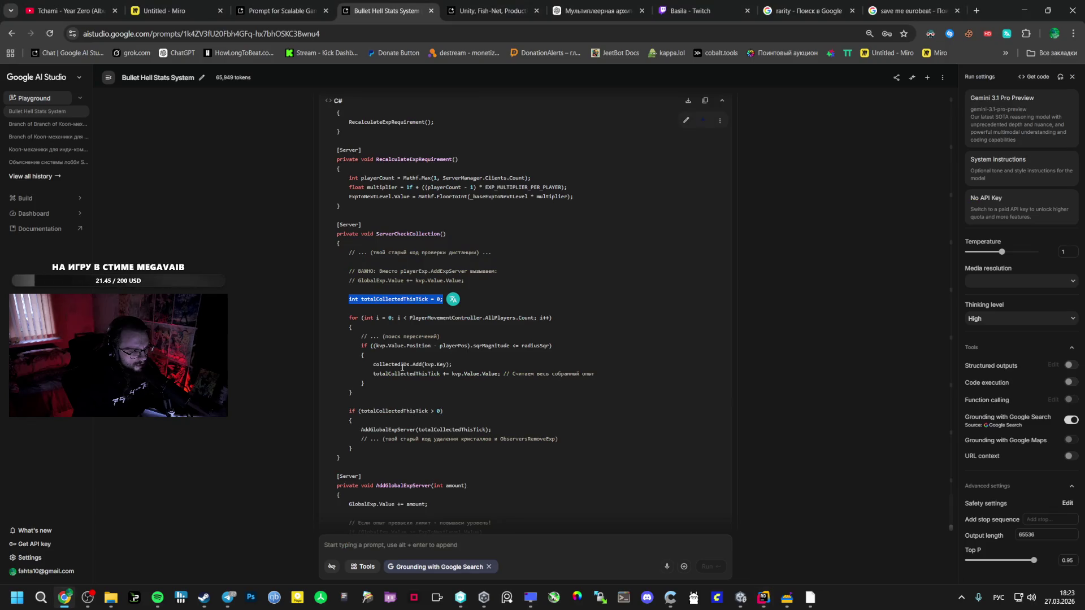
{"action": "mouse_move", "coordinate": [508, 379]}
{"action": "left_mouse_down"}
{"action": "mouse_move", "coordinate": [325, 377]}
{"action": "mouse_move", "coordinate": [349, 359]}
{"action": "mouse_move", "coordinate": [355, 369]}
{"action": "mouse_move", "coordinate": [506, 377]}
{"action": "left_mouse_up"}
{"action": "key", "text": "alt+Tab"}
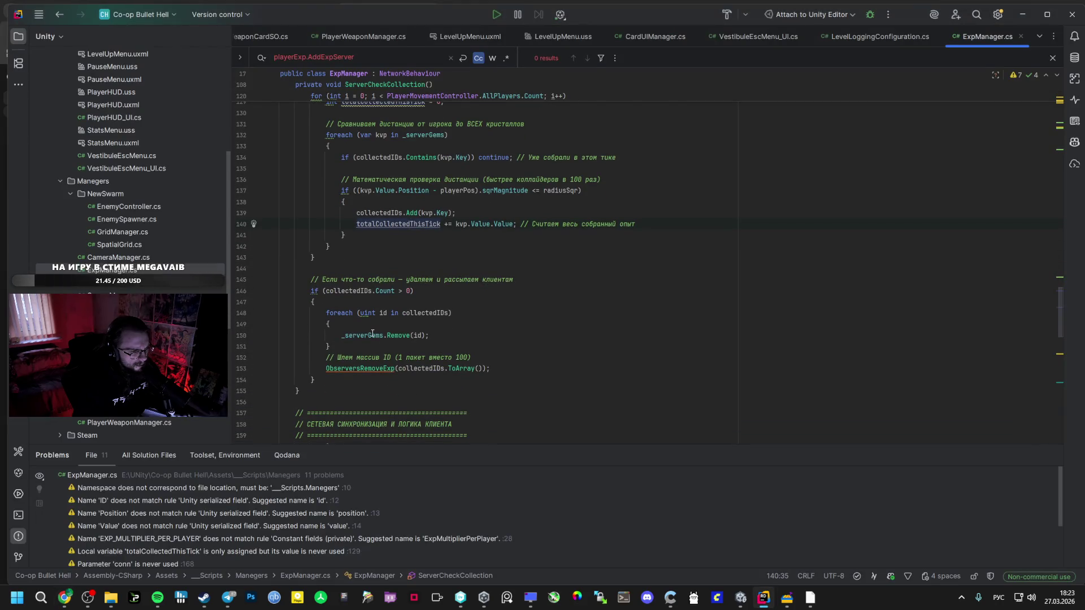
{"action": "key", "text": "alt+Tab"}
{"action": "left_click", "coordinate": [391, 359]}
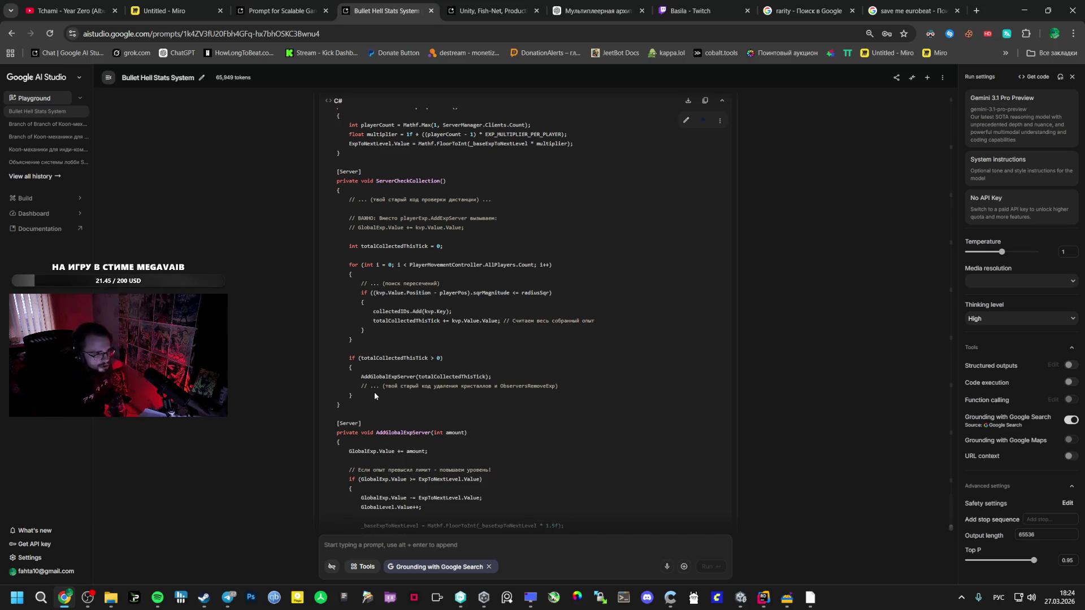
Scroll the AI Studio answer up to the '2. Обновляем ExpManager.cs' code block.
{"action": "scroll", "coordinate": [385, 384], "scroll_direction": "up", "scroll_amount": 10}
{"action": "scroll", "coordinate": [395, 356], "scroll_direction": "up", "scroll_amount": 3}
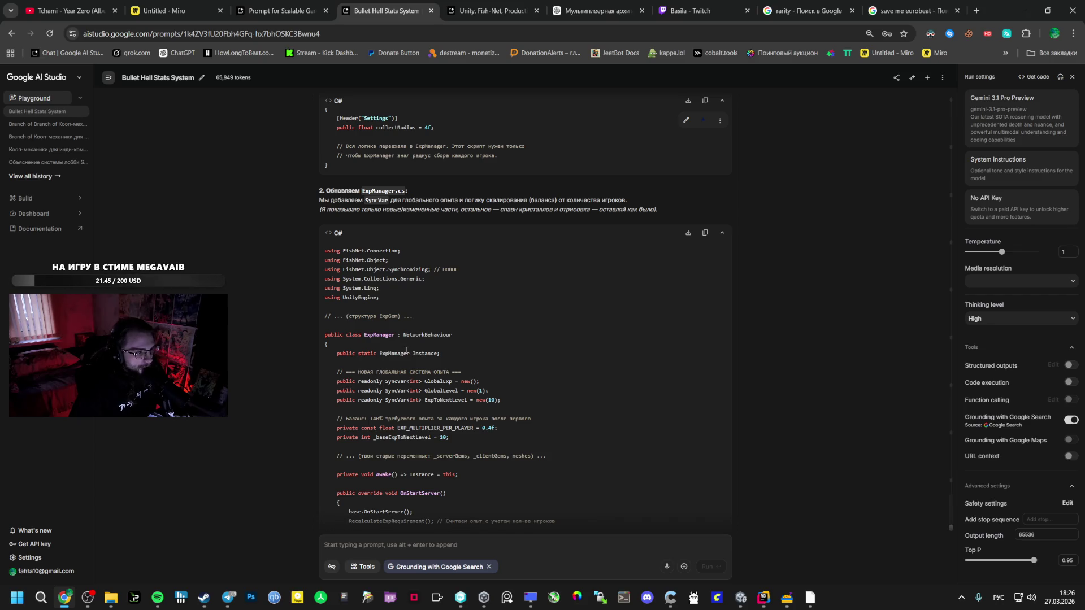
Scroll through the AI Studio answer, then review the TryGetComponent and playerExp lines in ExpManager.cs.
{"action": "scroll", "coordinate": [406, 352], "scroll_direction": "down", "scroll_amount": 2}
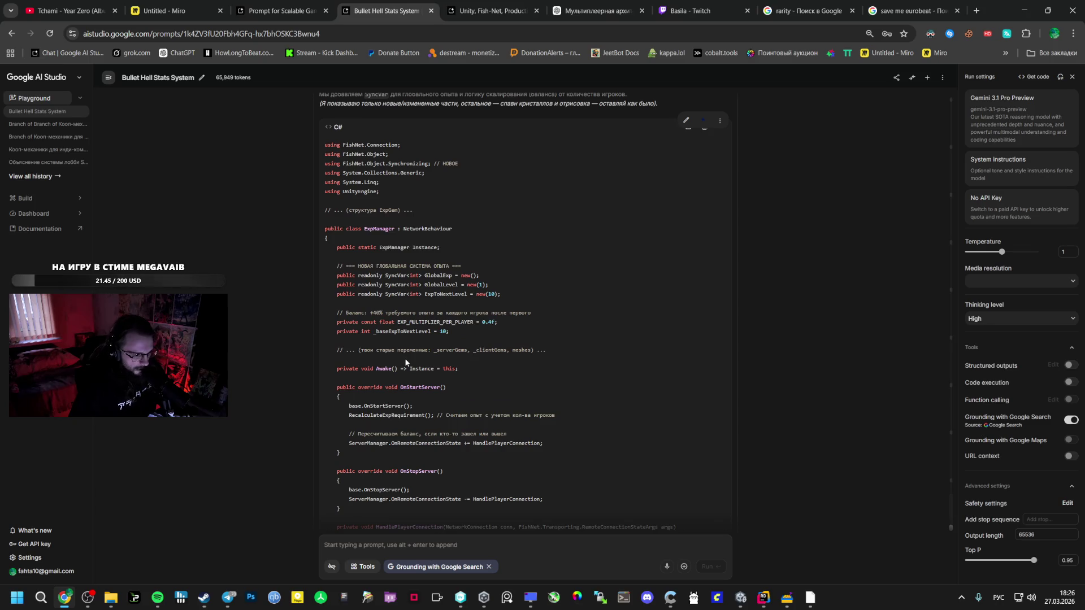
{"action": "scroll", "coordinate": [406, 363], "scroll_direction": "down", "scroll_amount": 3}
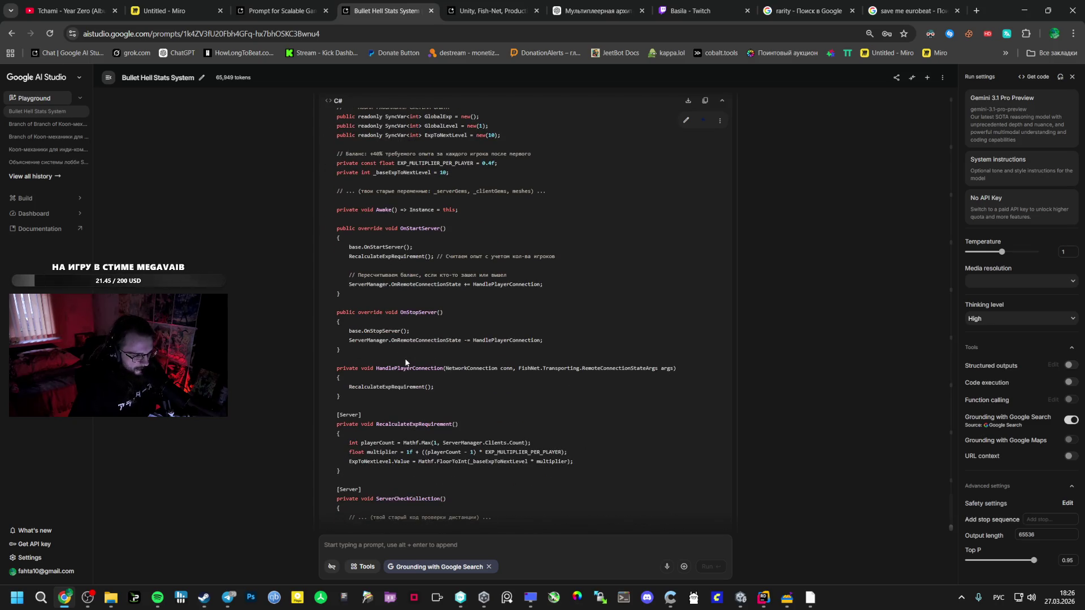
{"action": "scroll", "coordinate": [405, 362], "scroll_direction": "down", "scroll_amount": 4}
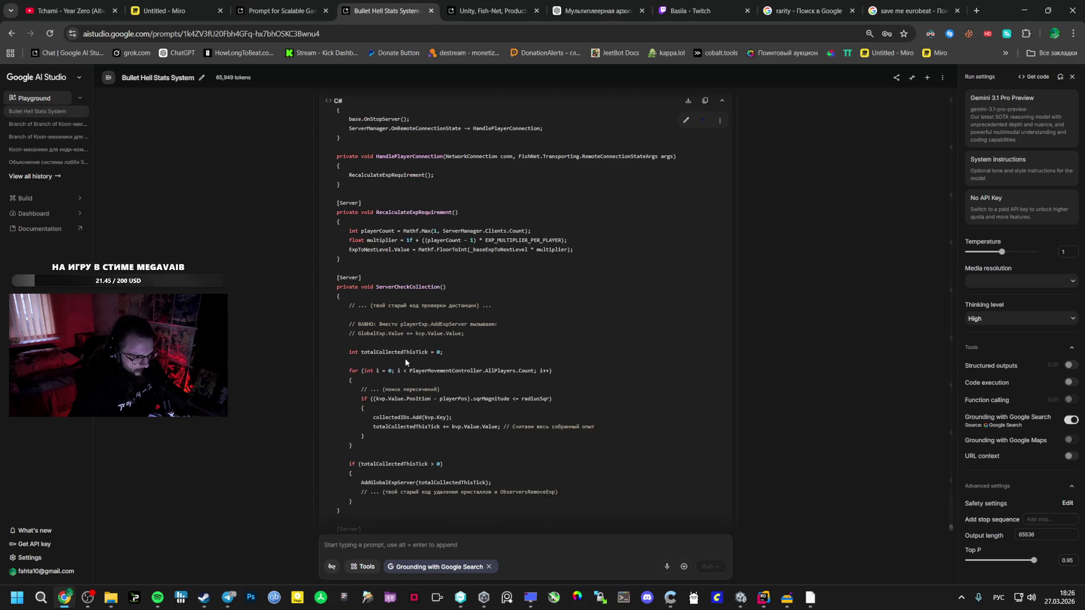
{"action": "scroll", "coordinate": [406, 363], "scroll_direction": "up", "scroll_amount": 10}
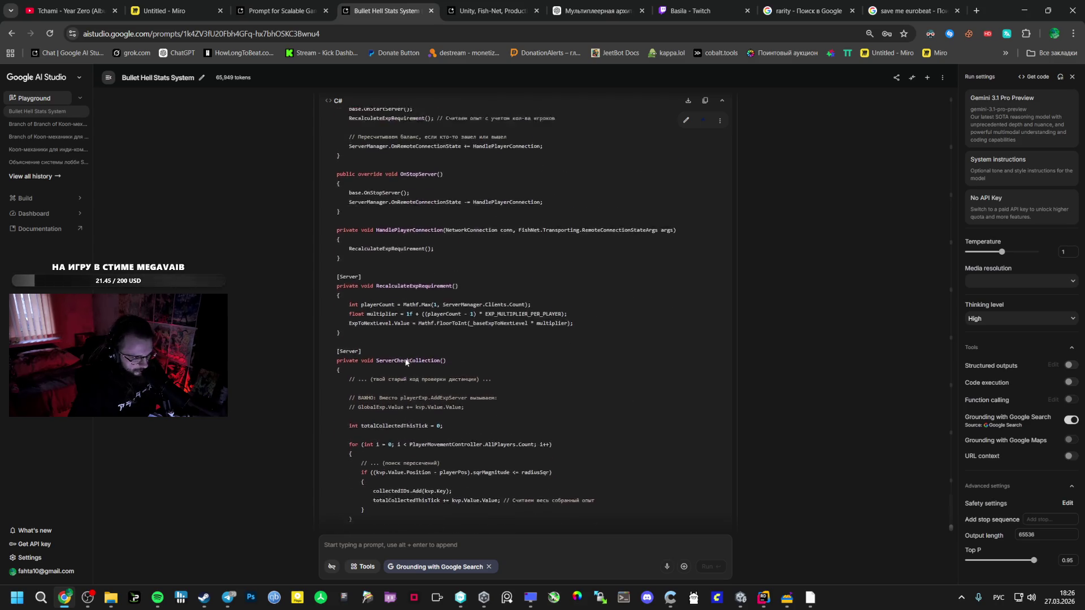
{"action": "scroll", "coordinate": [396, 354], "scroll_direction": "up", "scroll_amount": 4}
{"action": "scroll", "coordinate": [395, 353], "scroll_direction": "down", "scroll_amount": 14}
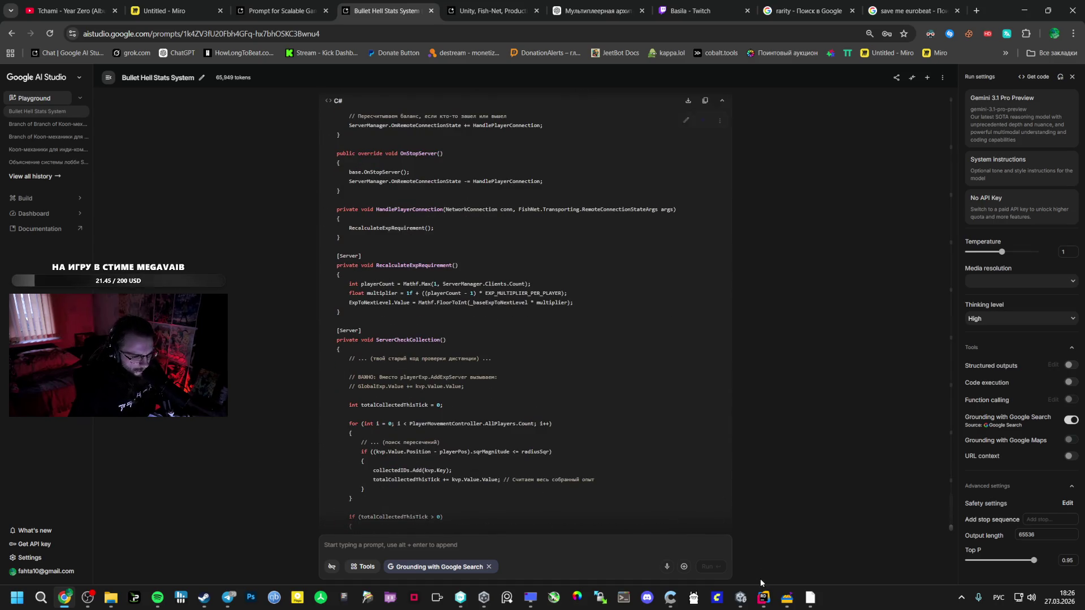
{"action": "scroll", "coordinate": [506, 406], "scroll_direction": "down", "scroll_amount": 3}
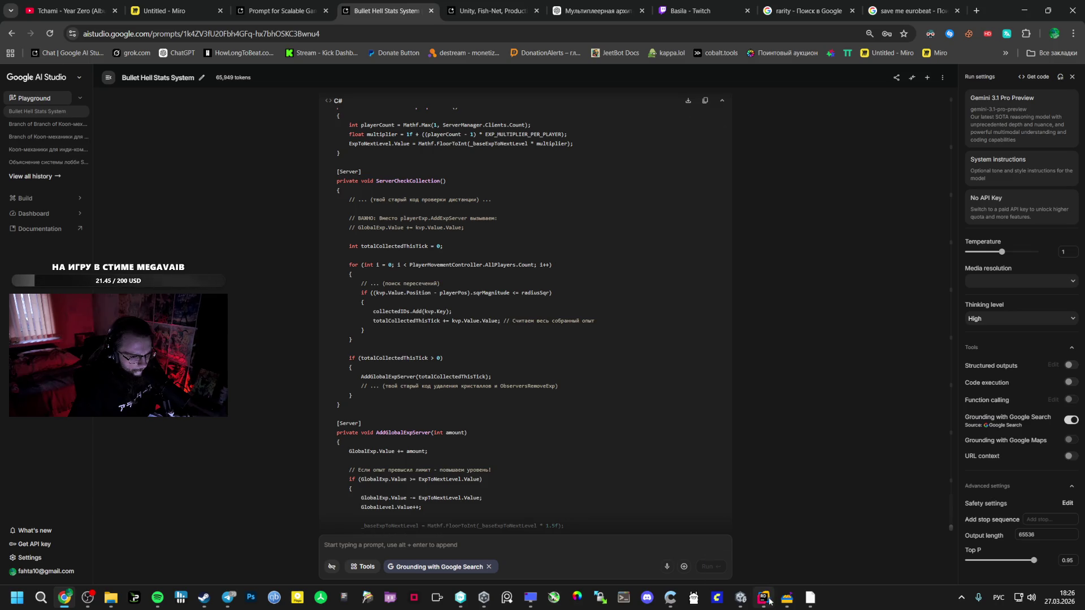
{"action": "mouse_move", "coordinate": [764, 598]}
{"action": "left_click", "coordinate": [734, 566]}
{"action": "scroll", "coordinate": [404, 273], "scroll_direction": "up", "scroll_amount": 6}
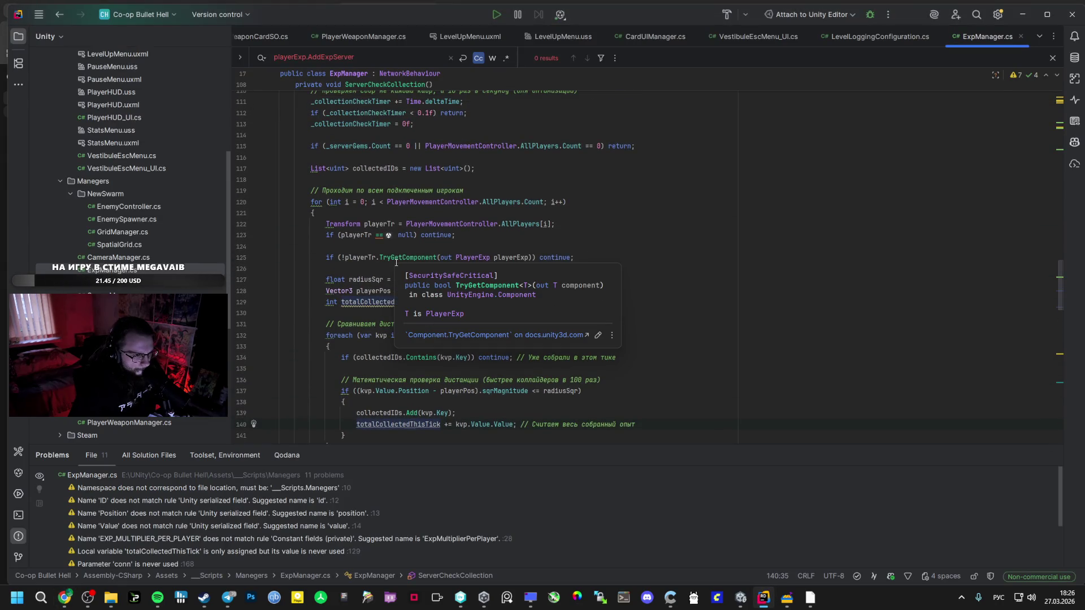
{"action": "left_click", "coordinate": [387, 258]}
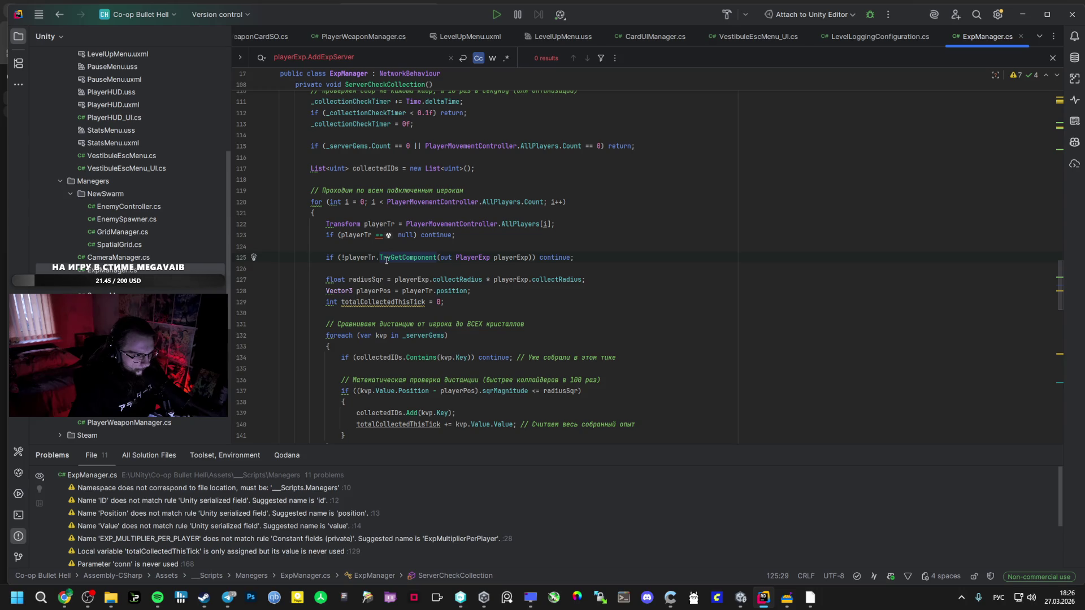
{"action": "left_click", "coordinate": [520, 258]}
{"action": "left_click", "coordinate": [373, 305]}
Copy the if (totalCollectedThisTick > 0) block from AI Studio and paste it after the loop.
{"action": "key", "text": "alt+Tab"}
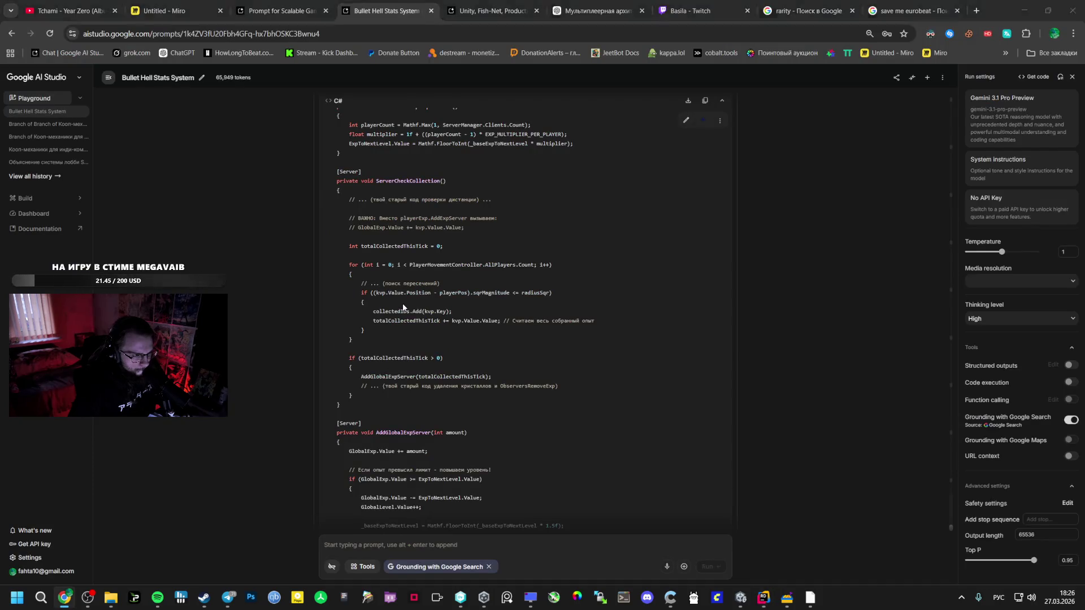
{"action": "key", "text": "alt+Tab"}
{"action": "scroll", "coordinate": [490, 297], "scroll_direction": "down", "scroll_amount": 2}
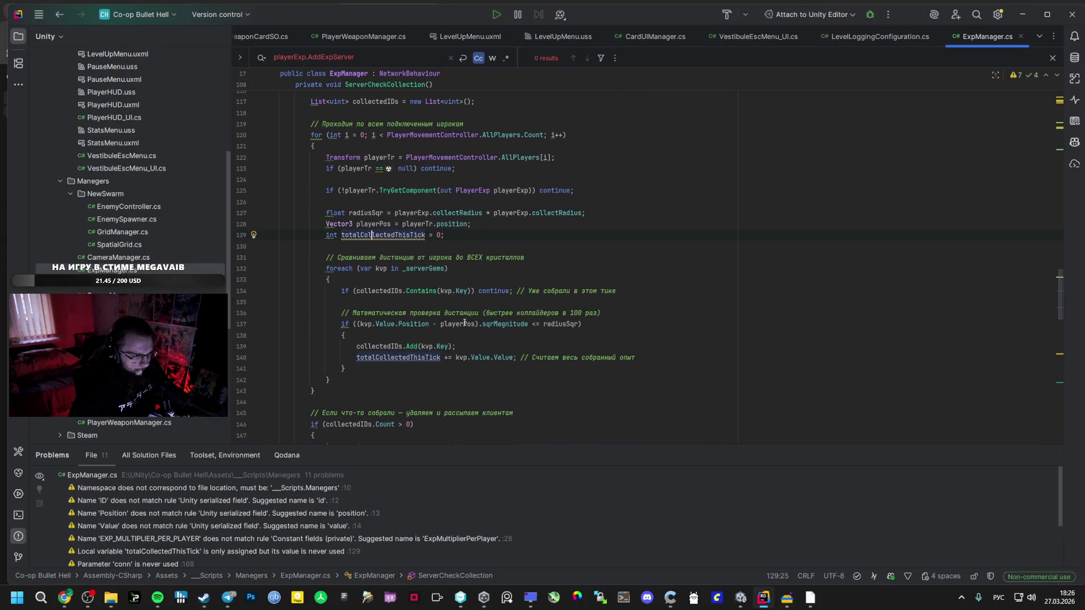
{"action": "left_click", "coordinate": [406, 360]}
{"action": "key", "text": "alt+Tab"}
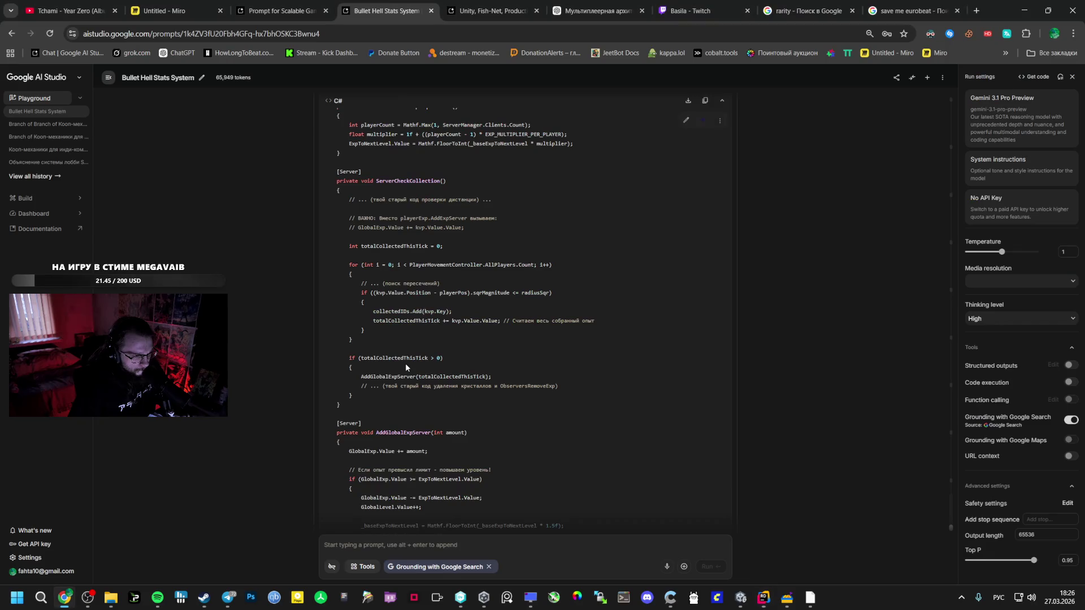
{"action": "key", "text": "alt+Tab"}
{"action": "scroll", "coordinate": [406, 367], "scroll_direction": "down", "scroll_amount": 1}
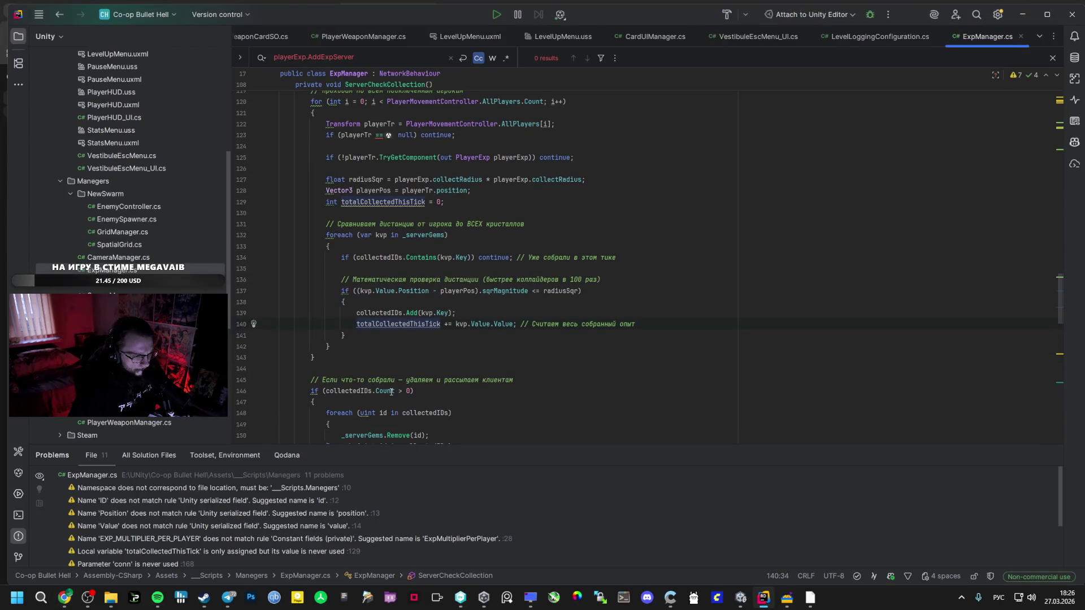
{"action": "scroll", "coordinate": [383, 390], "scroll_direction": "down", "scroll_amount": 2}
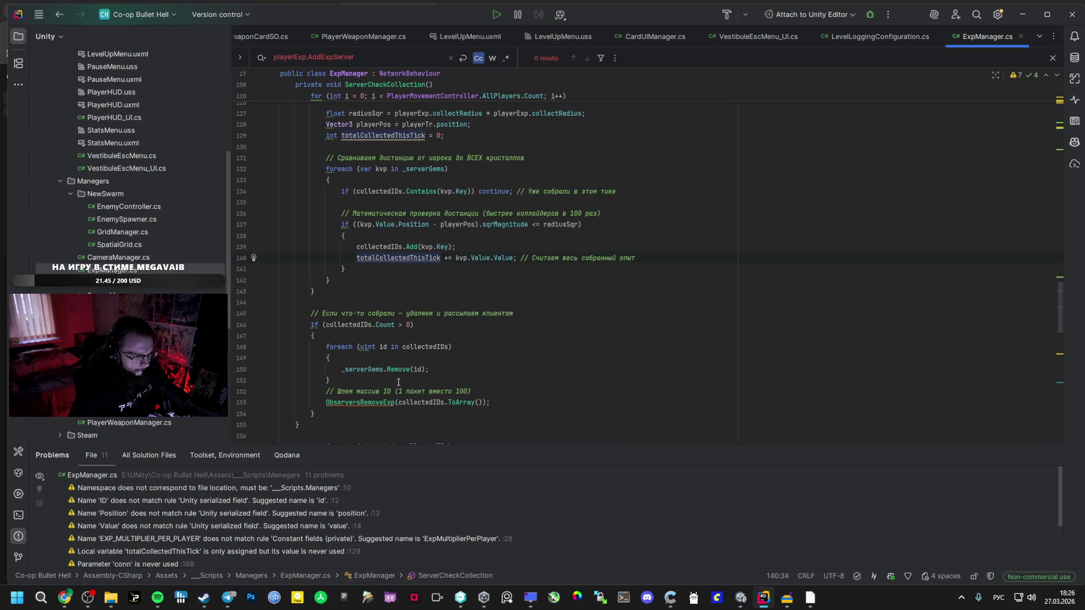
{"action": "key", "text": "alt+Tab"}
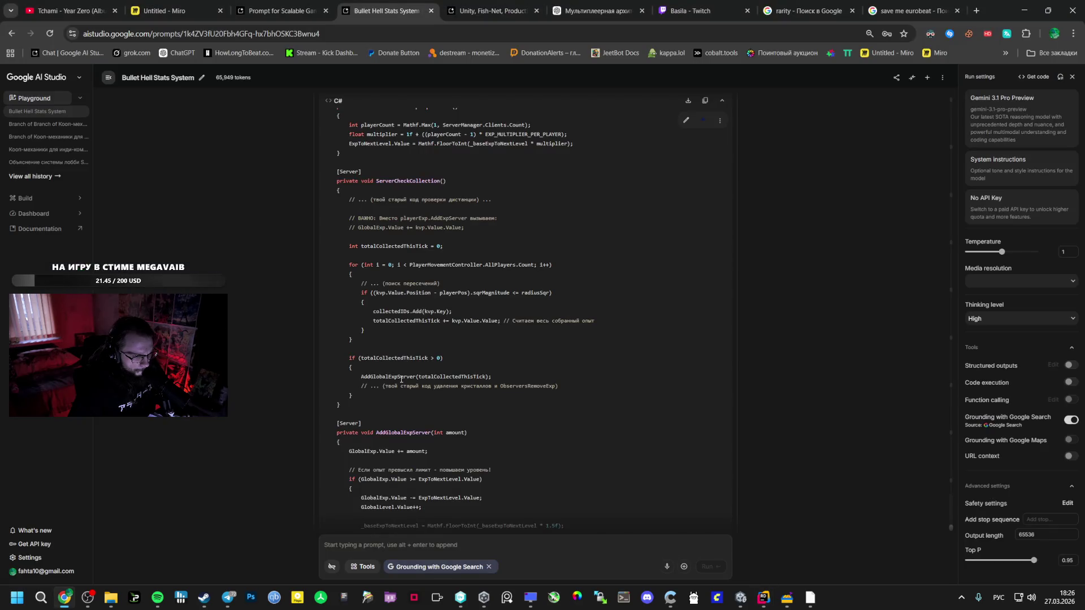
{"action": "key", "text": "alt+Tab"}
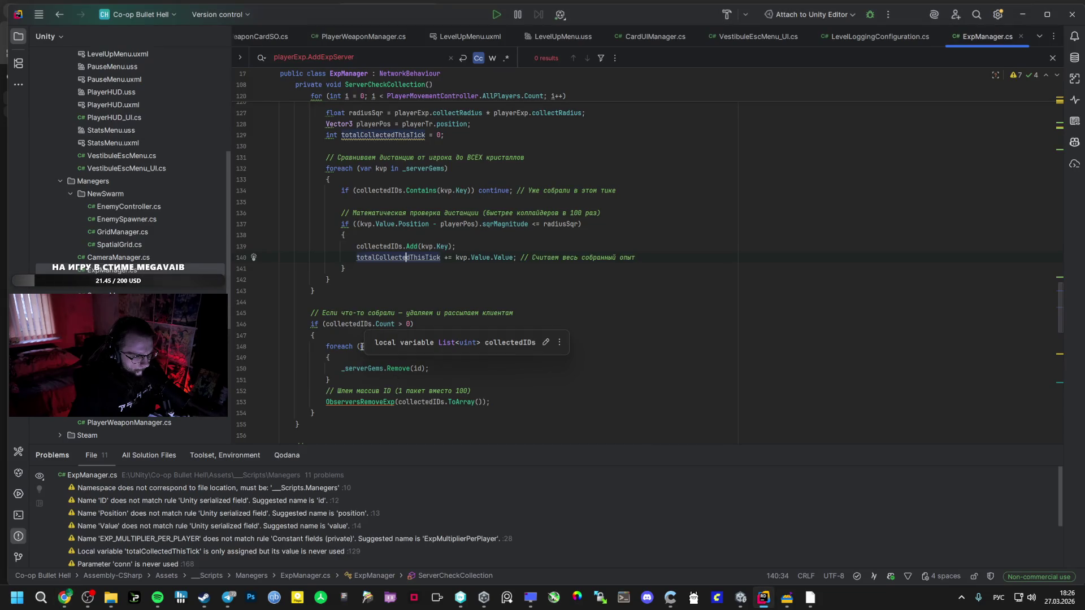
{"action": "key", "text": "alt+Tab"}
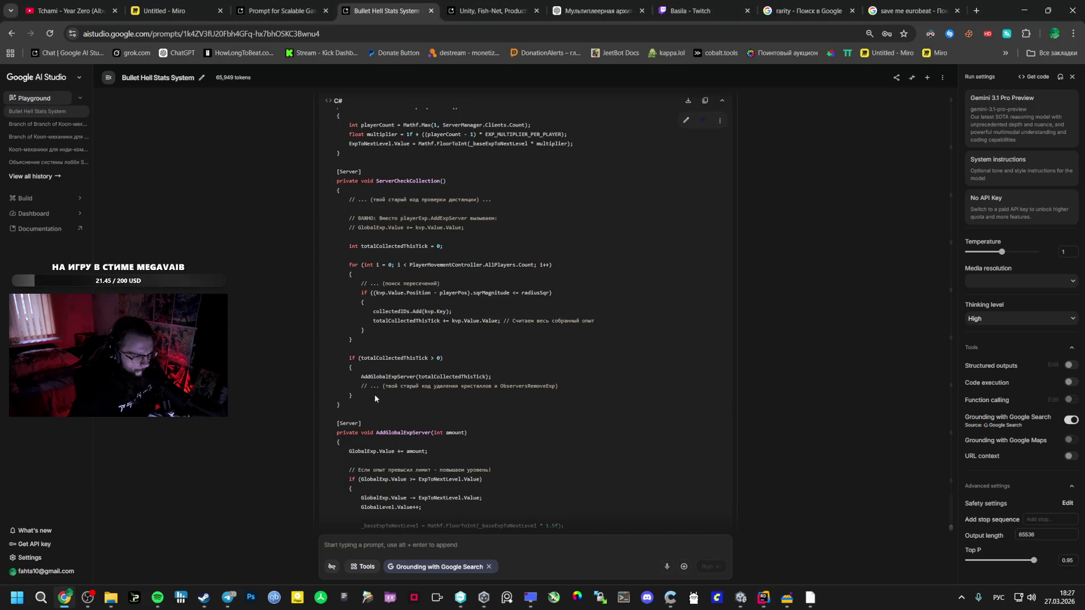
{"action": "left_click_drag", "start_coordinate": [374, 394], "coordinate": [348, 356]}
{"action": "key", "text": "ctrl+c"}
{"action": "key", "text": "alt+Tab"}
{"action": "left_click", "coordinate": [356, 298]}
{"action": "key", "text": "ctrl+v"}
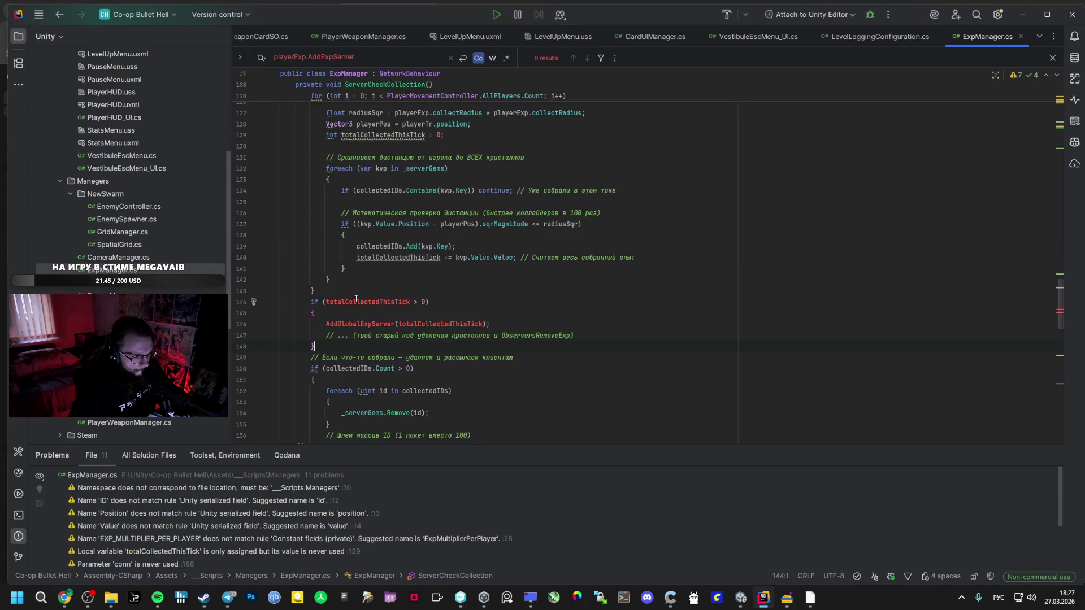
Check the error on the pasted condition and undo the pasted block.
{"action": "left_click", "coordinate": [372, 302]}
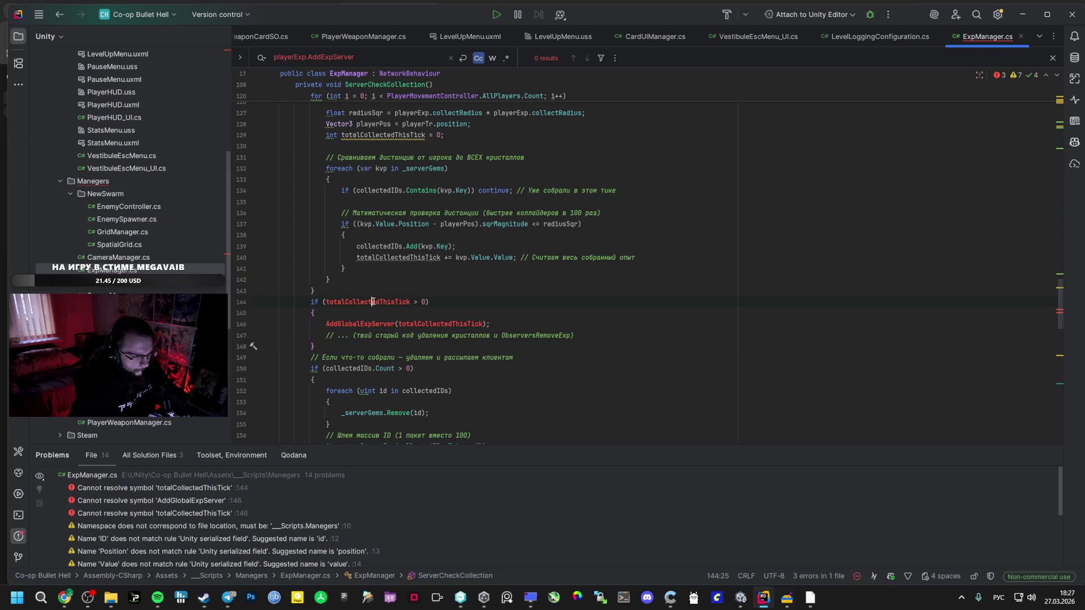
{"action": "double_click", "coordinate": [390, 257]}
{"action": "scroll", "coordinate": [390, 260], "scroll_direction": "up", "scroll_amount": 3}
{"action": "key", "text": "ctrl+z"}
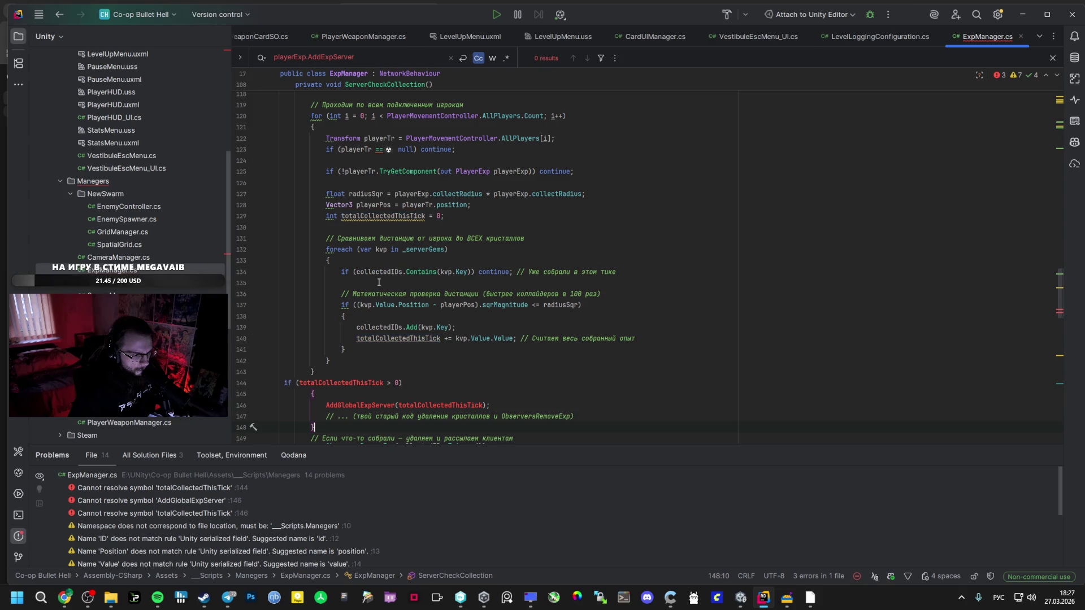
Move the totalCollectedThisTick declaration out of the loop to just below the collectedIDs list.
{"action": "key", "text": "alt+Tab"}
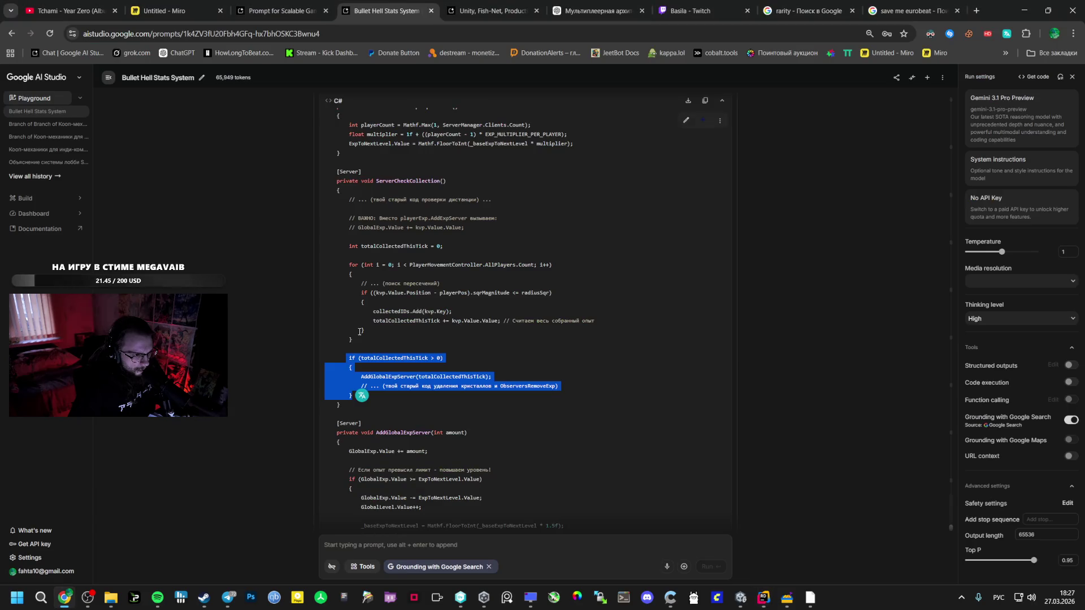
{"action": "left_click", "coordinate": [365, 352]}
{"action": "left_click_drag", "start_coordinate": [352, 396], "coordinate": [350, 358]}
{"action": "triple_click", "coordinate": [452, 246]}
{"action": "key", "text": "alt+Tab"}
{"action": "scroll", "coordinate": [344, 271], "scroll_direction": "up", "scroll_amount": 3}
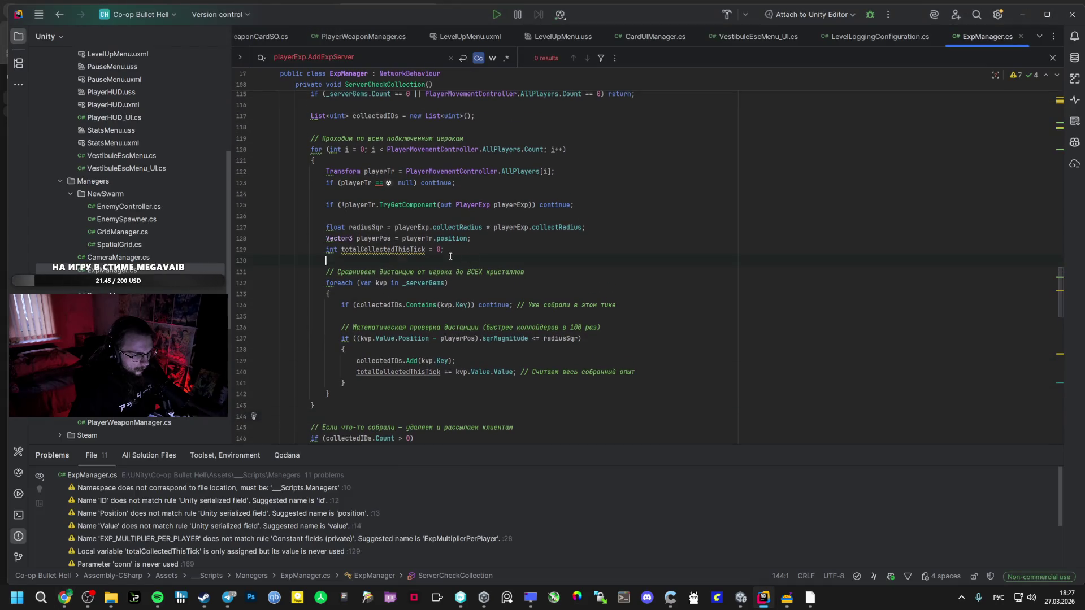
{"action": "left_click_drag", "start_coordinate": [326, 261], "coordinate": [322, 250]}
{"action": "key", "text": "ctrl+c"}
{"action": "left_click", "coordinate": [324, 260]}
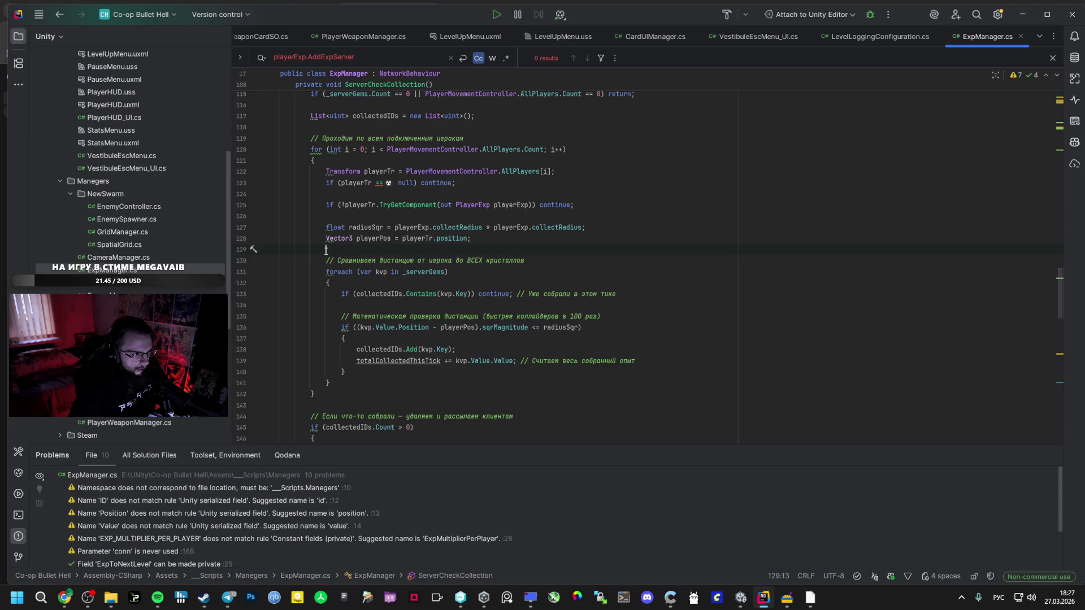
{"action": "key", "text": "alt+Tab"}
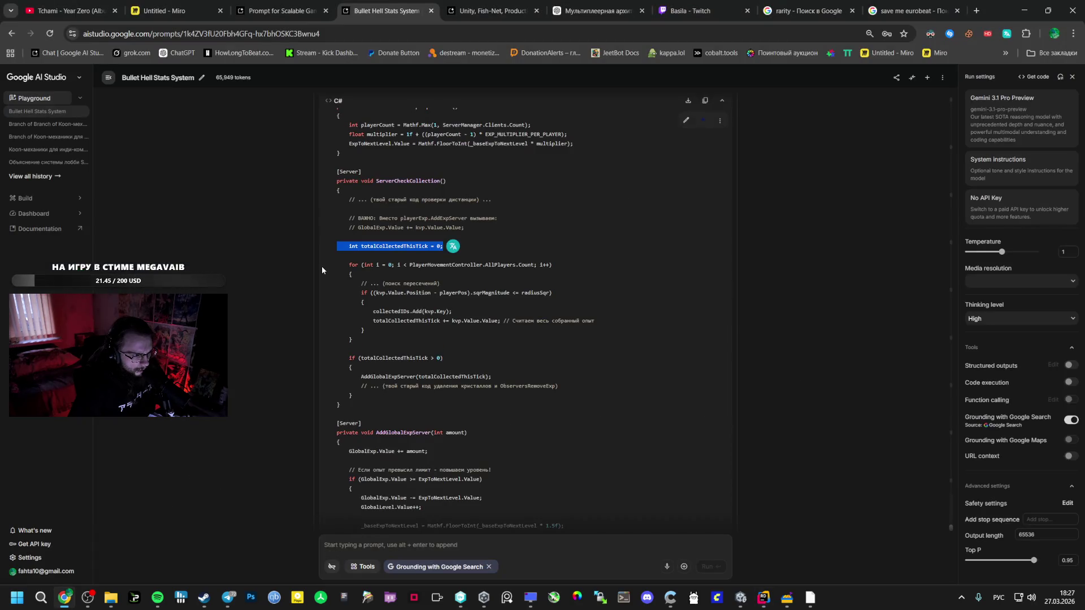
{"action": "key", "text": "alt+Tab"}
{"action": "scroll", "coordinate": [355, 225], "scroll_direction": "up", "scroll_amount": 2}
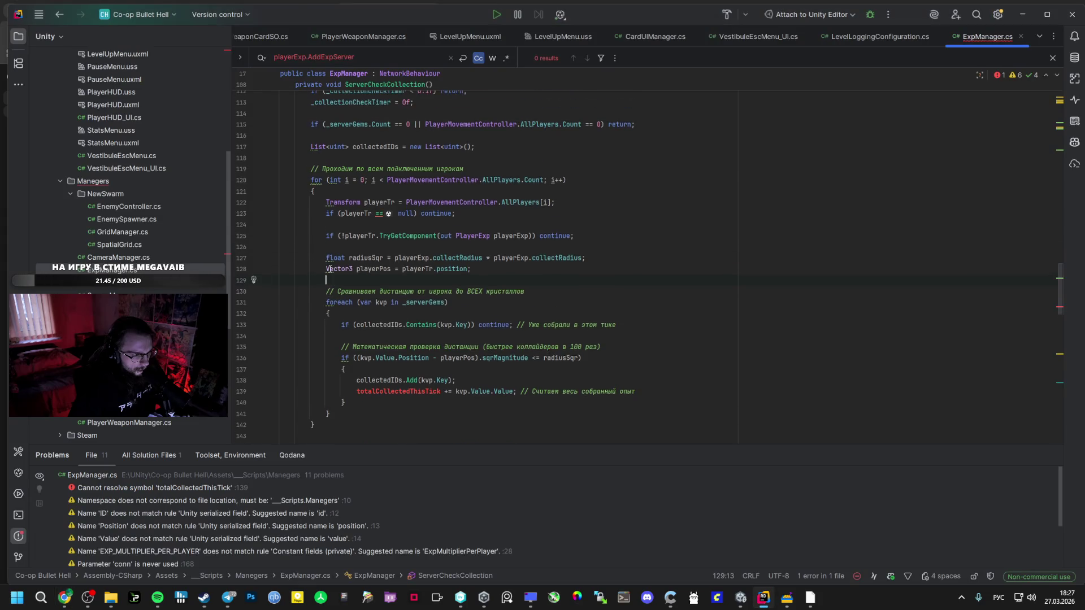
{"action": "left_click", "coordinate": [388, 163]}
{"action": "key", "text": "ctrl+v"}
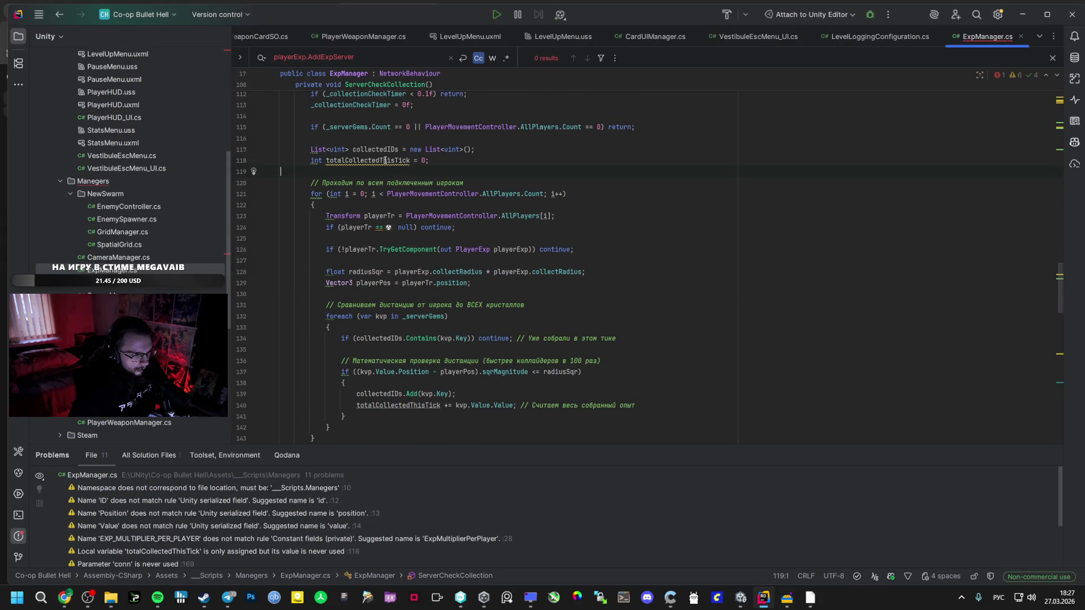
{"action": "scroll", "coordinate": [390, 184], "scroll_direction": "up", "scroll_amount": 2}
{"action": "left_click", "coordinate": [508, 219]}
Paste the AddGlobalExpServer if block after the gem loop's closing brace and fix its braces.
{"action": "key", "text": "alt+Tab"}
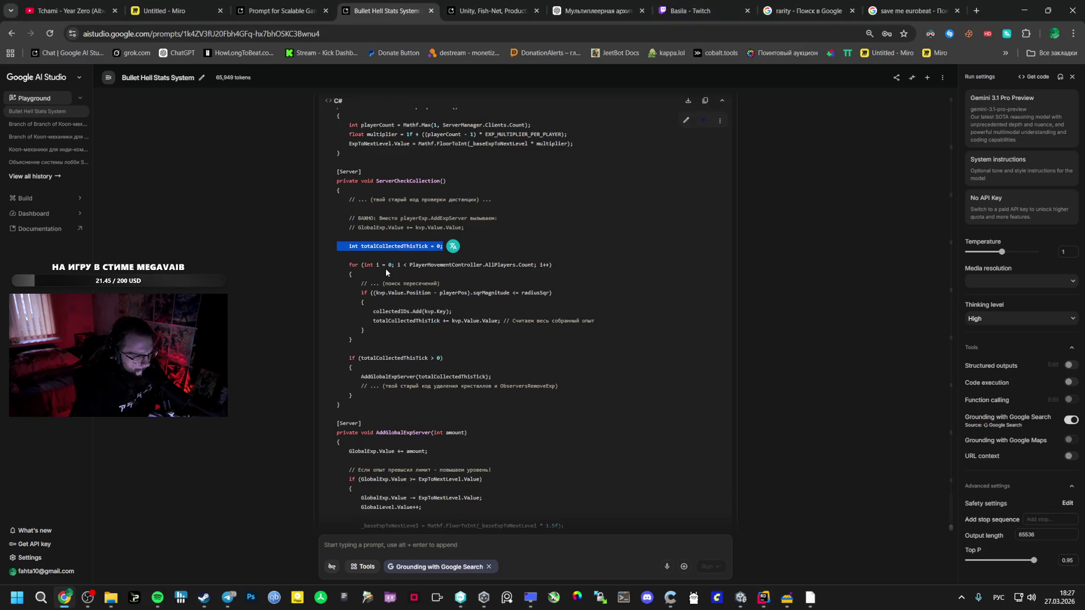
{"action": "key", "text": "alt+Tab"}
{"action": "key", "text": "alt+Tab"}
{"action": "key", "text": "alt+Tab"}
{"action": "scroll", "coordinate": [326, 300], "scroll_direction": "down", "scroll_amount": 5}
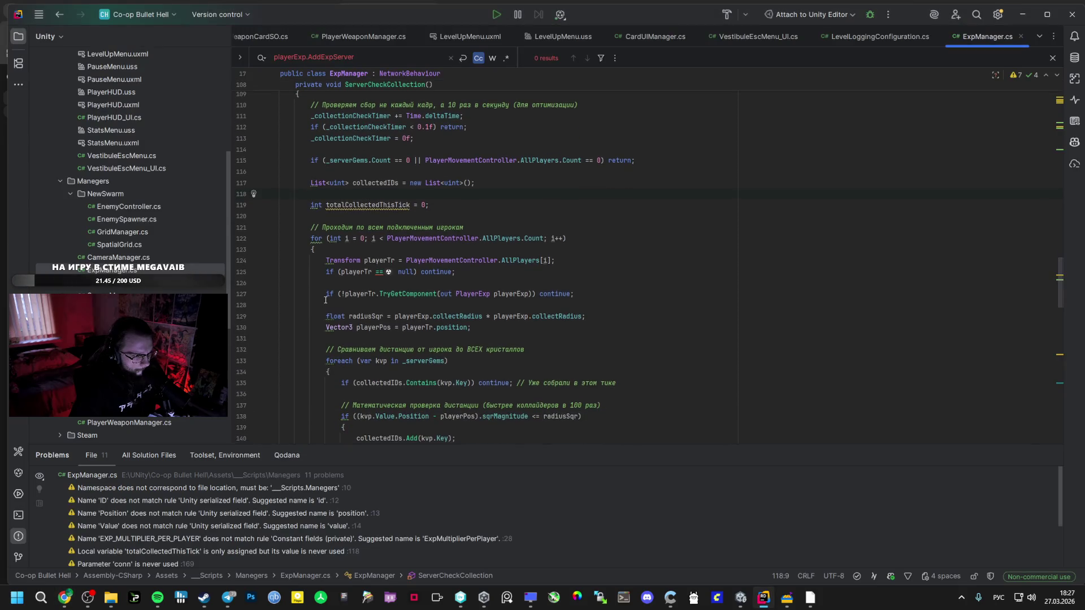
{"action": "key", "text": "alt+Tab"}
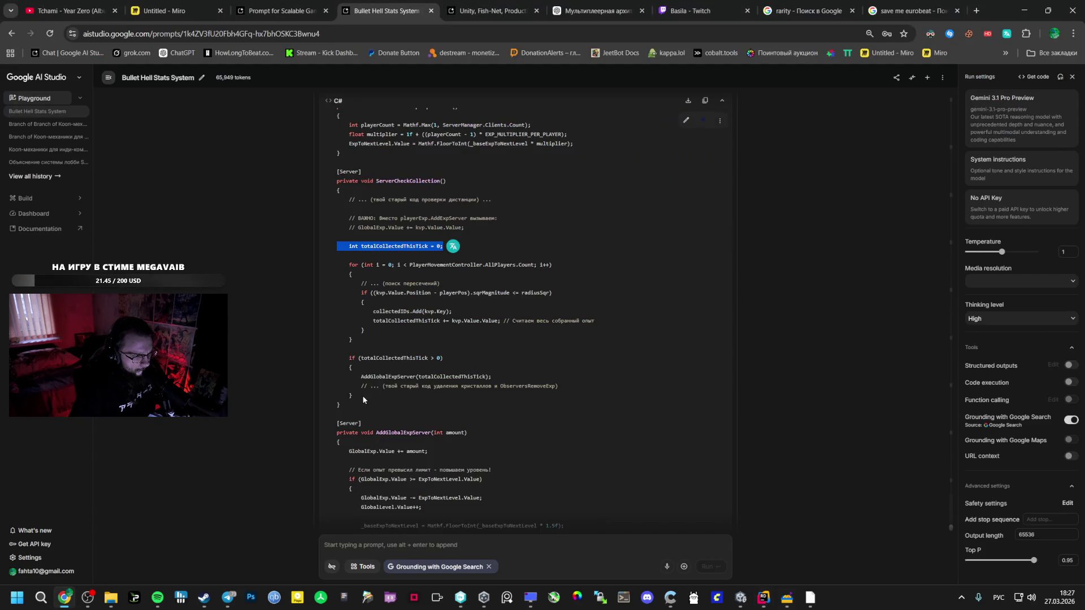
{"action": "left_click_drag", "start_coordinate": [353, 397], "coordinate": [347, 355]}
{"action": "key", "text": "alt+Tab"}
{"action": "left_click", "coordinate": [340, 338]}
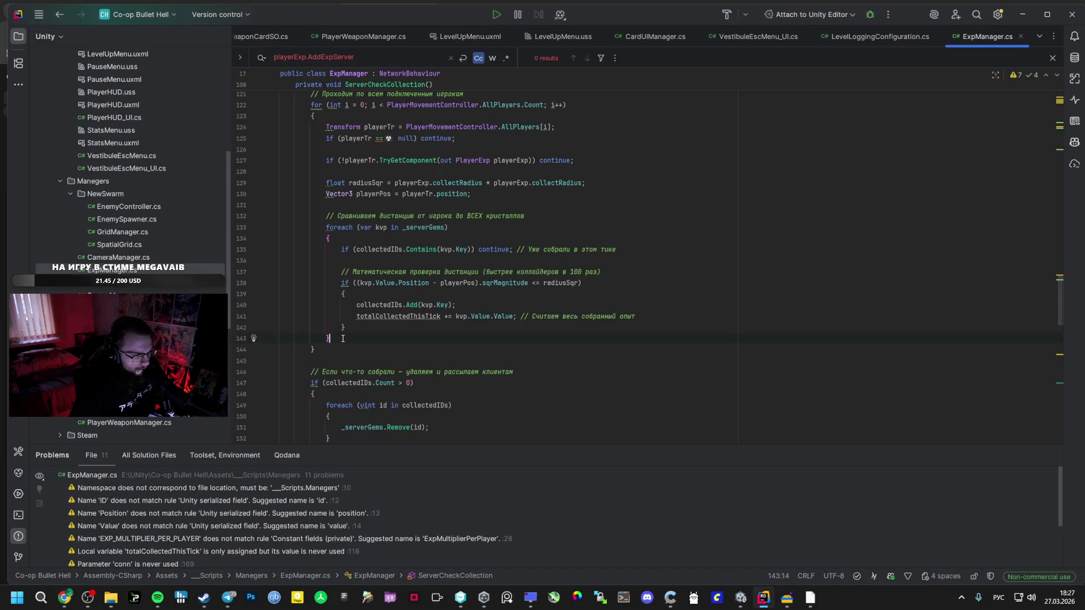
{"action": "key", "text": "Return"}
{"action": "scroll", "coordinate": [394, 293], "scroll_direction": "up", "scroll_amount": 2}
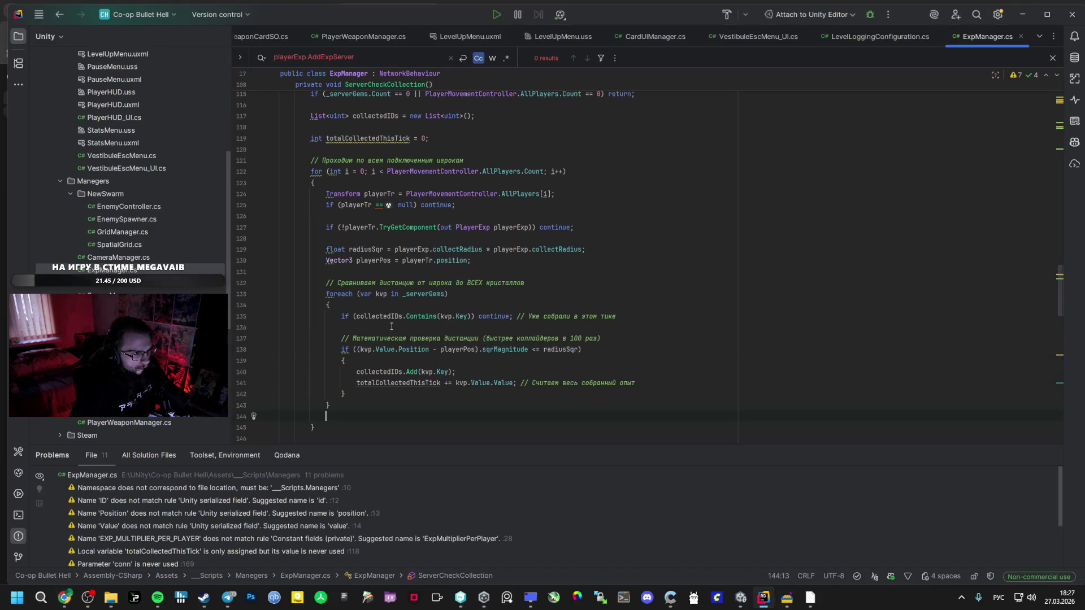
{"action": "type", "text": "if (totalCollectedThisTick > 0) {     AddGlobalExpServer(totalCollectedThisTick);     // ... (твой старый код удаления кристаллов и ObserversRemoveExp) }"}
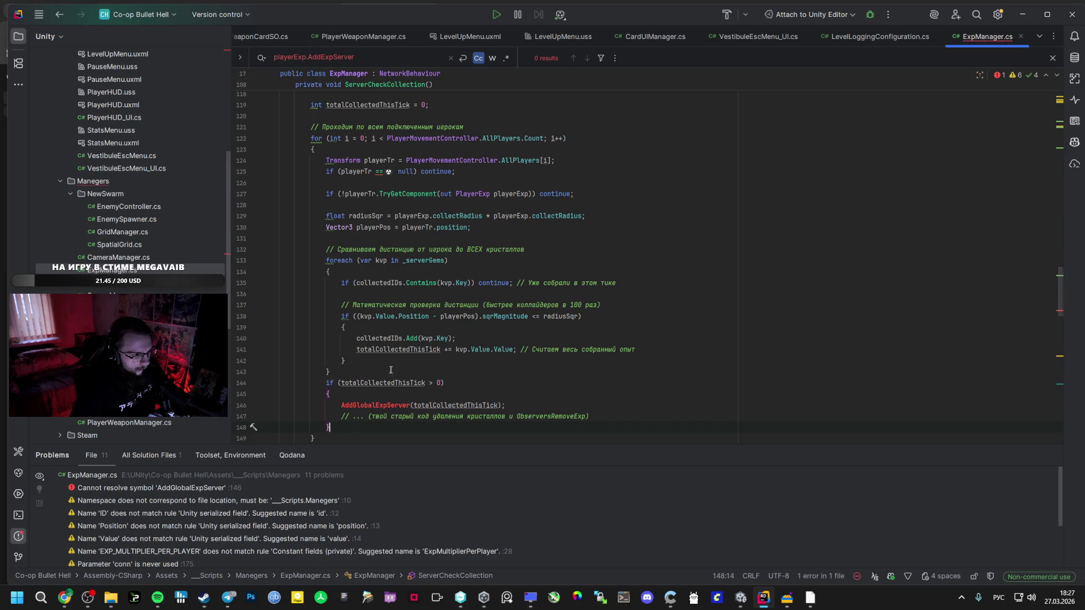
{"action": "key", "text": "alt+Tab"}
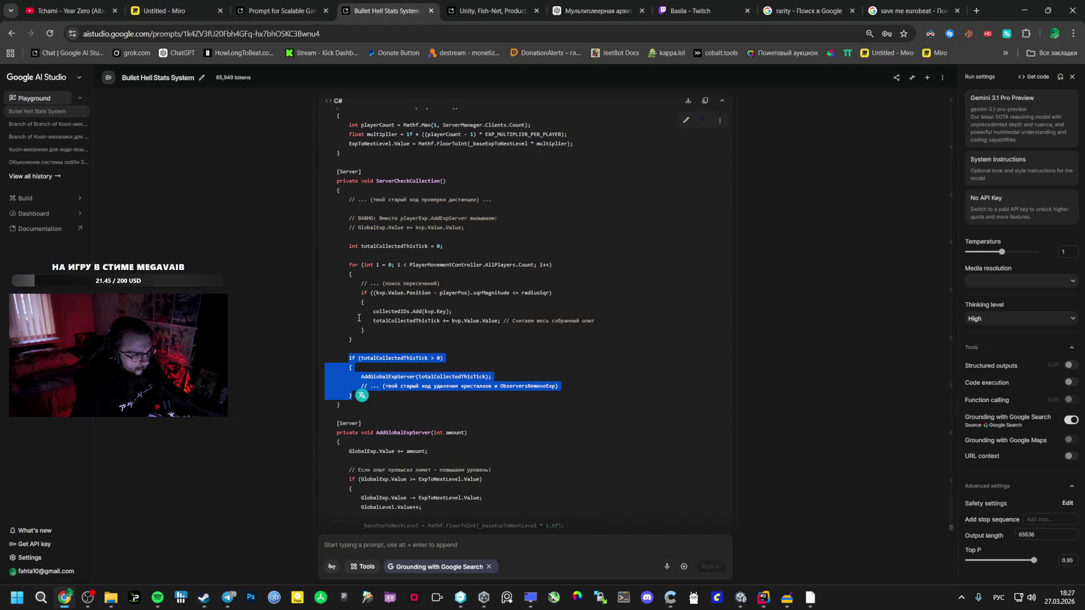
{"action": "left_click", "coordinate": [355, 338]}
{"action": "left_click_drag", "start_coordinate": [325, 265], "coordinate": [356, 340]}
{"action": "key", "text": "alt+Tab"}
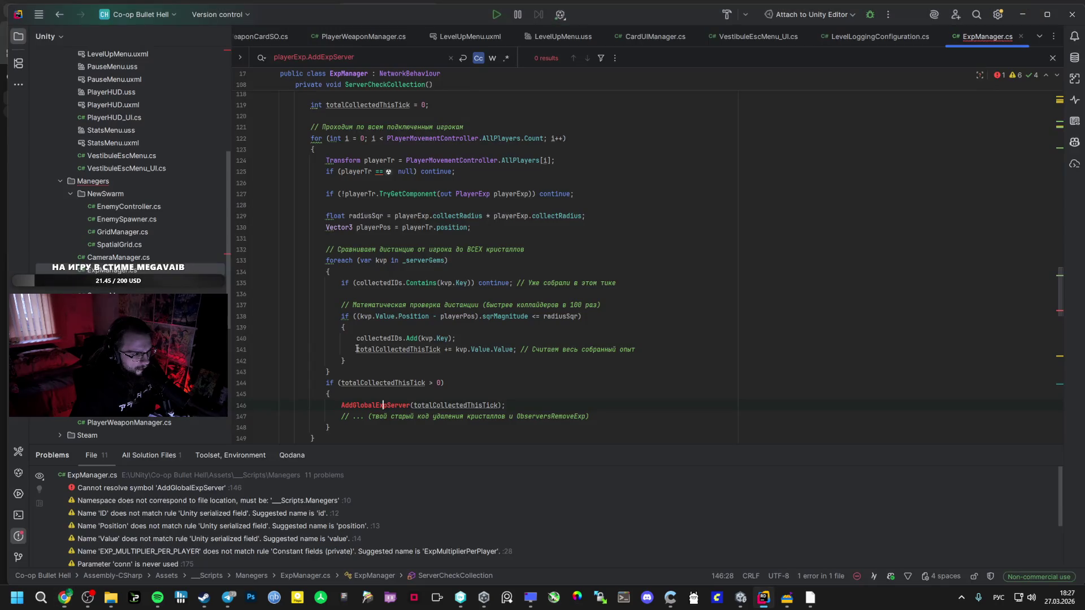
{"action": "key", "text": "ctrl+v"}
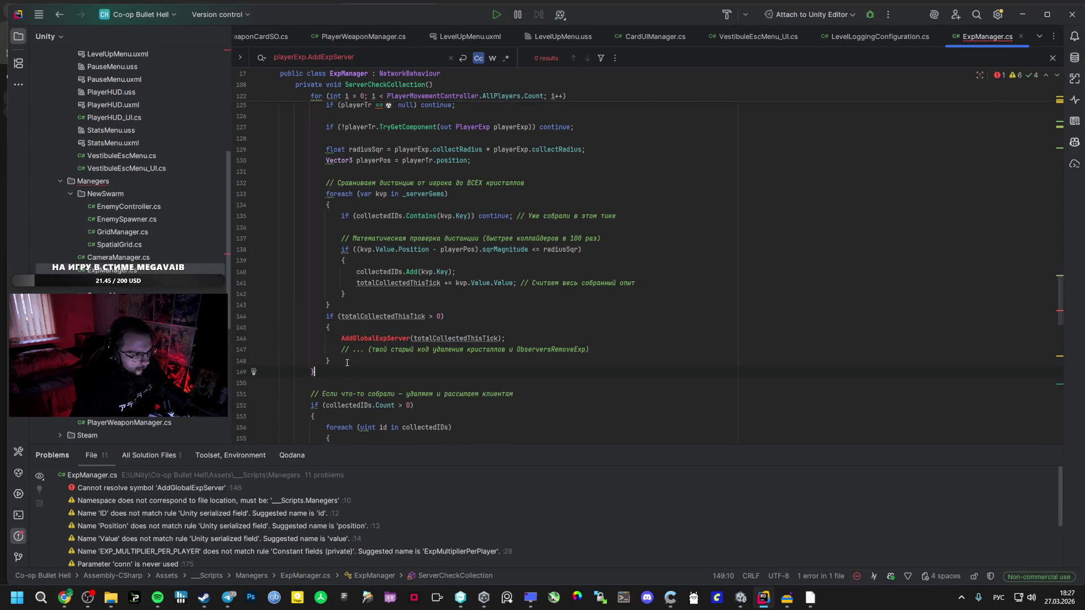
Select the suggested AddGlobalExpServer method in the AI Studio answer.
{"action": "key", "text": "alt+Tab"}
{"action": "scroll", "coordinate": [395, 388], "scroll_direction": "down", "scroll_amount": 3}
{"action": "mouse_move", "coordinate": [332, 264]}
{"action": "left_mouse_down"}
{"action": "mouse_move", "coordinate": [357, 310]}
{"action": "mouse_move", "coordinate": [452, 320]}
{"action": "mouse_move", "coordinate": [359, 450]}
{"action": "left_mouse_up"}
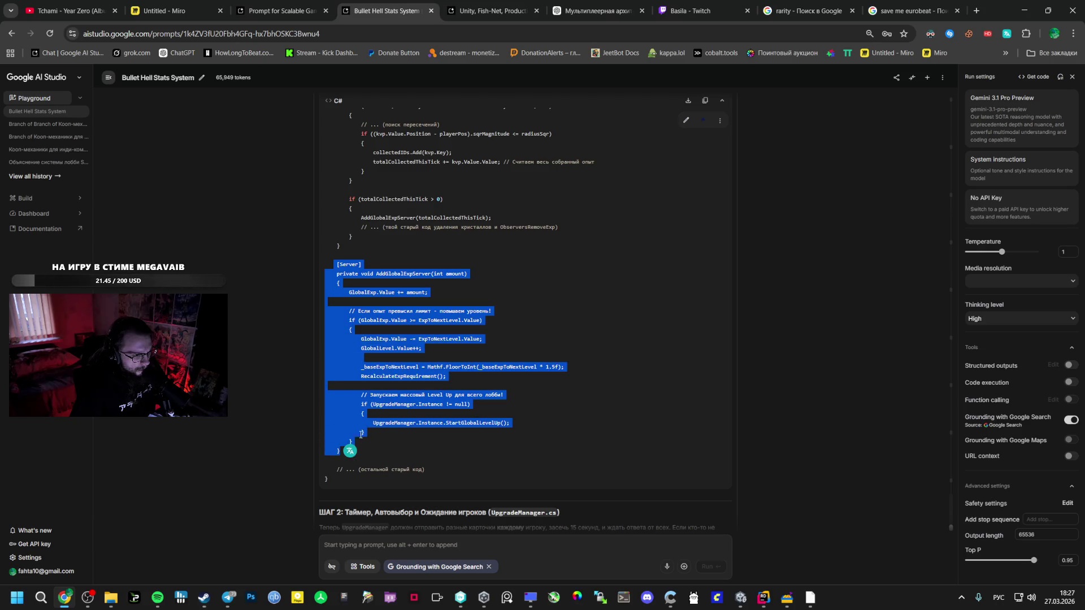
Paste the AddGlobalExpServer method right after ServerCheckCollection, above the network sync comment block.
{"action": "key", "text": "alt+Tab"}
{"action": "left_click", "coordinate": [351, 380]}
{"action": "scroll", "coordinate": [348, 387], "scroll_direction": "down", "scroll_amount": 4}
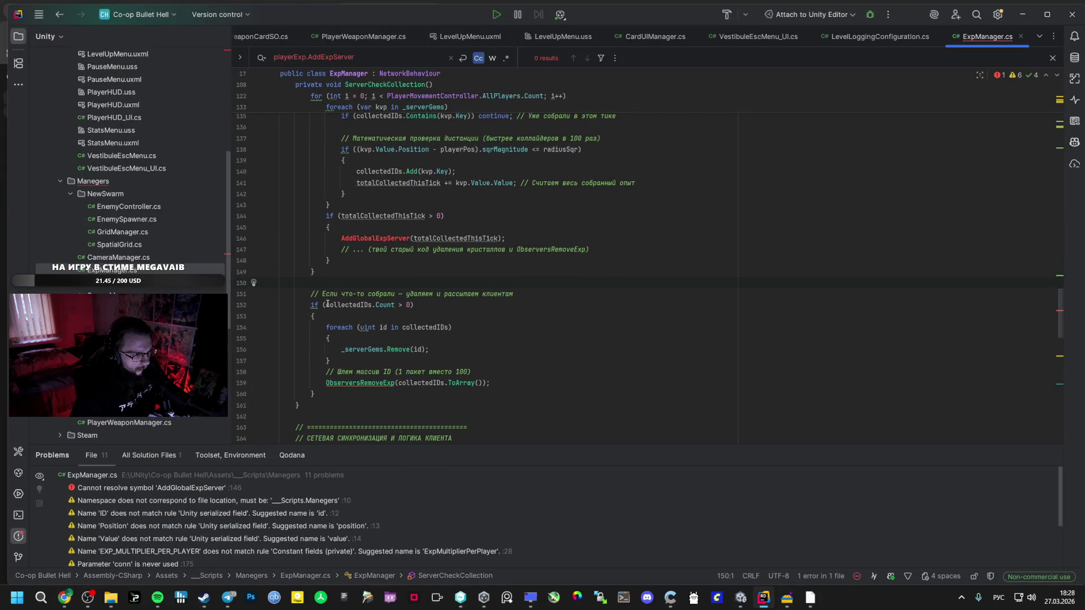
{"action": "key", "text": "alt+Tab"}
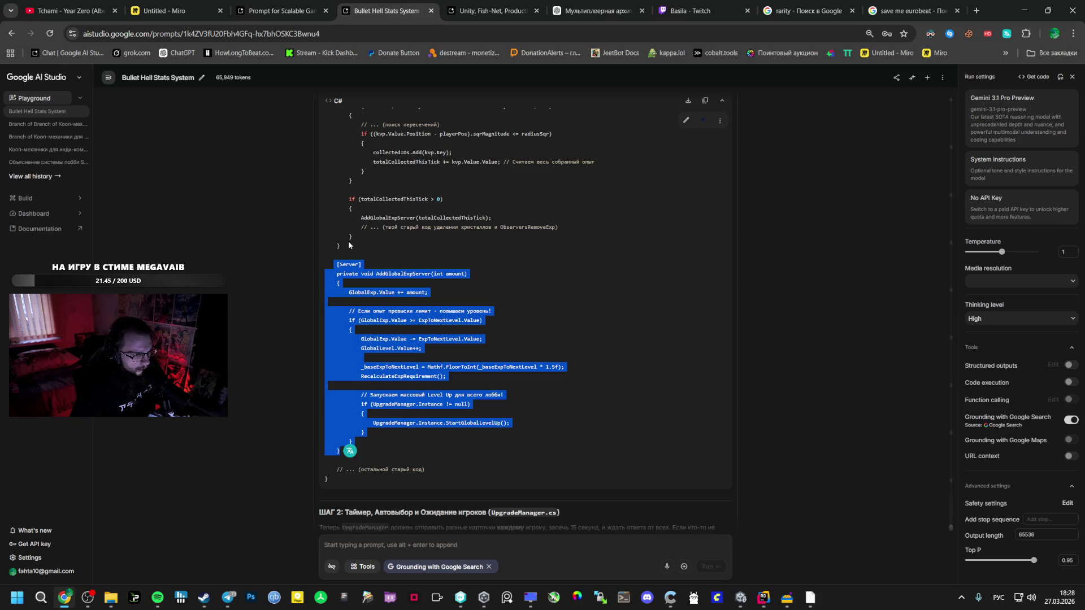
{"action": "key", "text": "alt+Tab"}
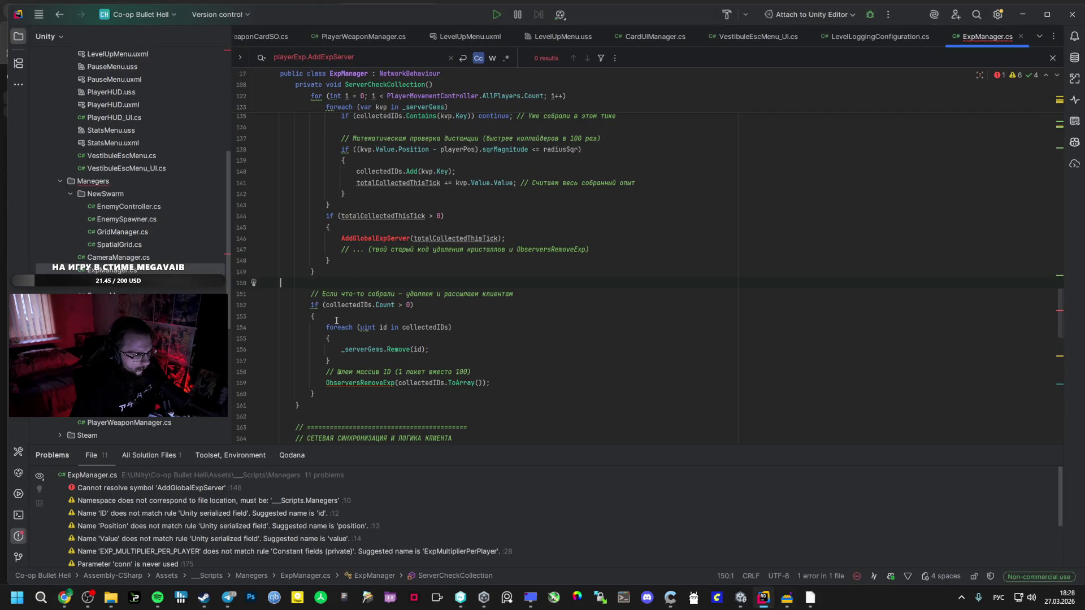
{"action": "key", "text": "alt+Tab"}
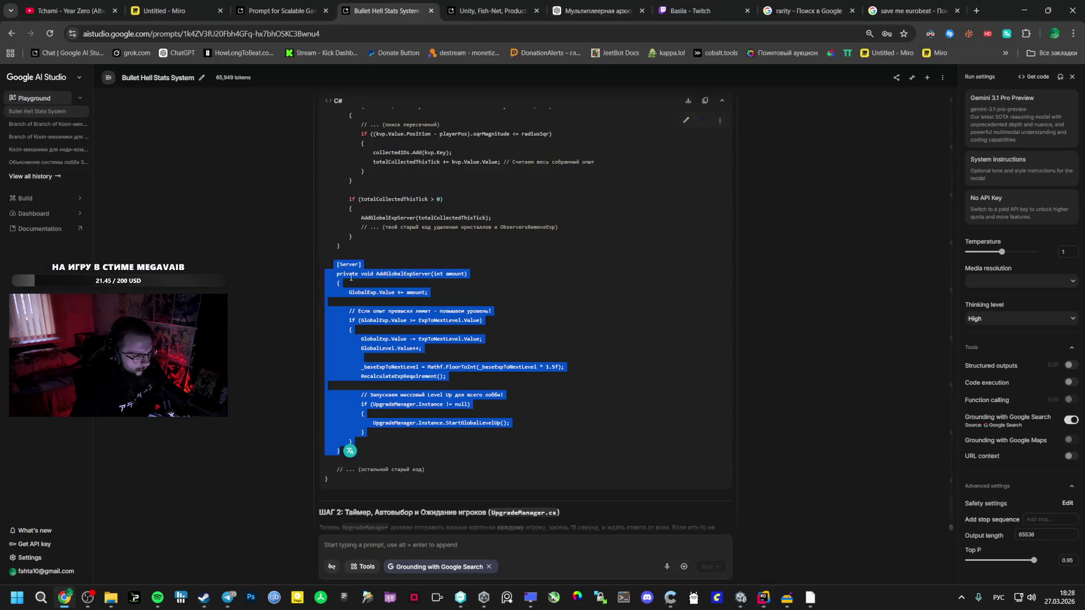
{"action": "key", "text": "alt+Tab"}
{"action": "key", "text": "alt+Tab"}
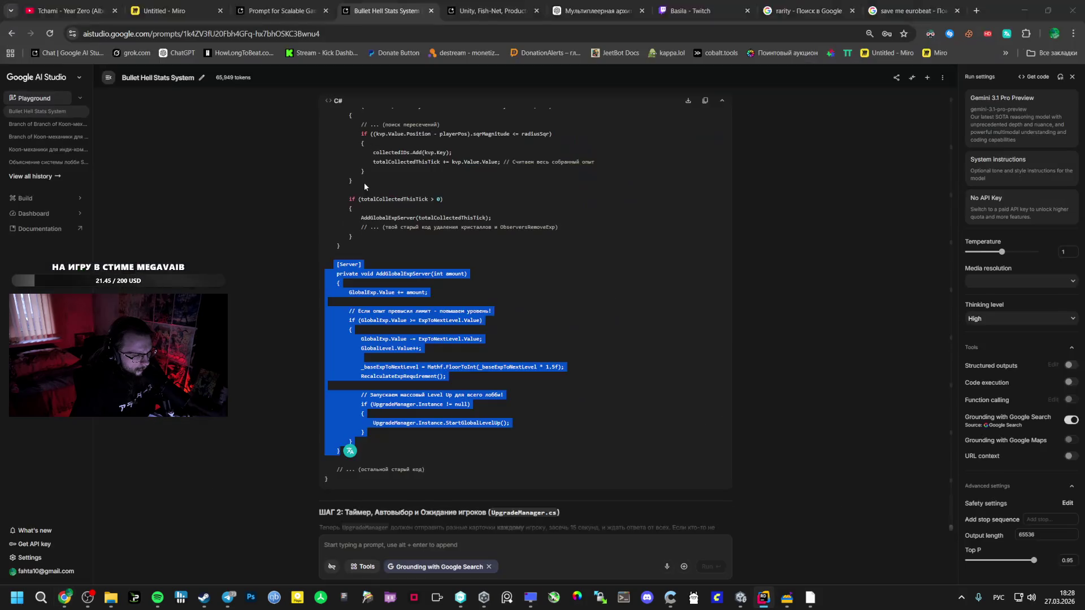
{"action": "key", "text": "alt+Tab"}
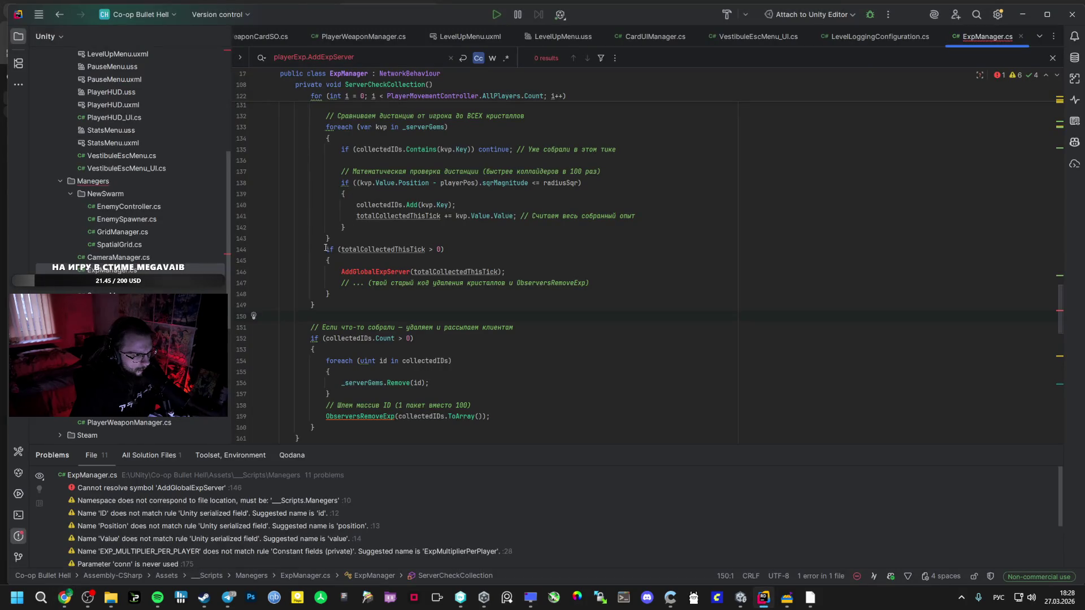
{"action": "scroll", "coordinate": [341, 327], "scroll_direction": "down", "scroll_amount": 4}
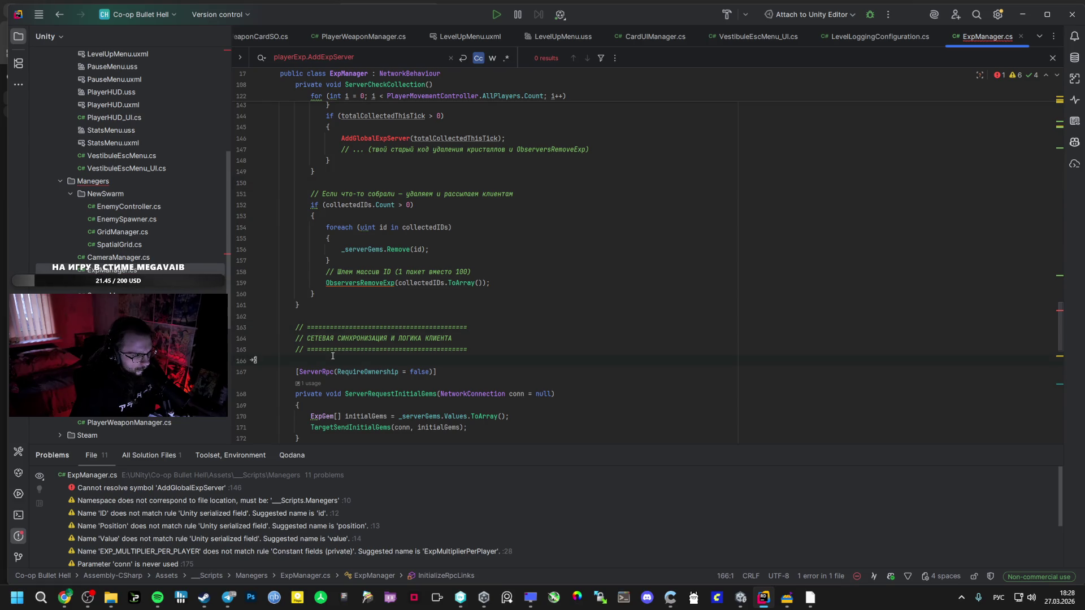
{"action": "type", "text": "[Server]     private void AddGlobalExpServer(int amount)     {         GlobalExp.Value += amount;          // Если опыт превысил лимит - повышаем уровень!         if (GlobalExp.Value >= ExpToNextLevel.Value)         {             GlobalExp.Value -= ExpToNextLevel.Value;             GlobalLevel.Value++;              _baseExpToNextLevel = Mathf.FloorToInt(_baseExpToNextLevel * 1.5f);             RecalculateExpRequirement();              // Запускаем массовый Level Up для всего лобби!             if (UpgradeManager.Instance != null)             {                 UpgradeManager.Instance.StartGlobalLevelUp();             }         }     }"}
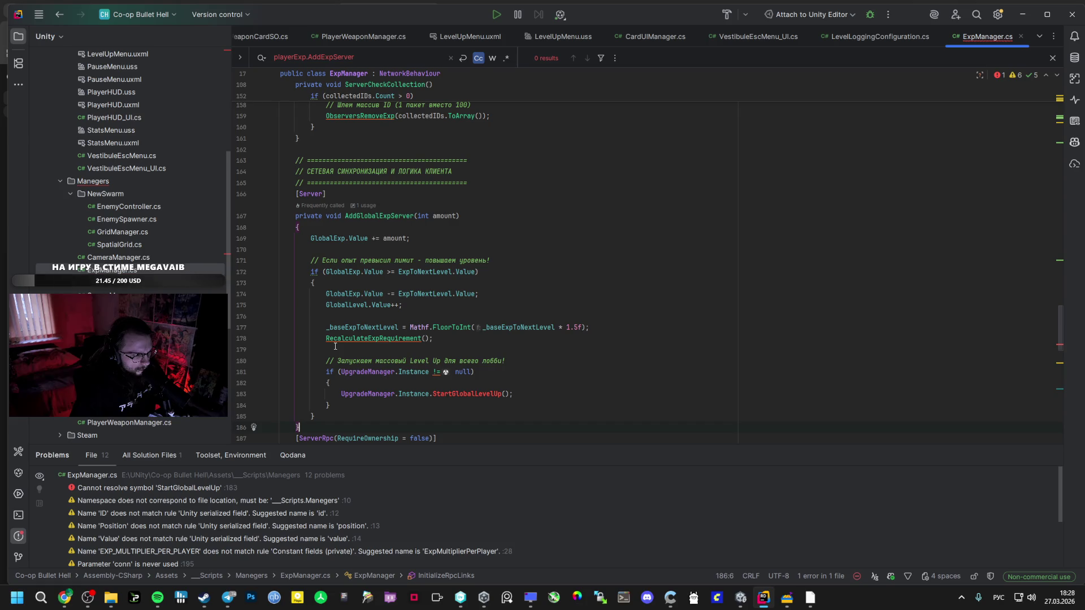
{"action": "key", "text": "ctrl+alt+shift+Up"}
{"action": "key", "text": "ctrl+alt+shift+Down"}
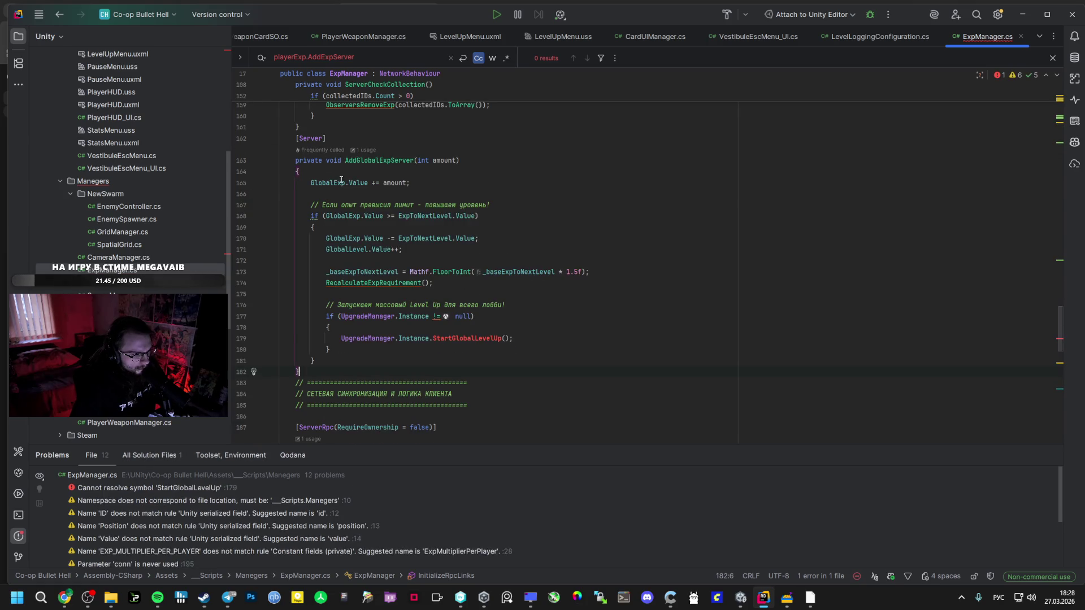
Select the unresolved StartGlobalLevelUp call to look it up in the AI Studio answer.
{"action": "key", "text": "alt+Tab"}
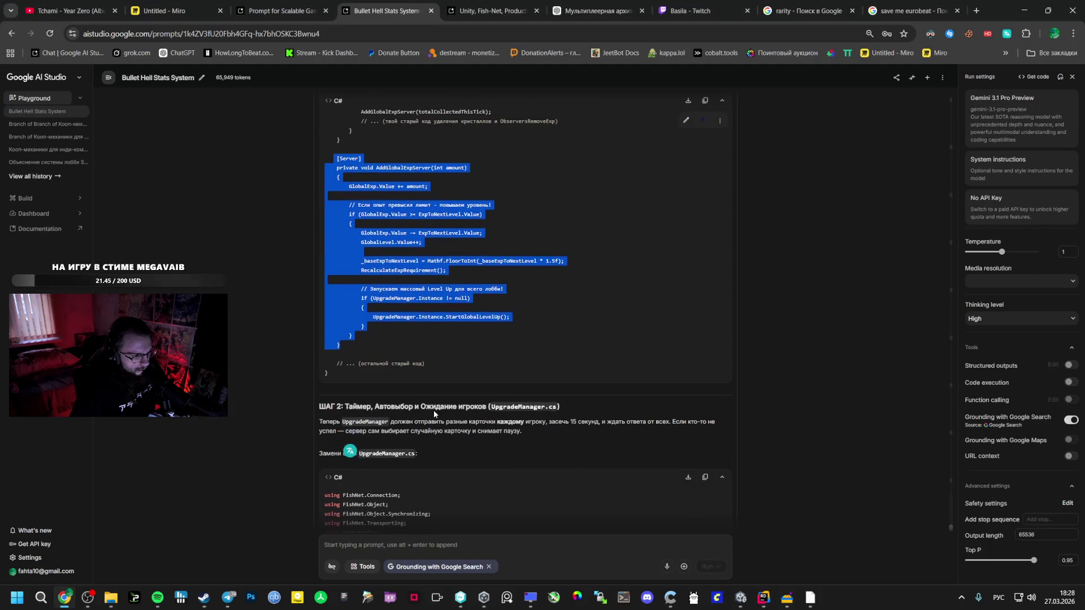
{"action": "left_click", "coordinate": [421, 406]}
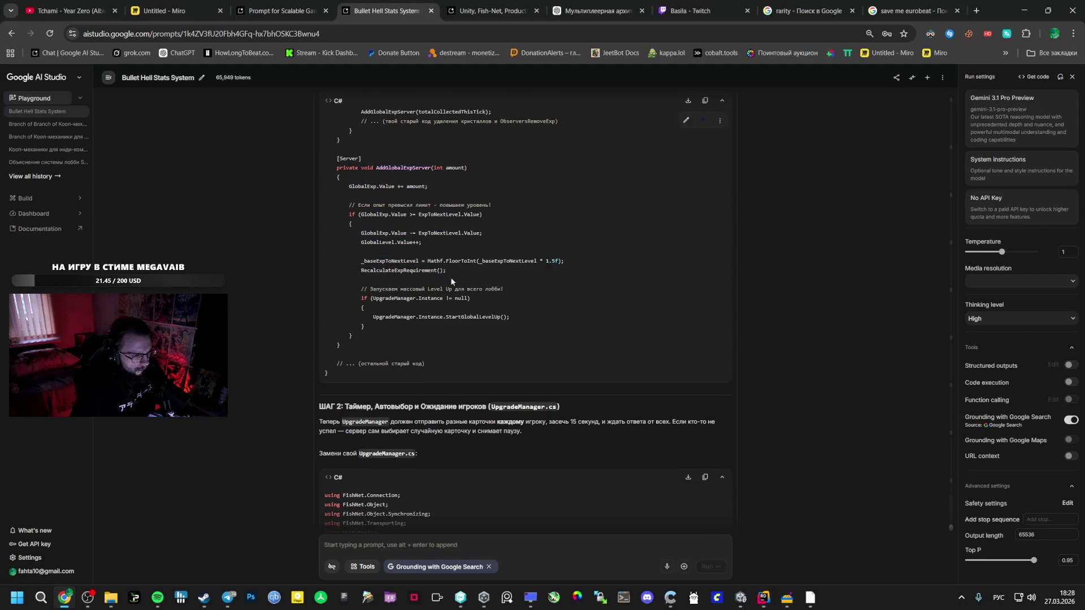
{"action": "scroll", "coordinate": [432, 253], "scroll_direction": "up", "scroll_amount": 3}
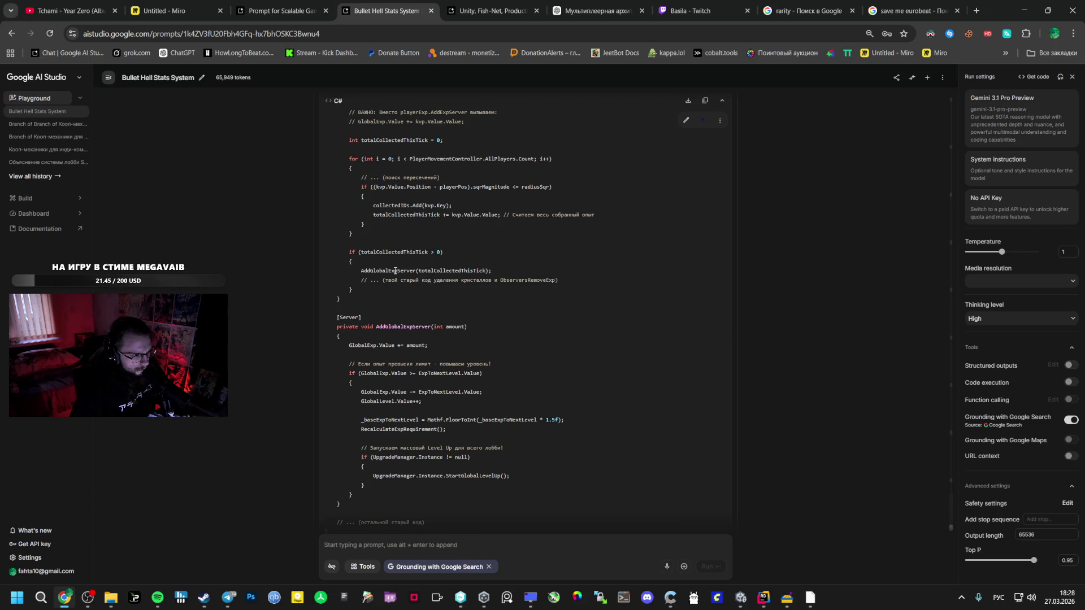
{"action": "key", "text": "alt+Tab"}
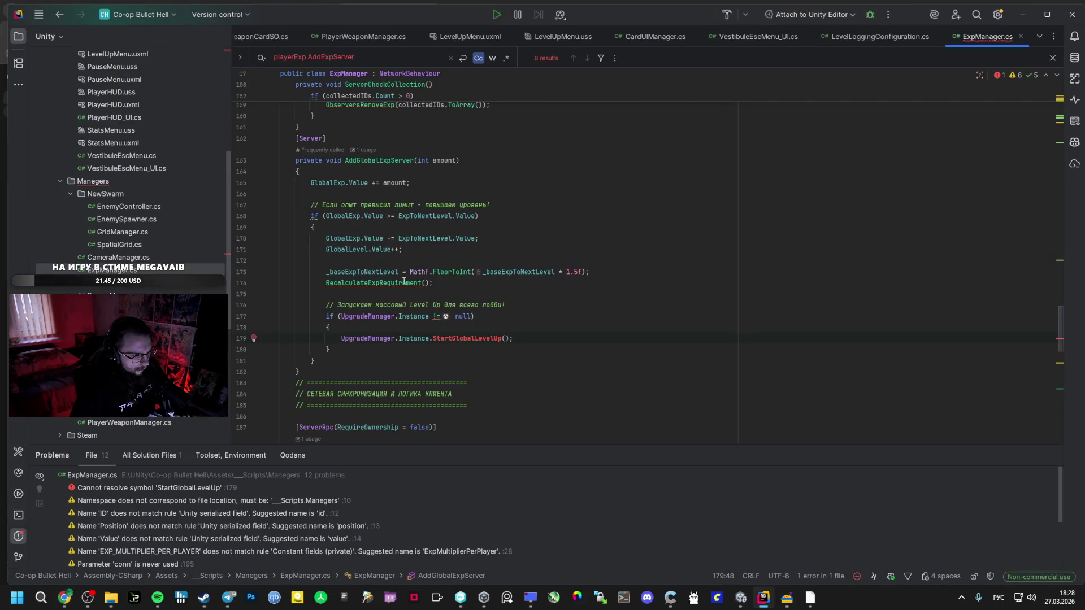
{"action": "double_click", "coordinate": [487, 337]}
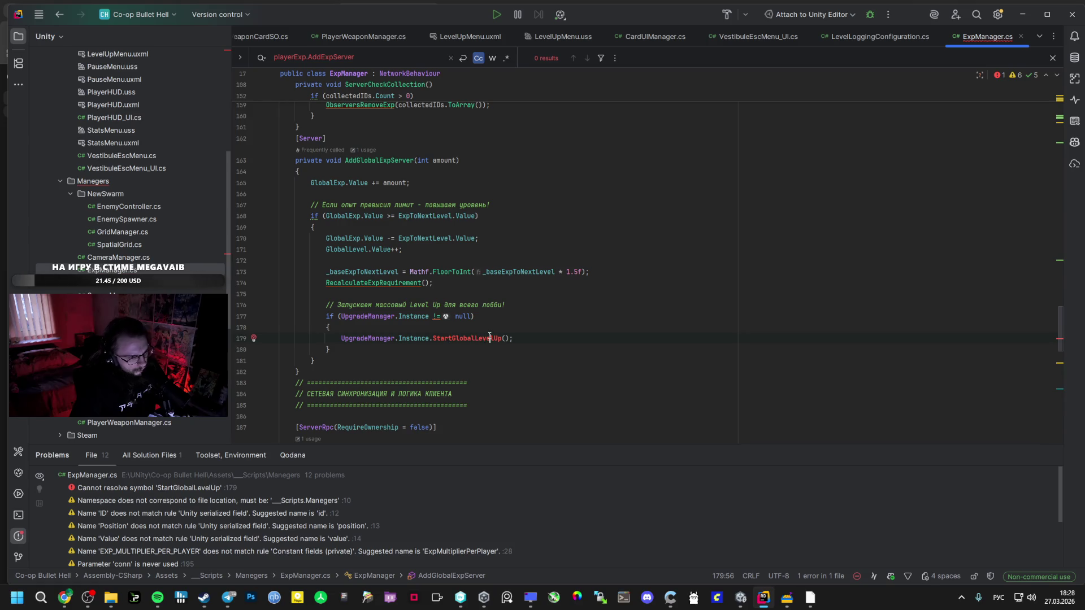
{"action": "key", "text": "alt+Tab"}
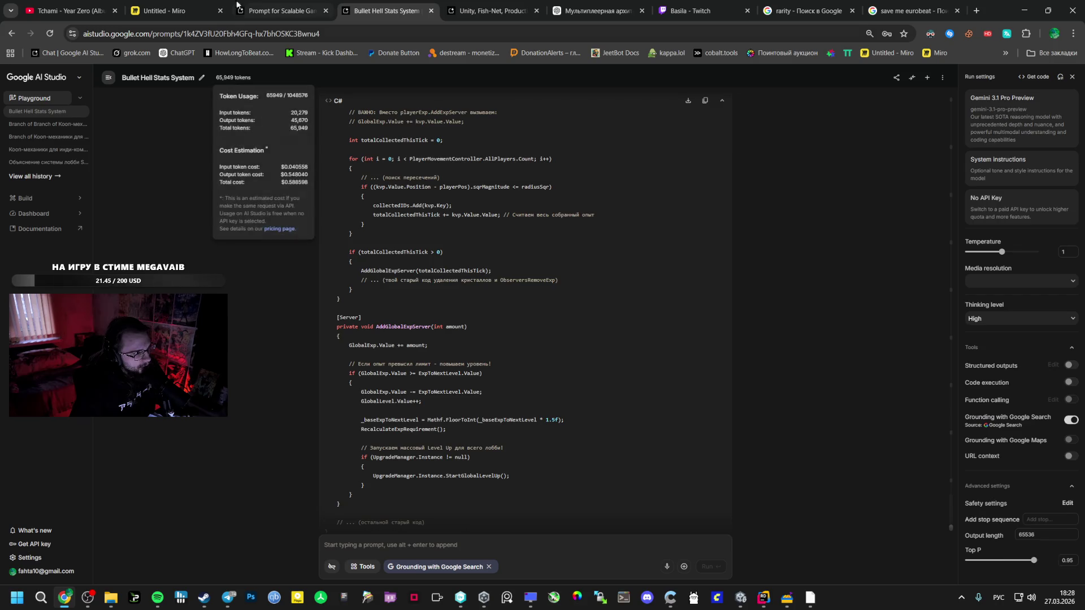
Flip between the Scalable Game Systems and Bullet Hell Stats System chats, revisiting earlier replies.
{"action": "key", "text": "ctrl+shift+Tab"}
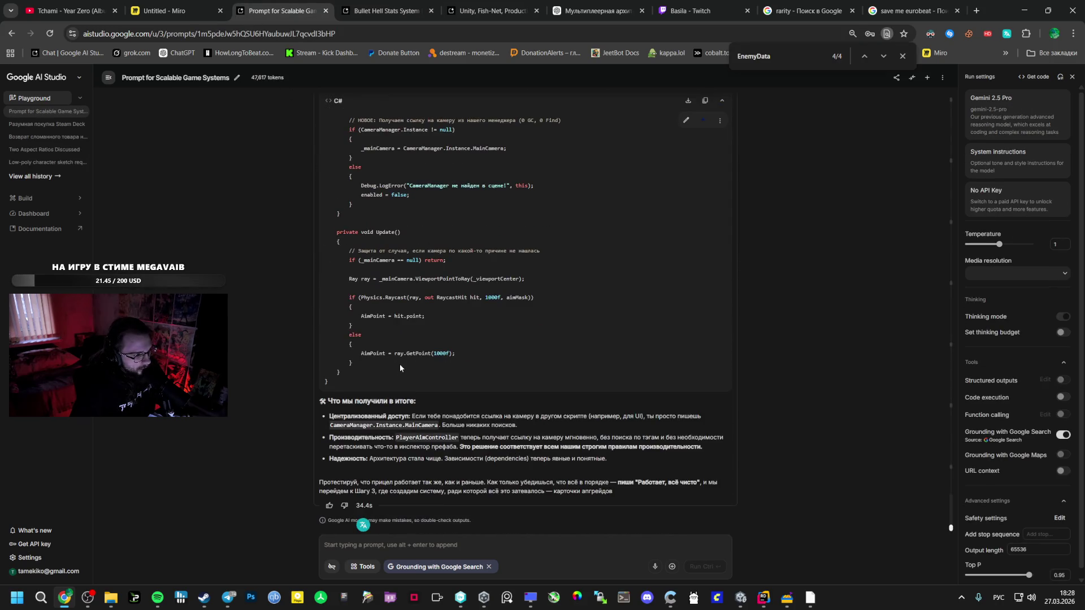
{"action": "scroll", "coordinate": [397, 364], "scroll_direction": "down", "scroll_amount": 15}
{"action": "key", "text": "ctrl+Tab"}
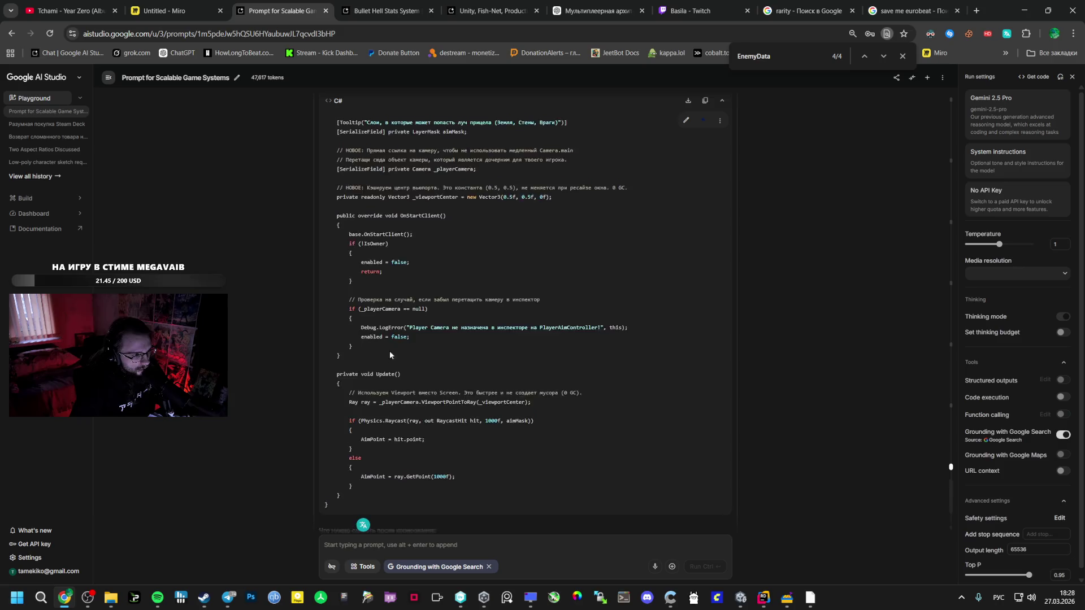
{"action": "key", "text": "ctrl+Tab"}
{"action": "key", "text": "ctrl+shift+Tab"}
{"action": "left_click", "coordinate": [322, 2]}
{"action": "left_click", "coordinate": [388, 3]}
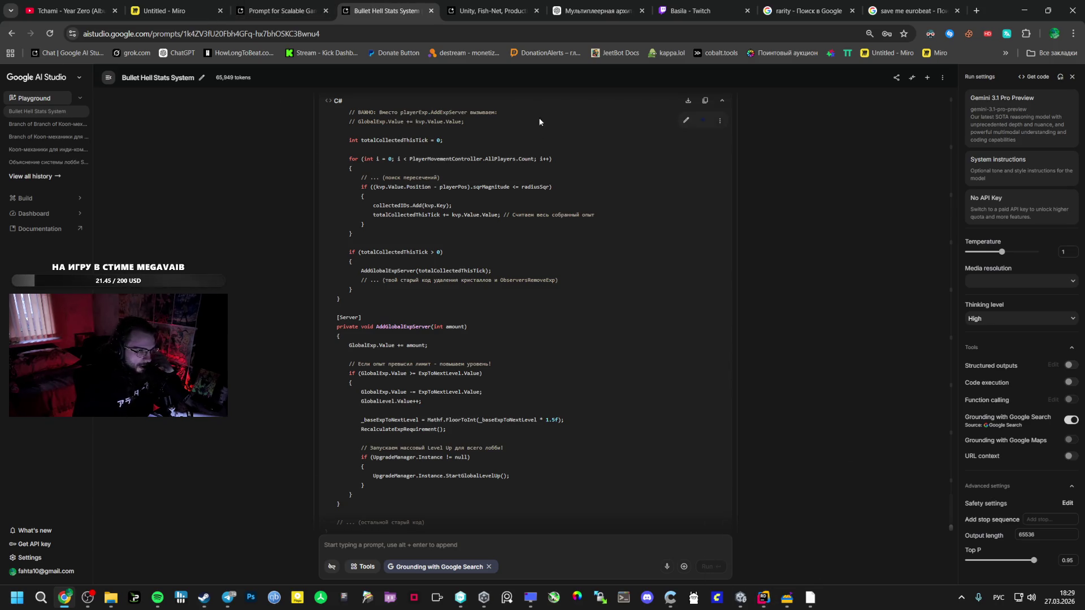
{"action": "left_click", "coordinate": [282, 11]}
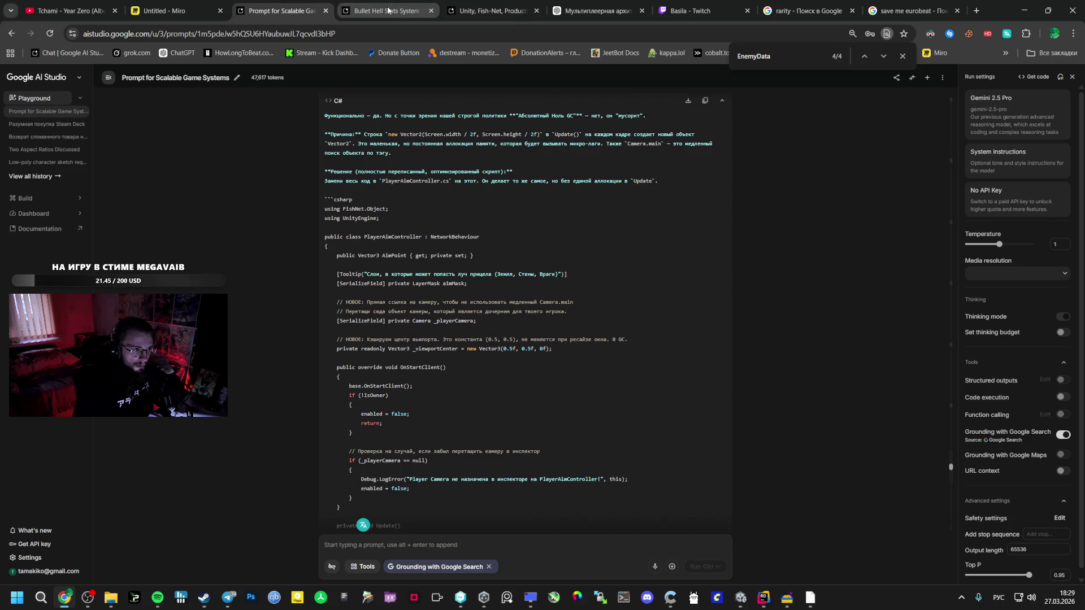
{"action": "left_click", "coordinate": [386, 10]}
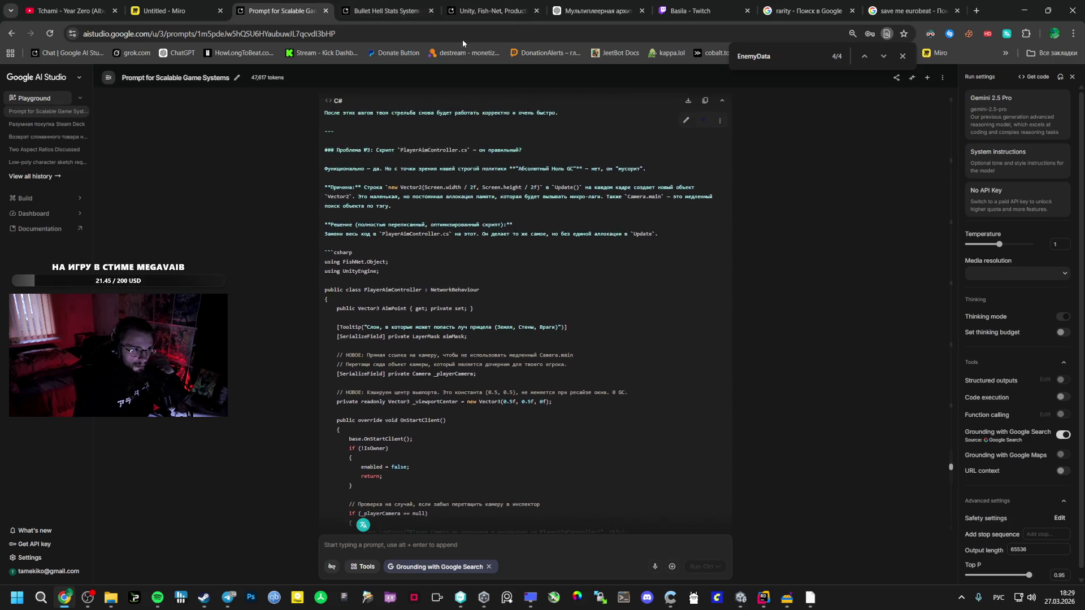
{"action": "left_click", "coordinate": [952, 101]}
{"action": "left_click", "coordinate": [952, 101]}
{"action": "scroll", "coordinate": [737, 312], "scroll_direction": "down", "scroll_amount": 5}
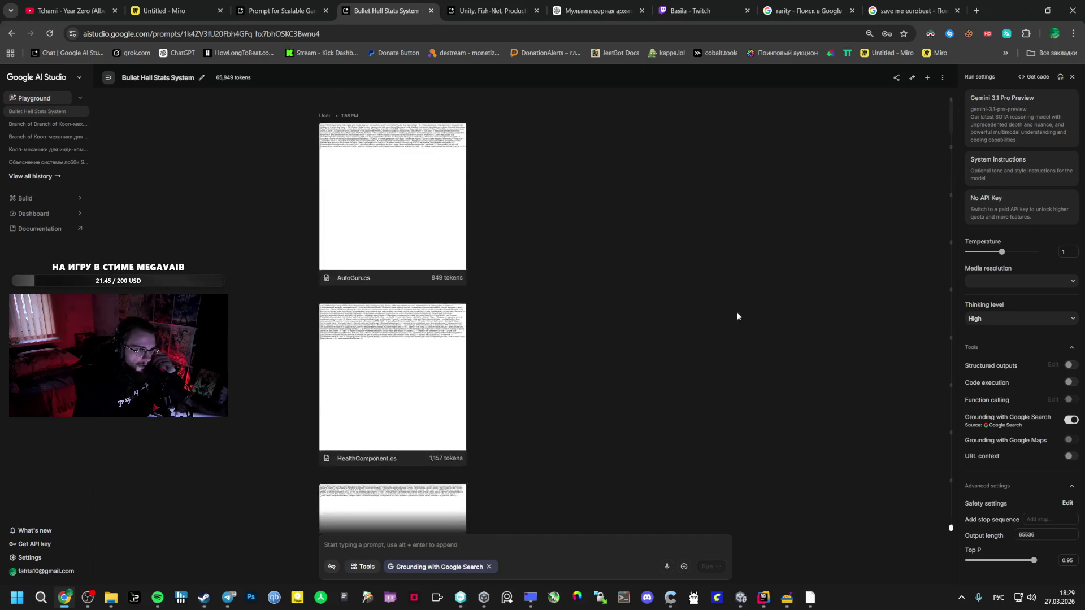
Check the Unity, Fish-Net, Production Code Prompt chat, then open a blank Playground chat in a new tab.
{"action": "key", "text": "ctrl+Tab"}
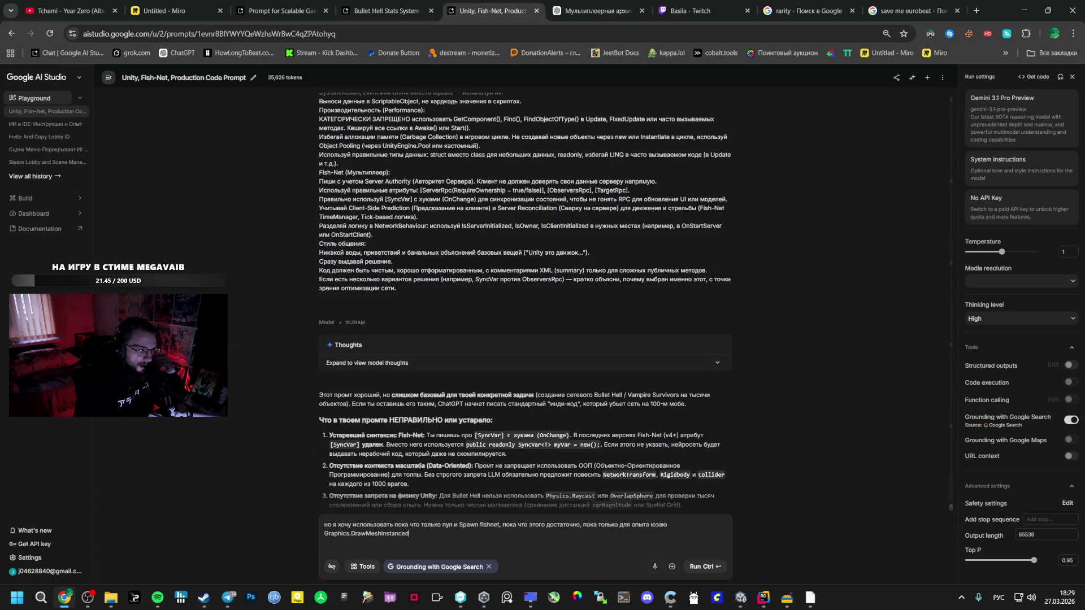
{"action": "left_click", "coordinate": [49, 571]}
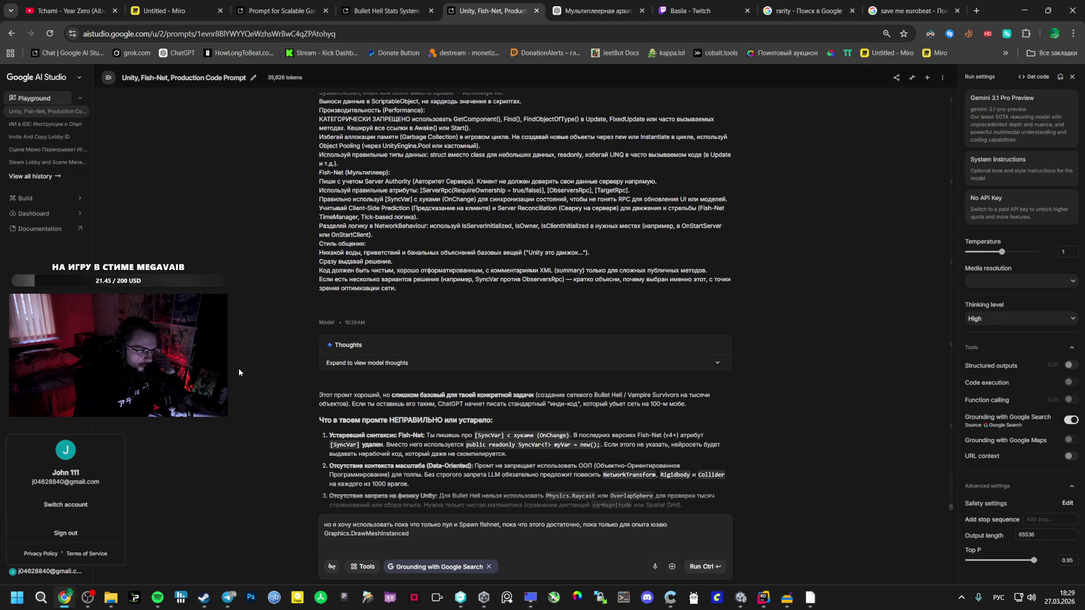
{"action": "left_click", "coordinate": [428, 4]}
{"action": "scroll", "coordinate": [480, 371], "scroll_direction": "down", "scroll_amount": 10}
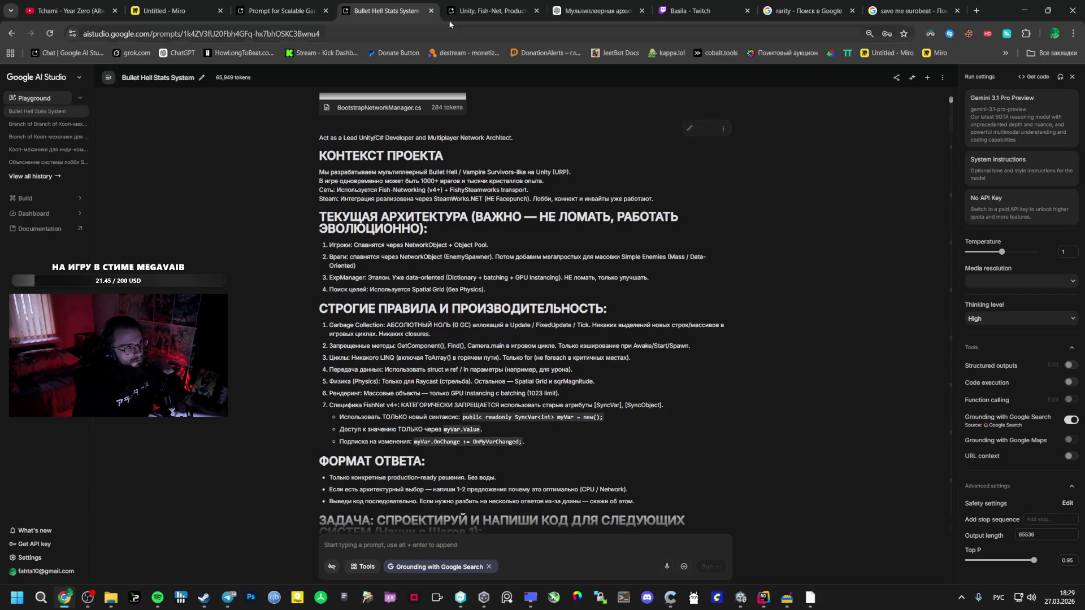
{"action": "left_click", "coordinate": [469, 15]}
{"action": "middle_click", "coordinate": [34, 98]}
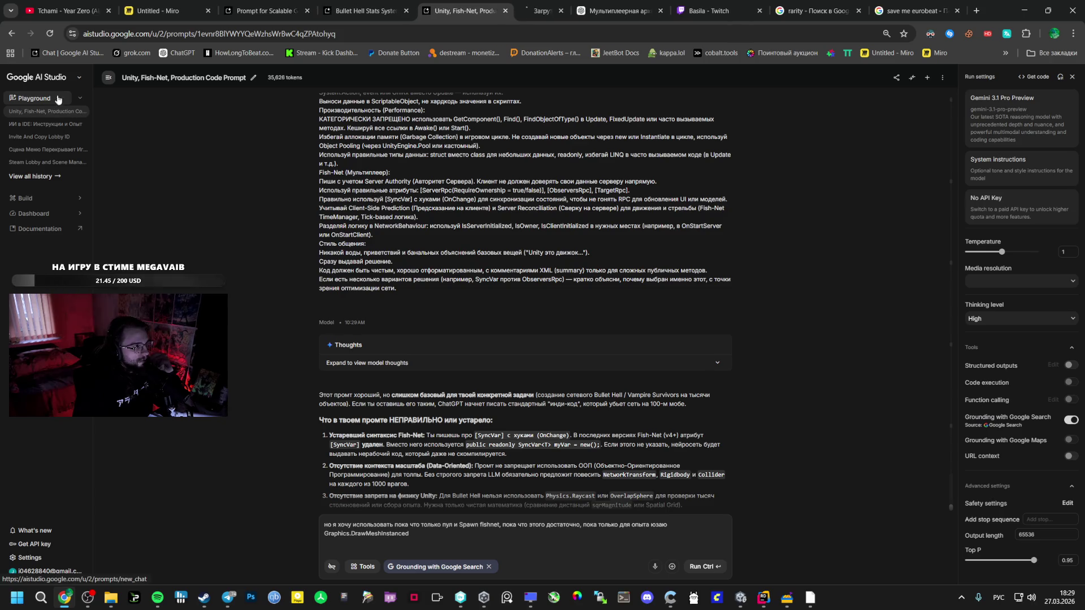
{"action": "left_click", "coordinate": [515, 8]}
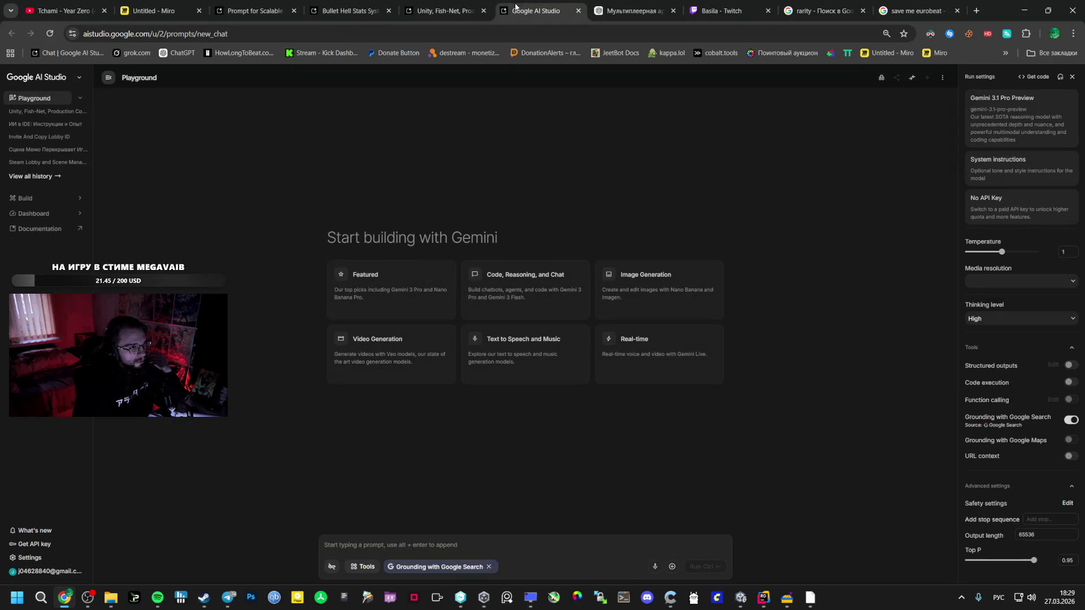
Switch over to Unity DevOps Version Control.
{"action": "mouse_move", "coordinate": [470, 3]}
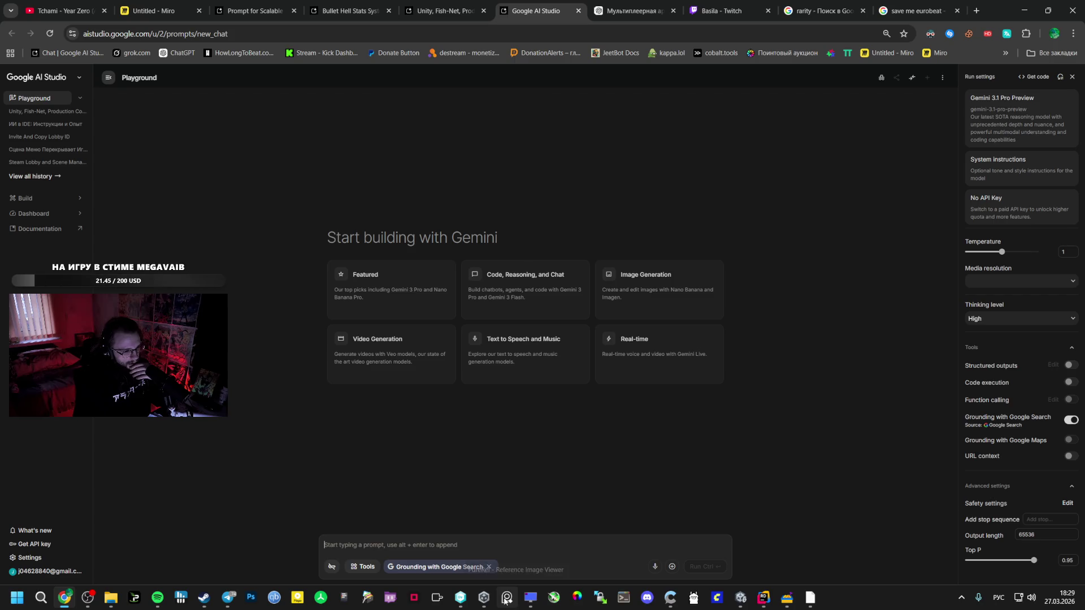
{"action": "mouse_move", "coordinate": [490, 597]}
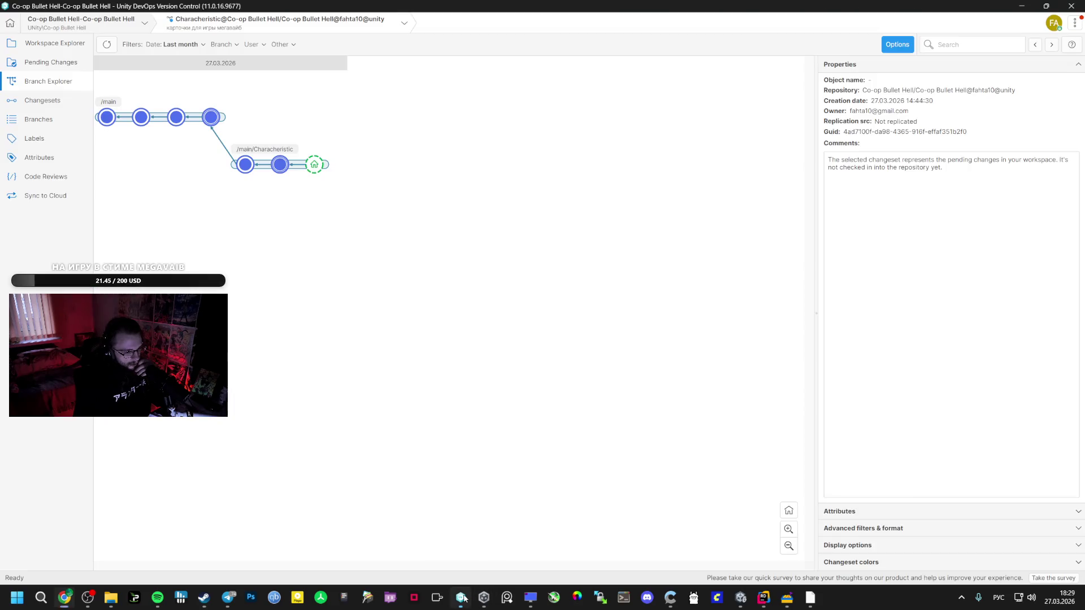
{"action": "left_click", "coordinate": [461, 598]}
Refresh Branch Explorer to show the Characheristic branch's pending changes, then return to Unity Editor.
{"action": "left_click", "coordinate": [104, 47]}
{"action": "mouse_move", "coordinate": [271, 168]}
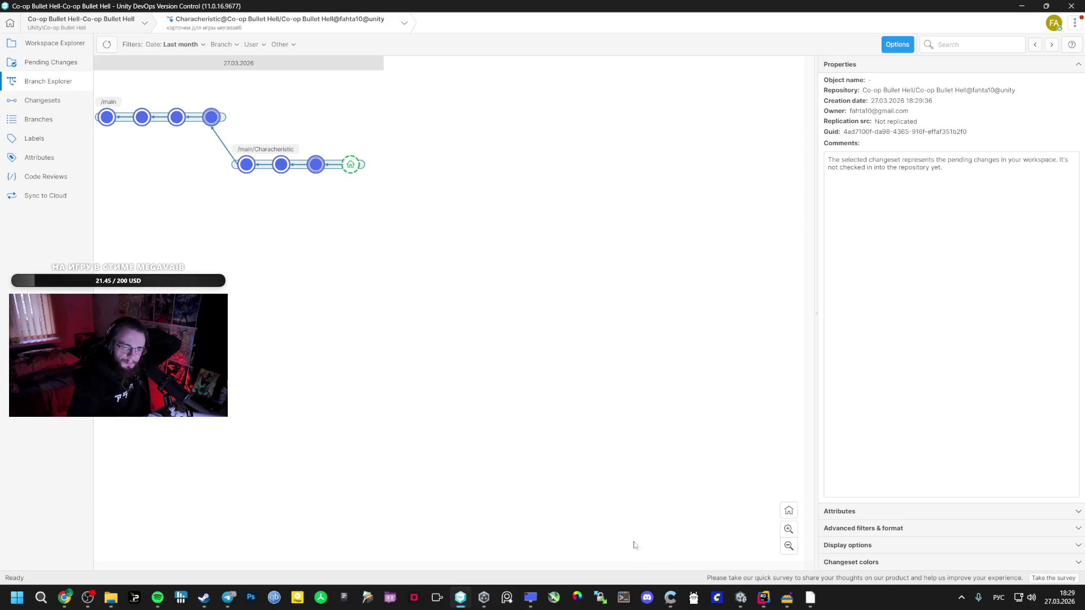
{"action": "mouse_move", "coordinate": [741, 597]}
{"action": "left_click", "coordinate": [740, 537]}
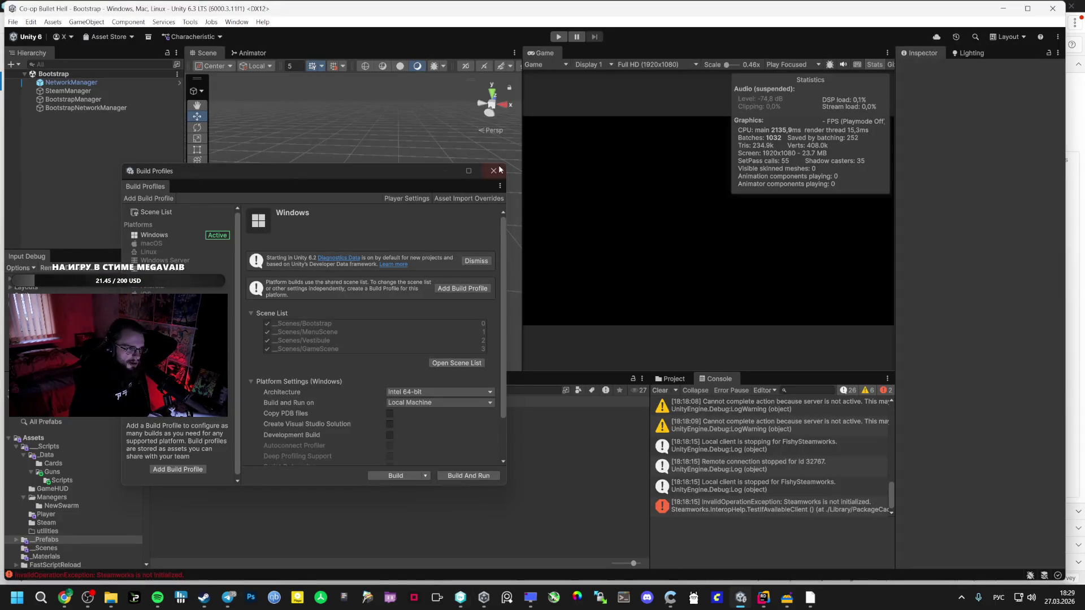
Browse the Project window from _Data into Guns and then the Player scripts folder, then return to Chrome.
{"action": "left_click", "coordinate": [42, 455]}
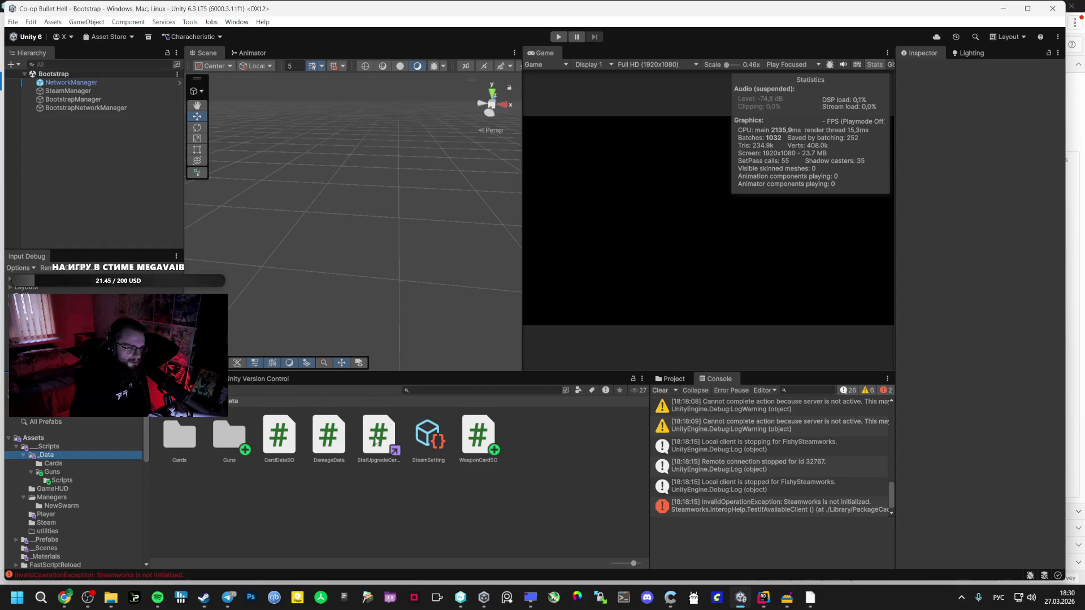
{"action": "double_click", "coordinate": [231, 438]}
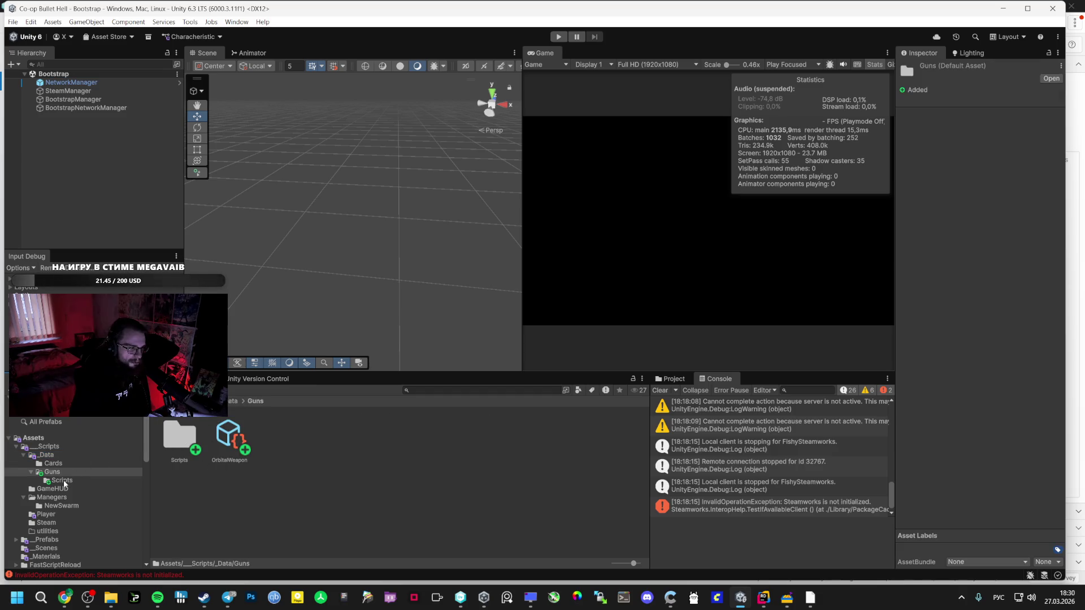
{"action": "left_click", "coordinate": [46, 515]}
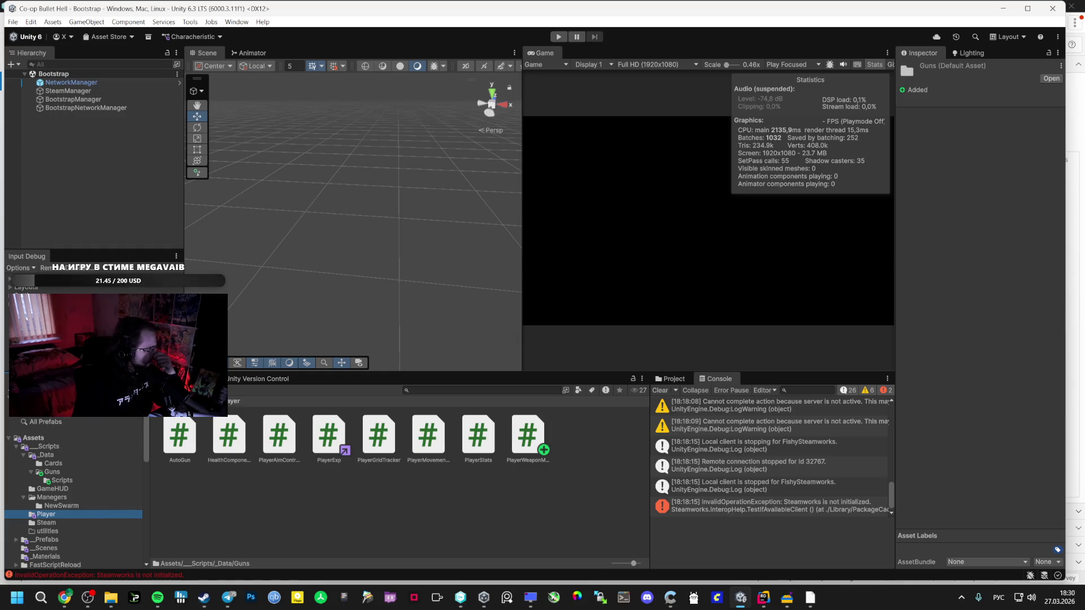
{"action": "left_click", "coordinate": [64, 598]}
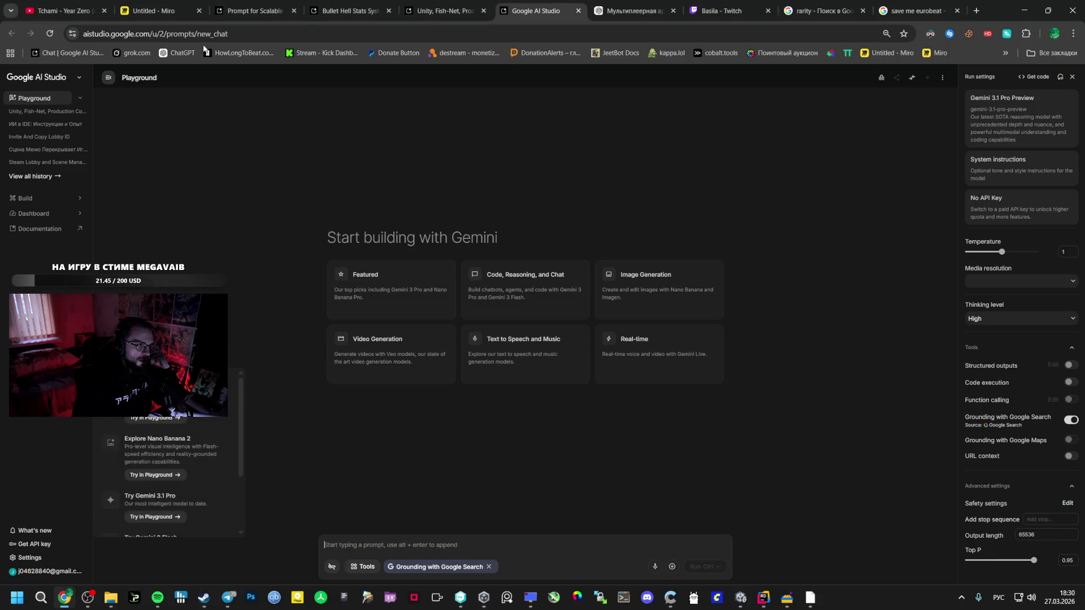
Locate the 'ШАГ 2' UpgradeManager.cs code in the Bullet Hell Stats System chat, then switch to Rider.
{"action": "scroll", "coordinate": [382, 406], "scroll_direction": "down", "scroll_amount": 15}
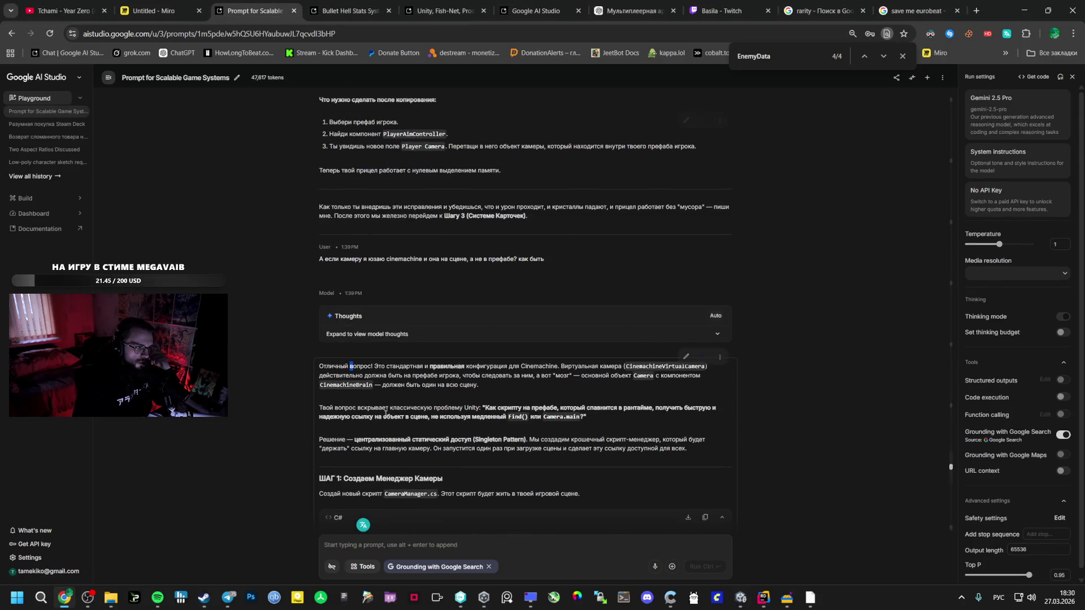
{"action": "scroll", "coordinate": [343, 388], "scroll_direction": "down", "scroll_amount": 10}
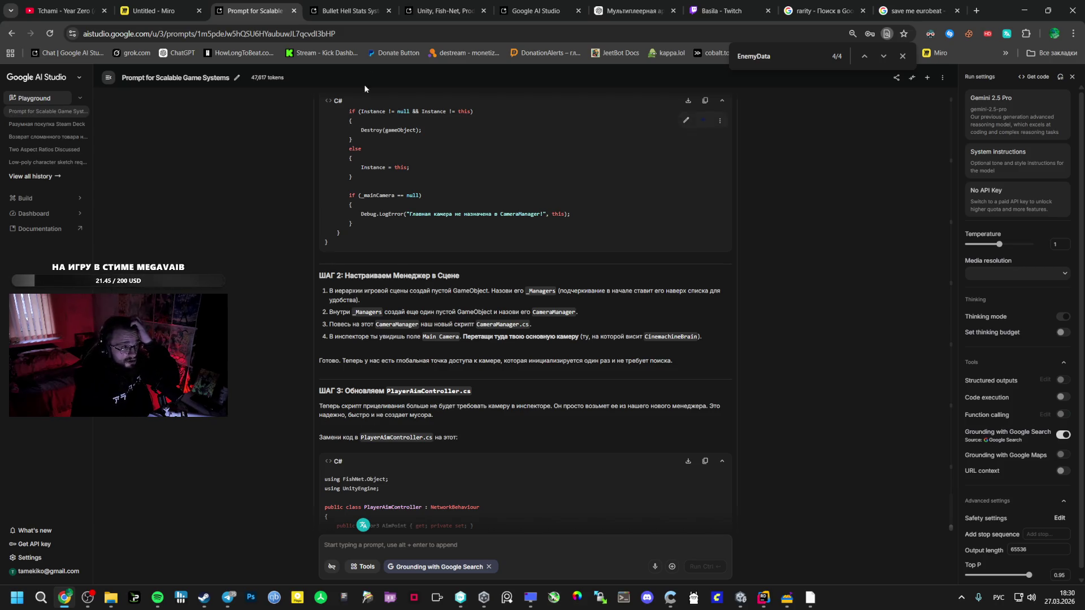
{"action": "left_click", "coordinate": [369, 3]}
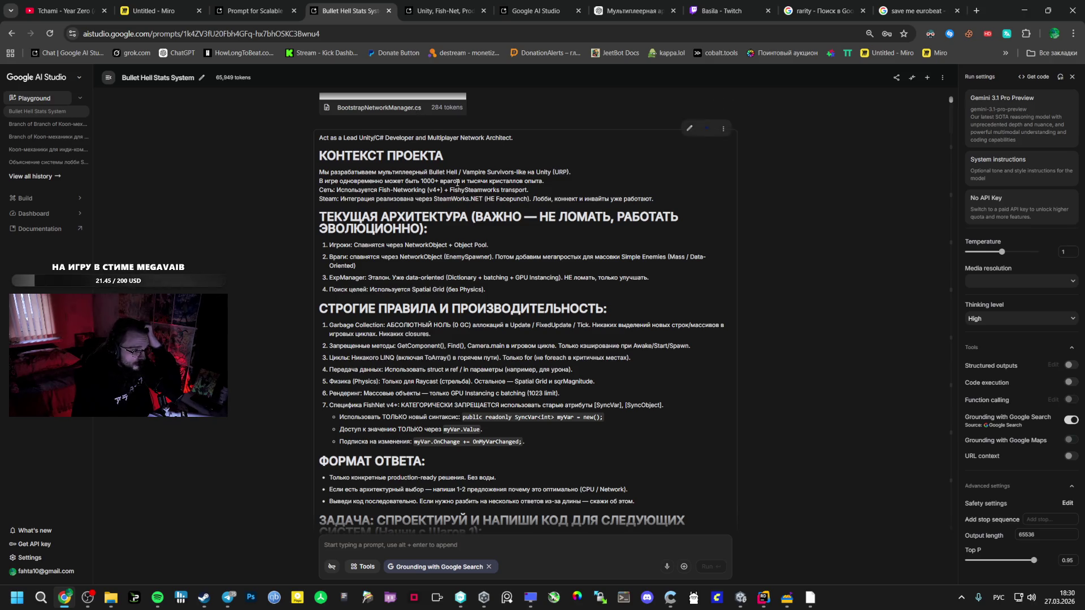
{"action": "left_click", "coordinate": [951, 523]}
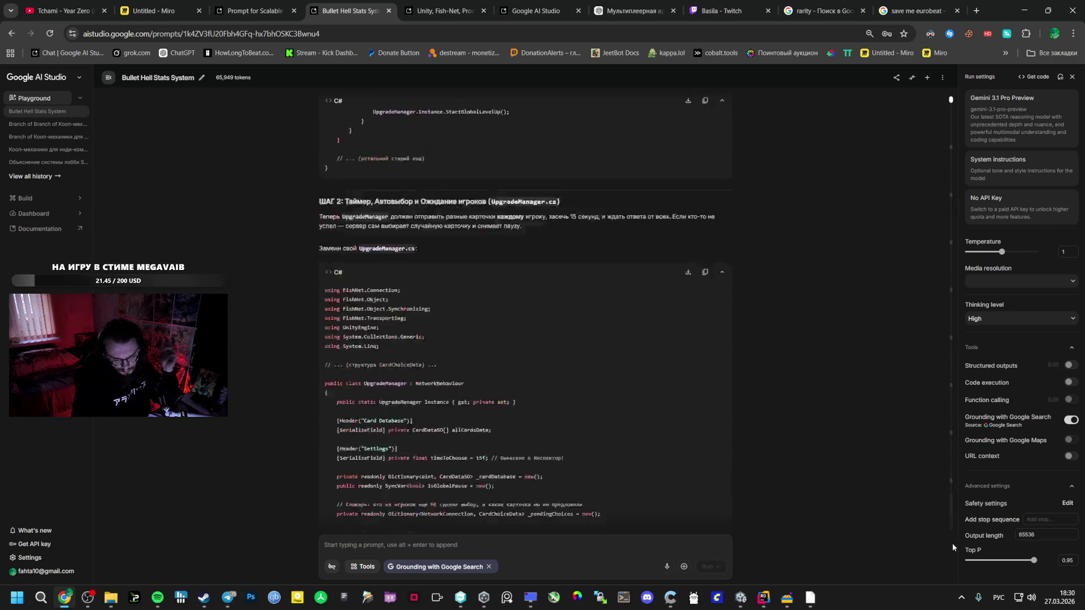
{"action": "scroll", "coordinate": [504, 382], "scroll_direction": "up", "scroll_amount": 6}
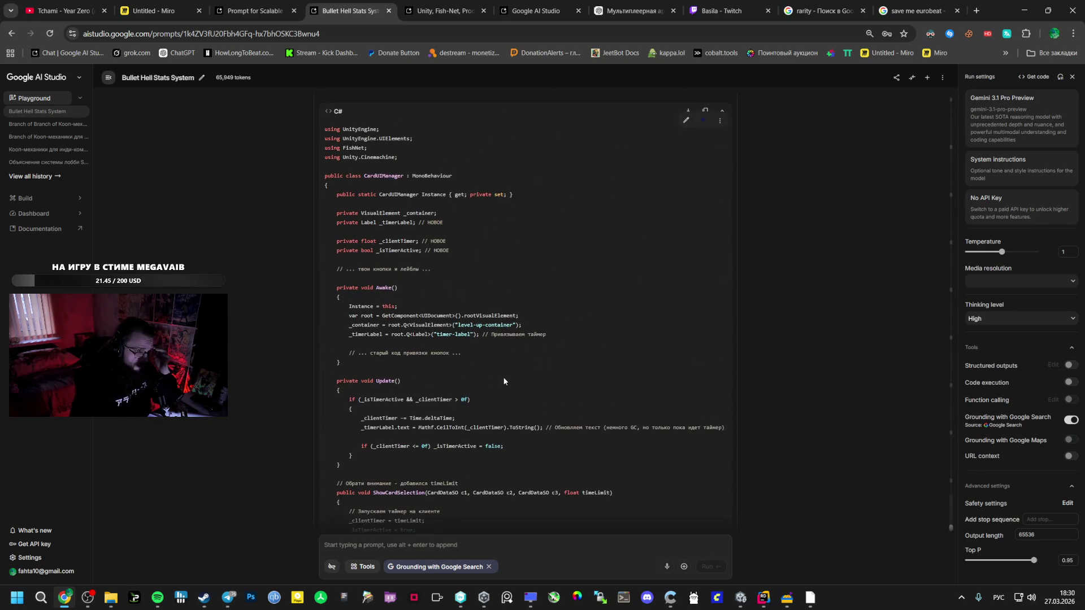
{"action": "scroll", "coordinate": [474, 335], "scroll_direction": "up", "scroll_amount": 5}
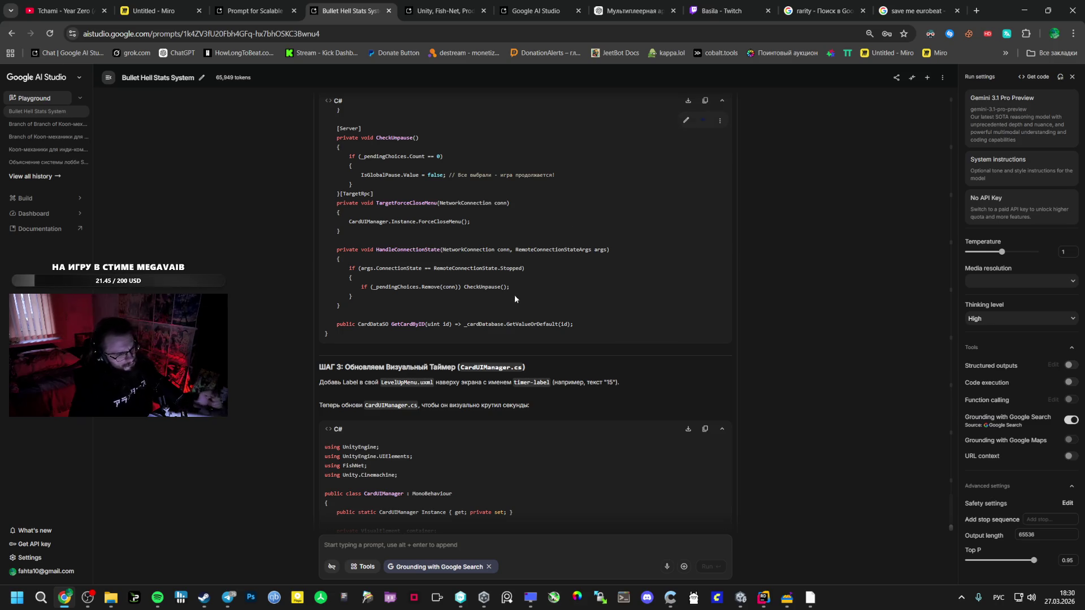
{"action": "scroll", "coordinate": [431, 343], "scroll_direction": "up", "scroll_amount": 5}
{"action": "scroll", "coordinate": [432, 344], "scroll_direction": "up", "scroll_amount": 15}
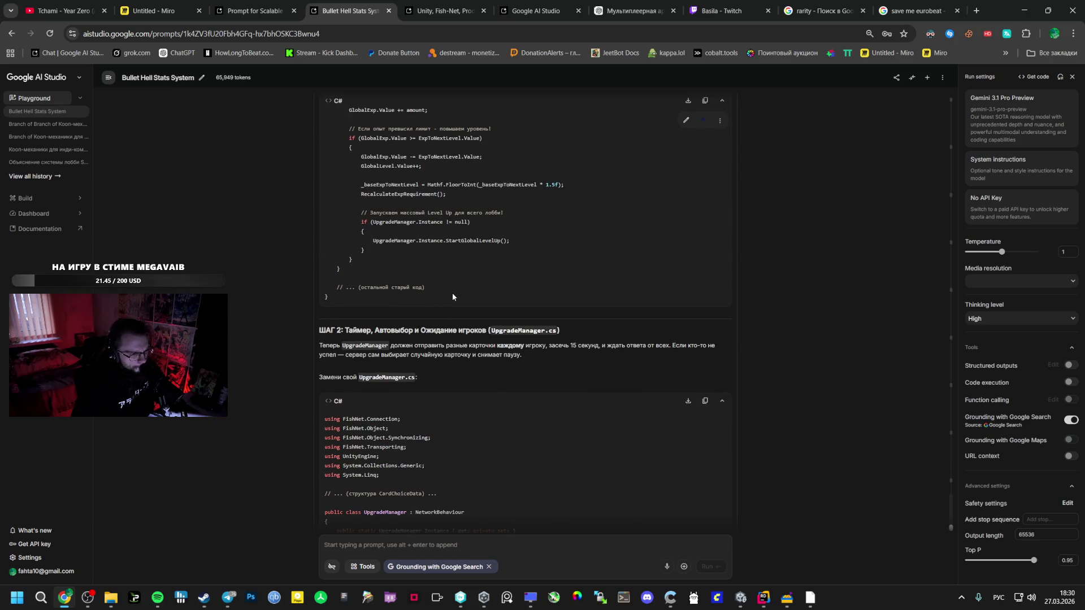
{"action": "double_click", "coordinate": [518, 331]}
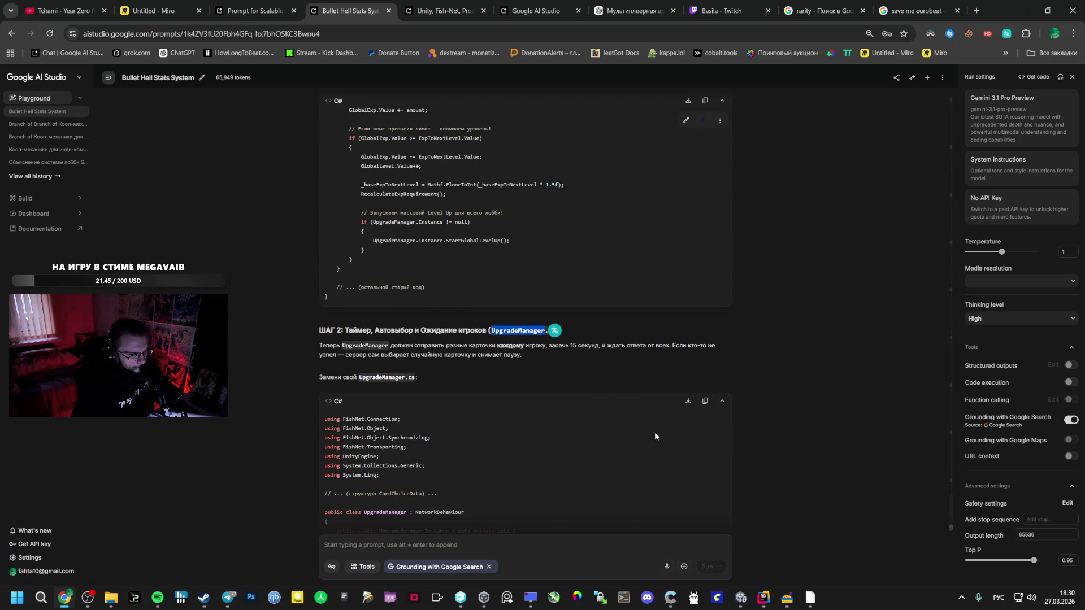
{"action": "left_click", "coordinate": [770, 602]}
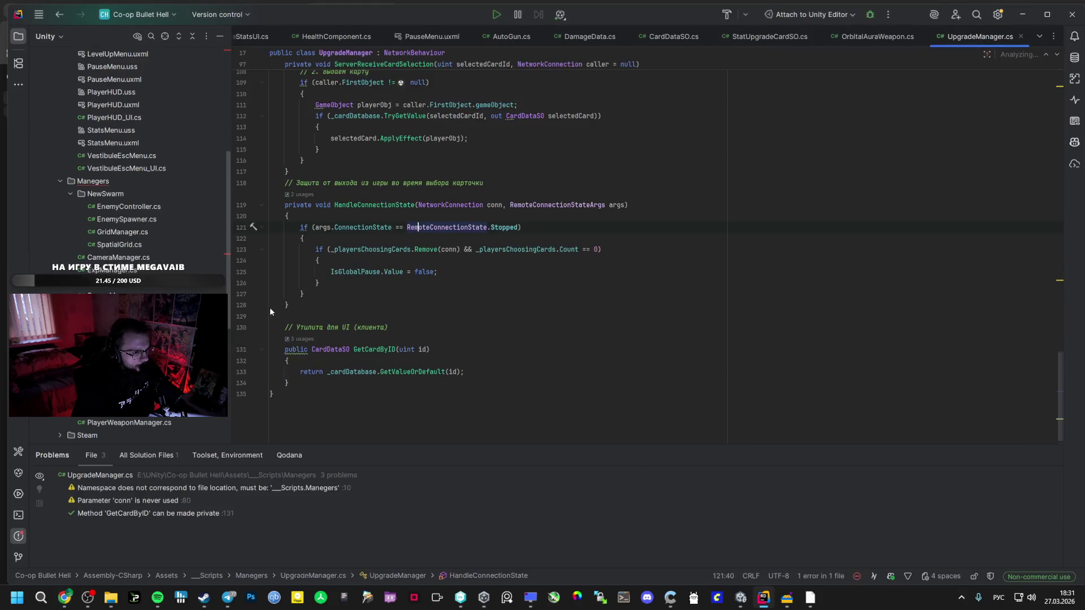
Paste the Header("Settings") timeToChoose = 15f field onto line 24 of UpgradeManager.cs.
{"action": "key", "text": "alt+Tab"}
{"action": "scroll", "coordinate": [447, 297], "scroll_direction": "up", "scroll_amount": 2}
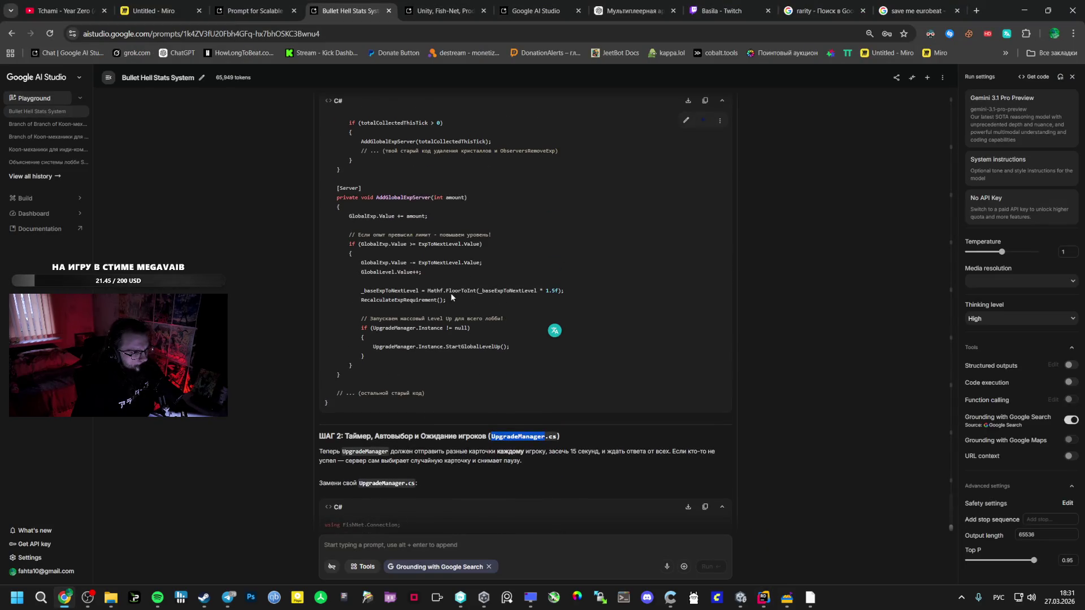
{"action": "scroll", "coordinate": [452, 294], "scroll_direction": "down", "scroll_amount": 7}
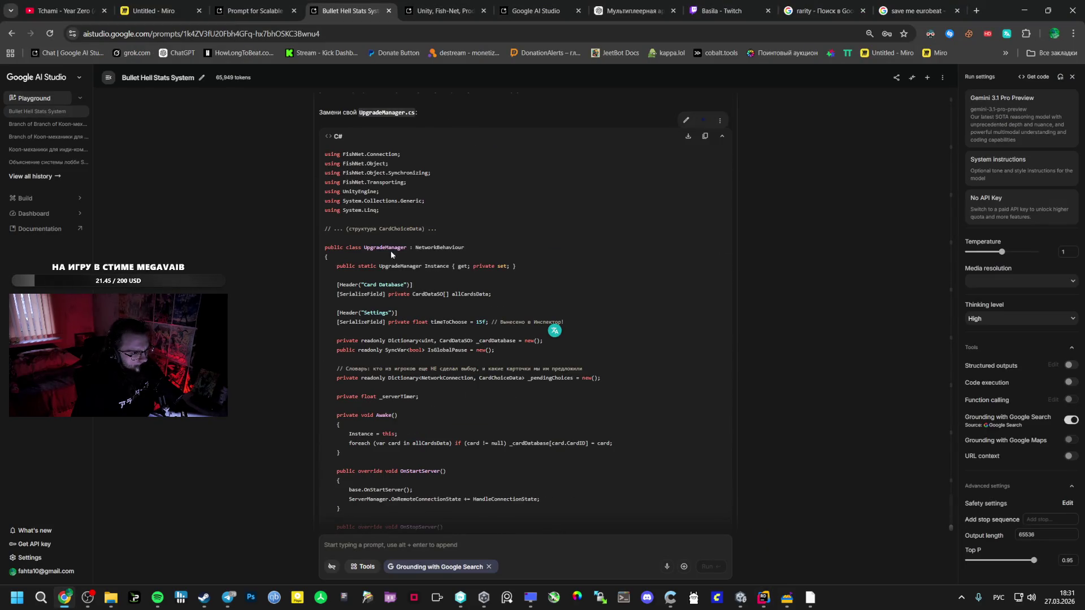
{"action": "left_click_drag", "start_coordinate": [597, 328], "coordinate": [345, 318]}
{"action": "key", "text": "alt+Tab"}
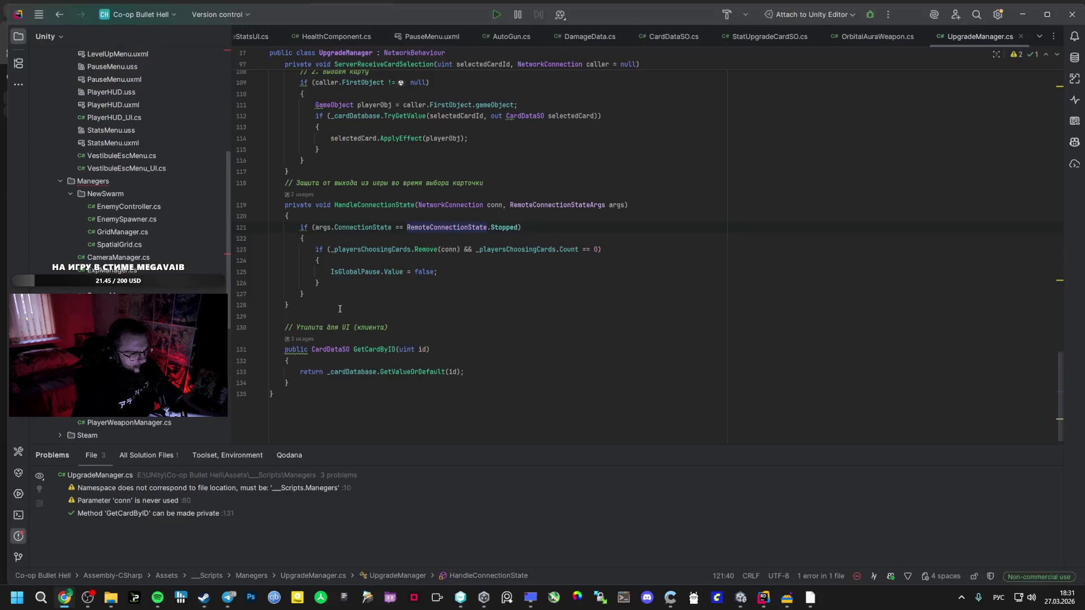
{"action": "scroll", "coordinate": [383, 265], "scroll_direction": "up", "scroll_amount": 15}
{"action": "scroll", "coordinate": [384, 265], "scroll_direction": "up", "scroll_amount": 10}
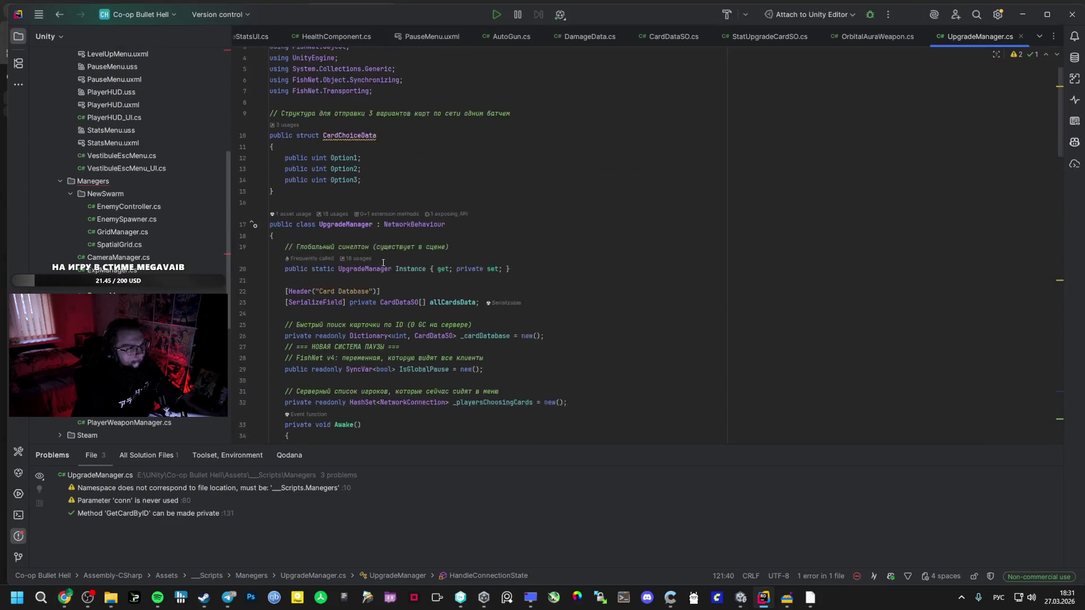
{"action": "left_click", "coordinate": [399, 340]}
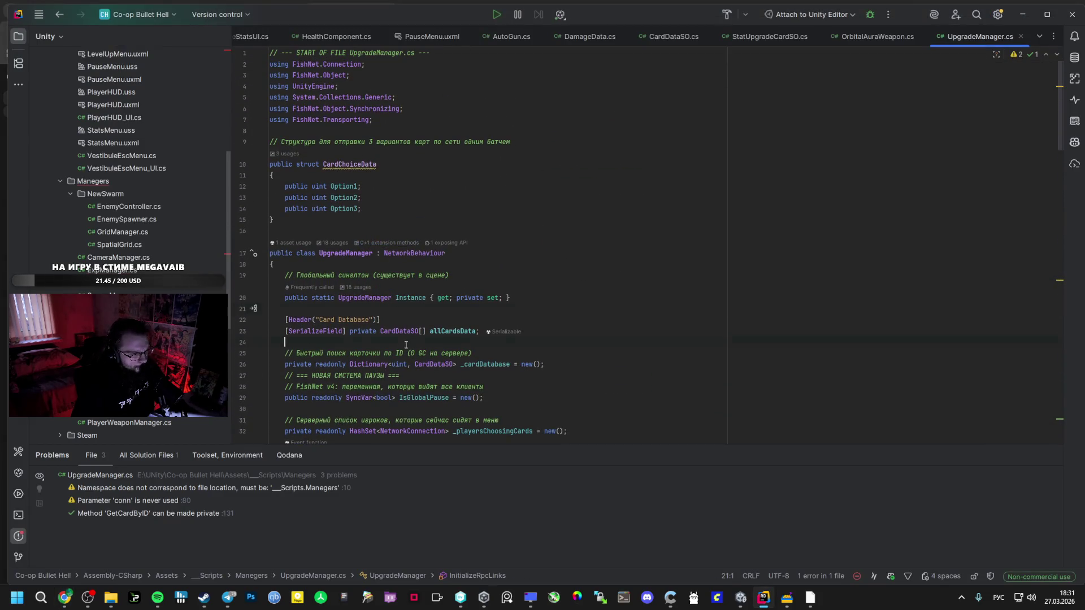
{"action": "type", "text": "[Header(\"Settings\")]     [SerializeField] private float timeToChoose = 15f; // Вынесено в Инспектор!"}
Copy the commented _pendingChoices dictionary declaration from AI Studio into UpgradeManager.cs.
{"action": "key", "text": "alt+Tab"}
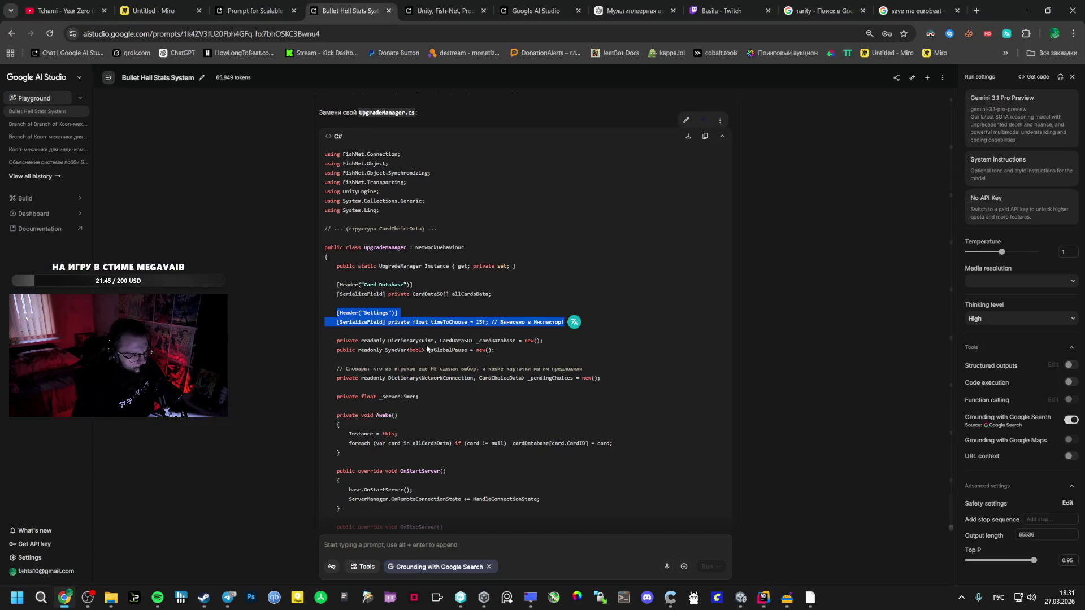
{"action": "key", "text": "alt+Tab"}
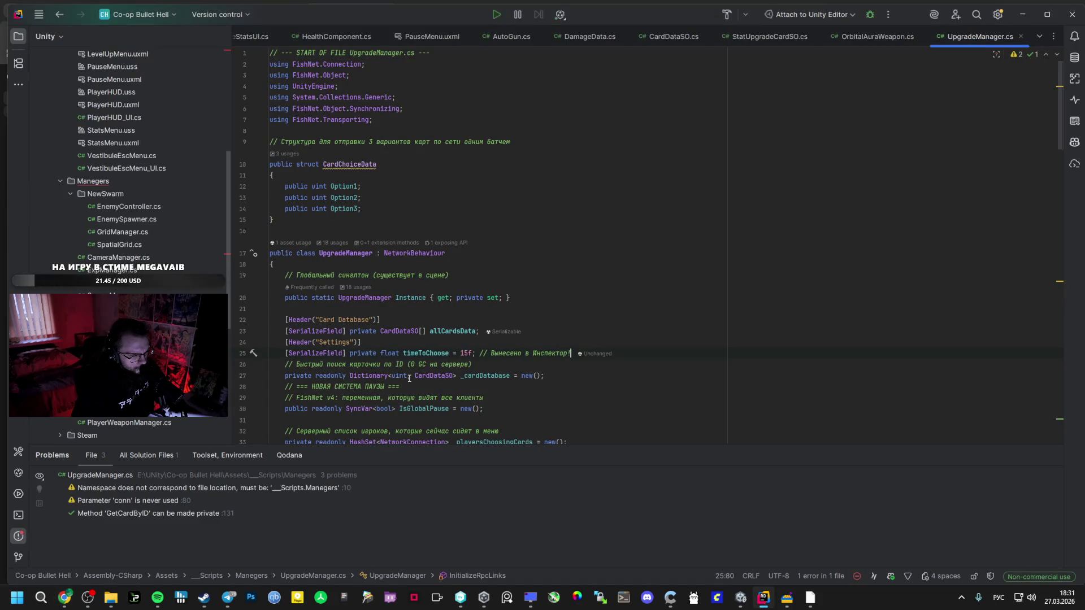
{"action": "key", "text": "alt+Tab"}
{"action": "key", "text": "alt+Tab"}
{"action": "key", "text": "alt+Tab"}
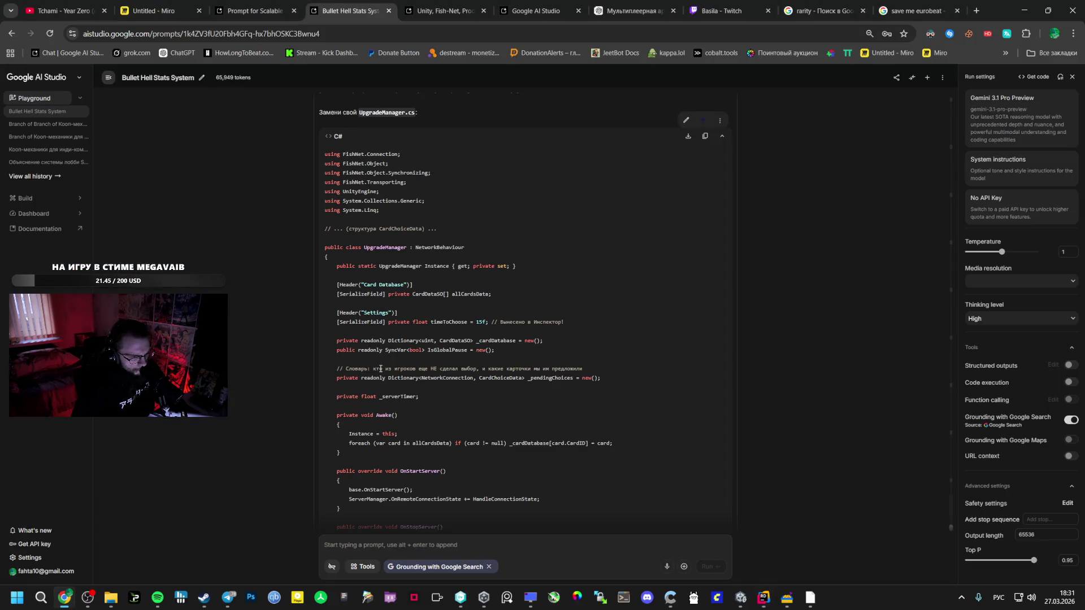
{"action": "left_click_drag", "start_coordinate": [336, 368], "coordinate": [531, 370]}
{"action": "left_click_drag", "start_coordinate": [607, 387], "coordinate": [626, 382]}
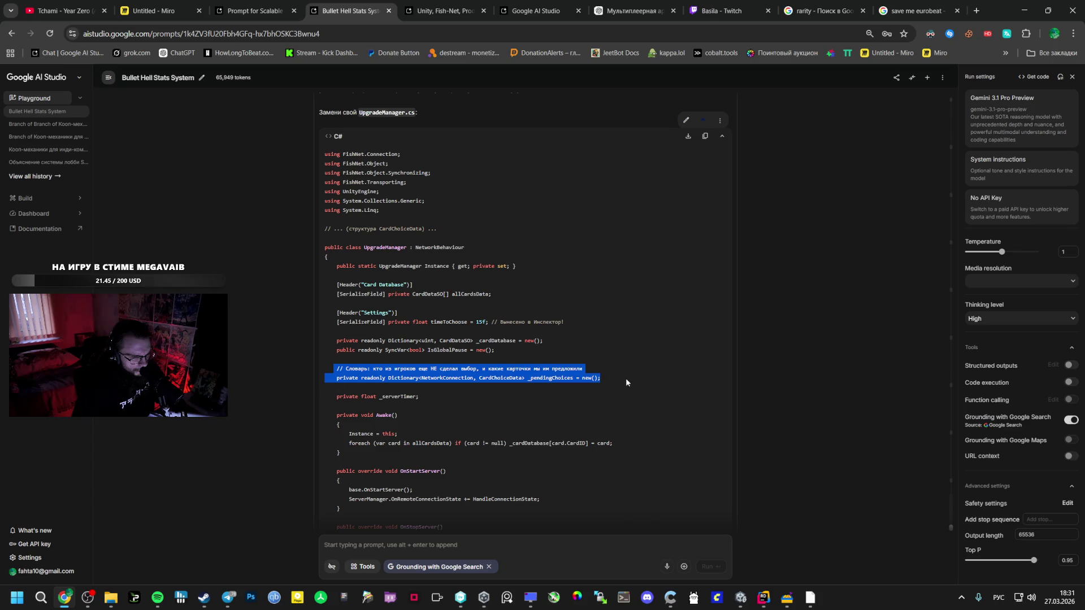
{"action": "key", "text": "alt+Tab"}
{"action": "scroll", "coordinate": [454, 389], "scroll_direction": "down", "scroll_amount": 3}
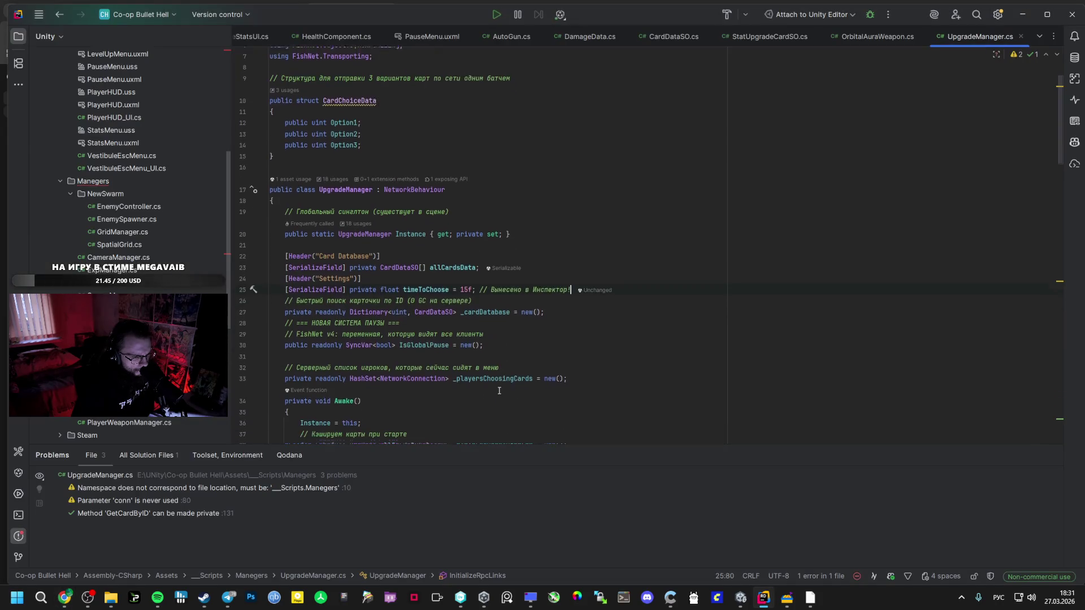
{"action": "key", "text": "ctrl+v"}
Compare the new declarations and the _playersChoosingCards HashSet against AI Studio's code.
{"action": "key", "text": "alt+Tab"}
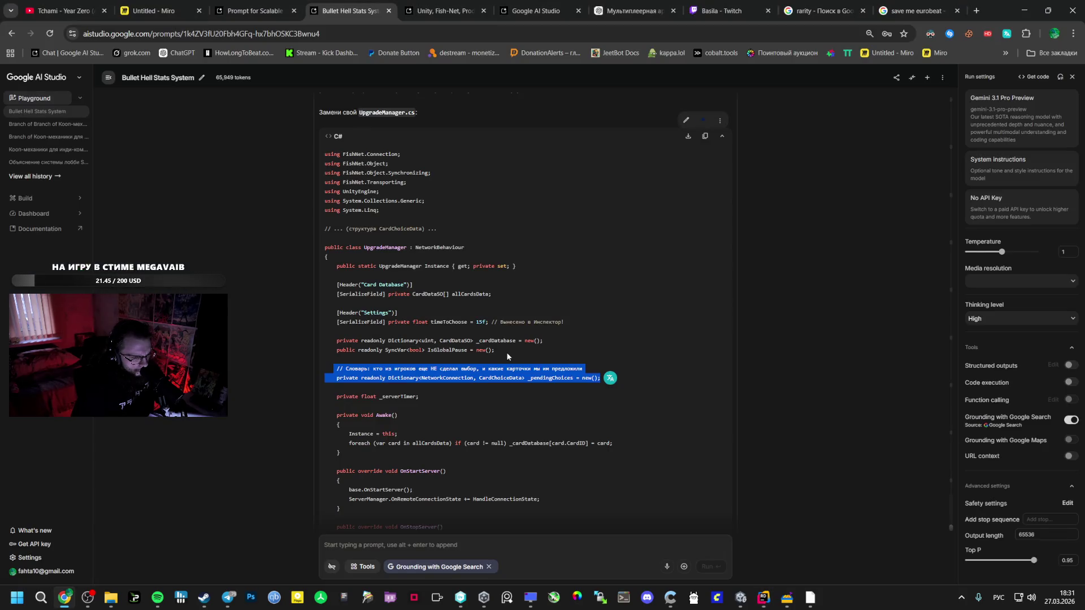
{"action": "key", "text": "alt+Tab"}
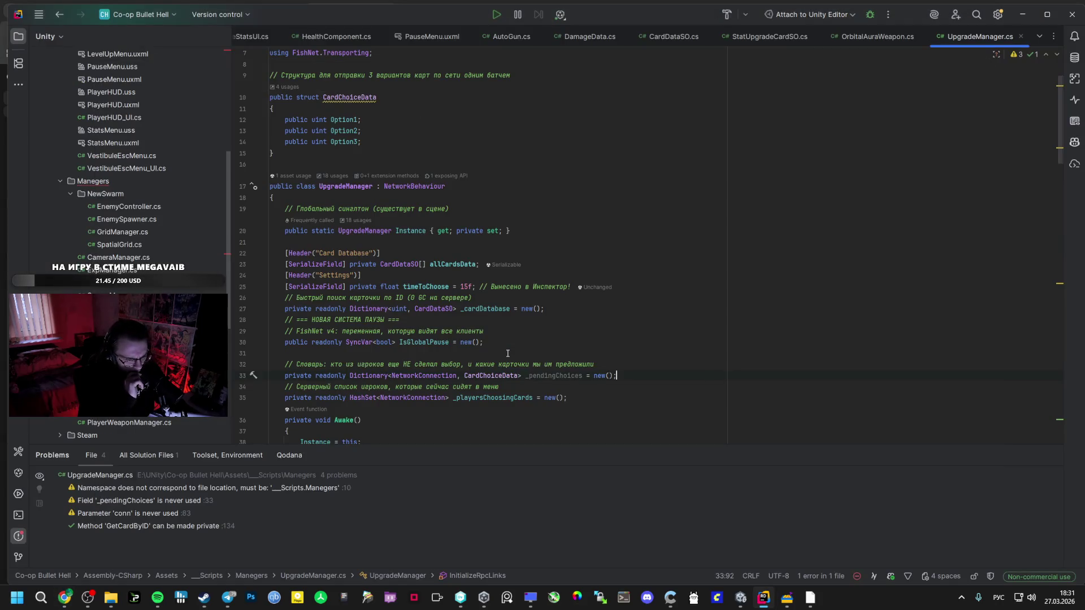
{"action": "key", "text": "alt+Tab"}
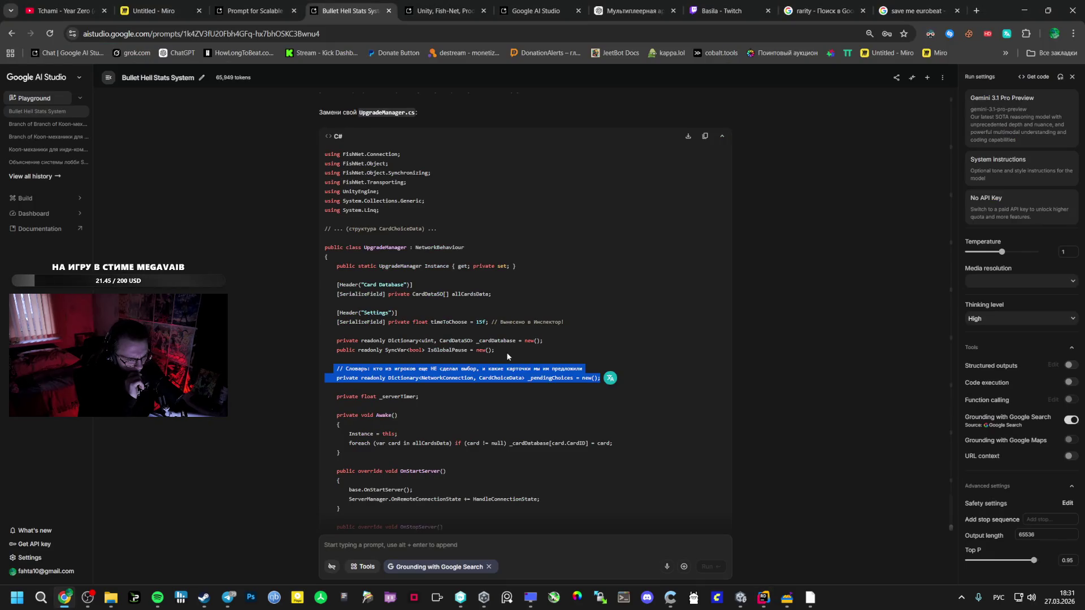
{"action": "key", "text": "alt+Tab"}
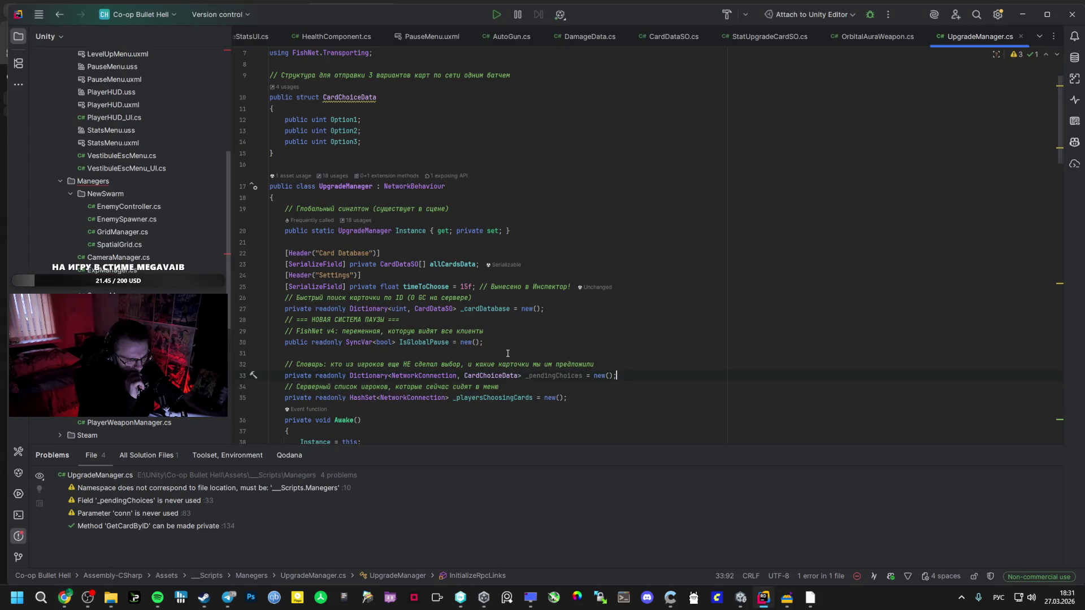
{"action": "left_click", "coordinate": [516, 398]}
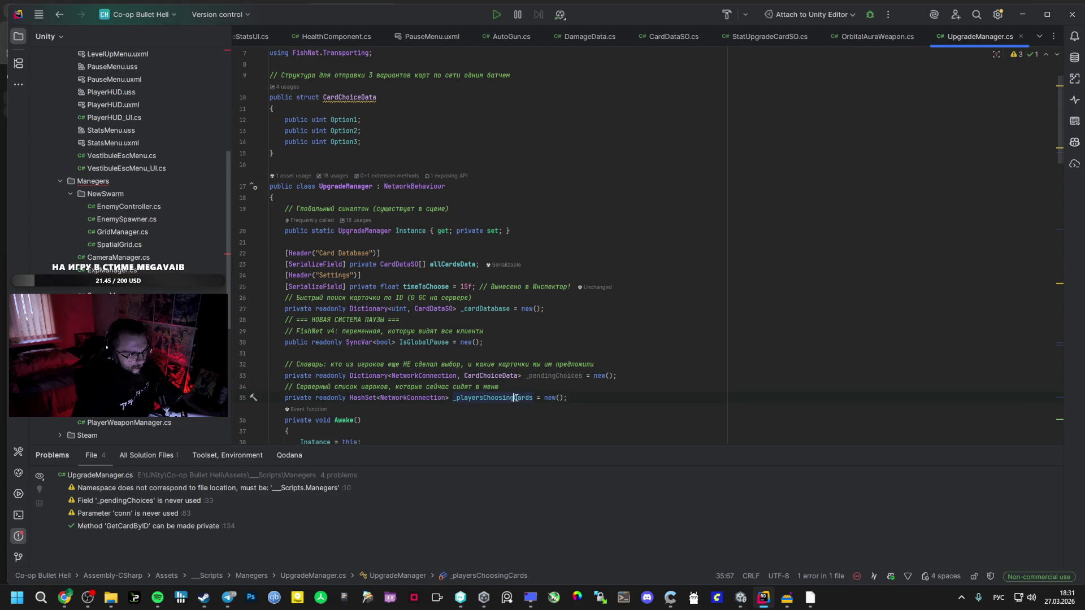
{"action": "key", "text": "alt+Tab"}
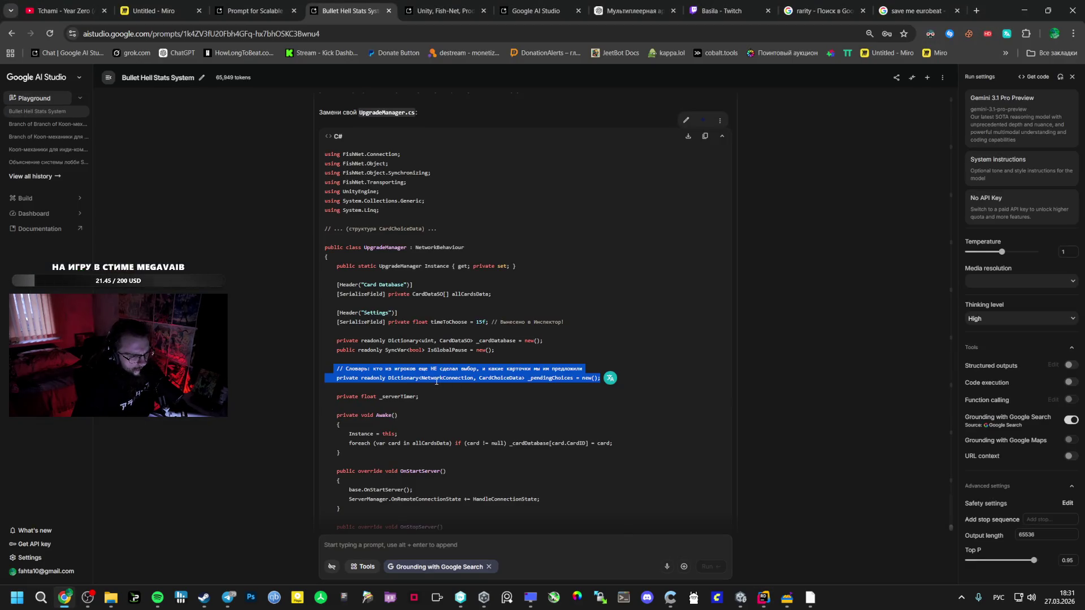
{"action": "key", "text": "alt+Tab"}
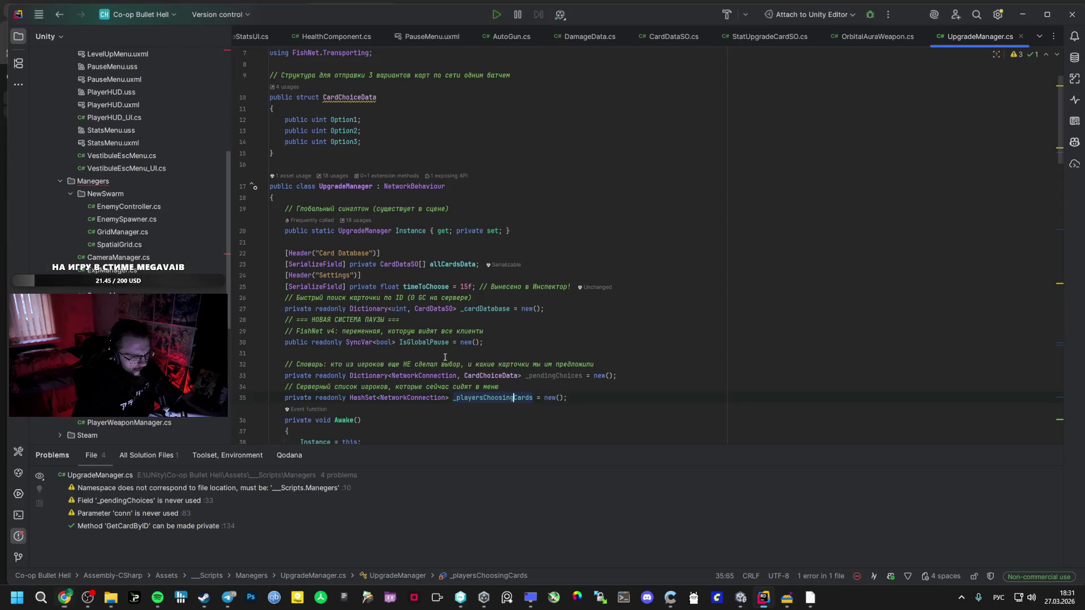
{"action": "key", "text": "alt+Tab"}
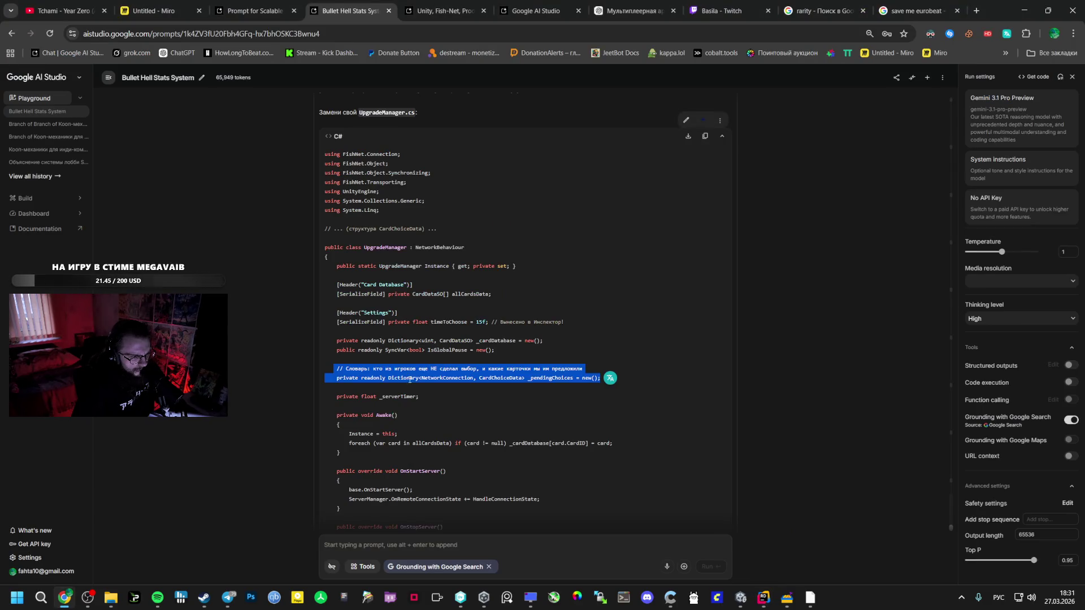
{"action": "left_click", "coordinate": [511, 404]}
{"action": "key", "text": "alt+Tab"}
Search UpgradeManager.cs for _playersChoosingCards and step through its uses.
{"action": "scroll", "coordinate": [416, 294], "scroll_direction": "down", "scroll_amount": 5}
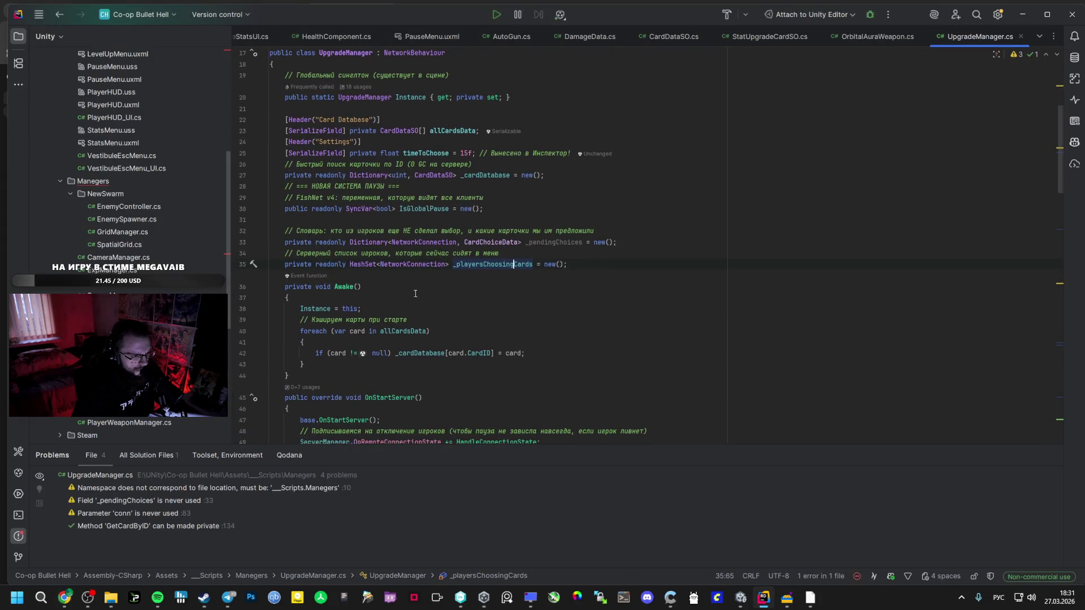
{"action": "double_click", "coordinate": [478, 265]}
{"action": "key", "text": "ctrl+f"}
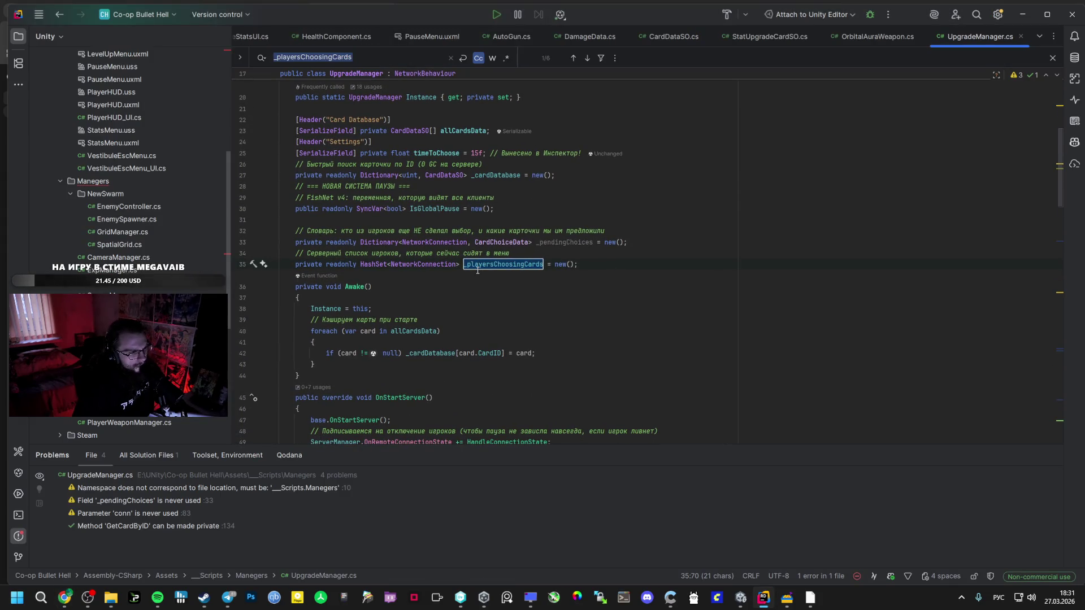
{"action": "left_click", "coordinate": [583, 58]}
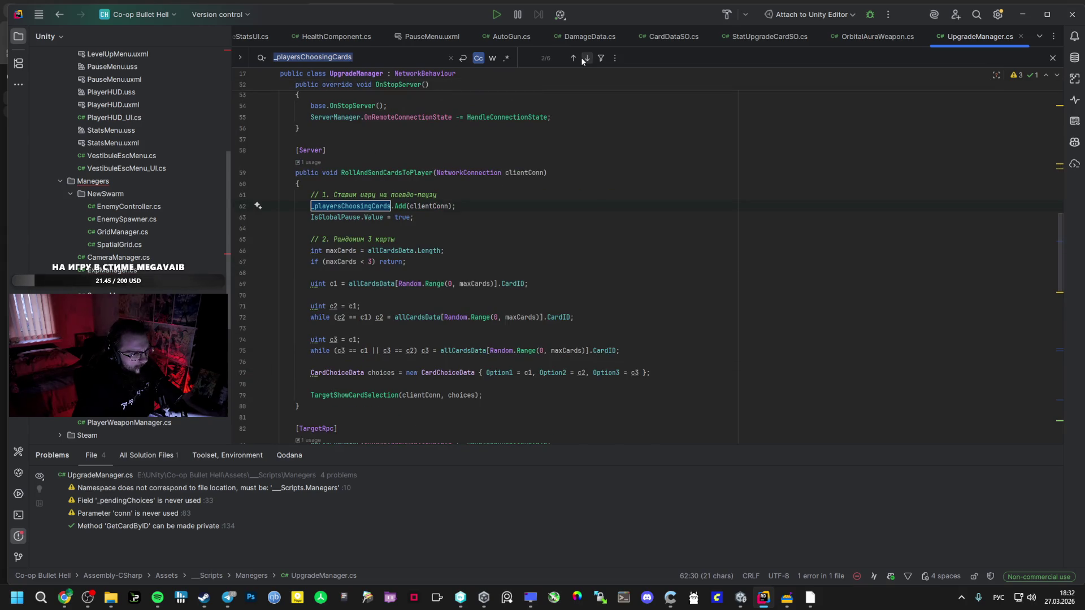
{"action": "left_click", "coordinate": [380, 206]}
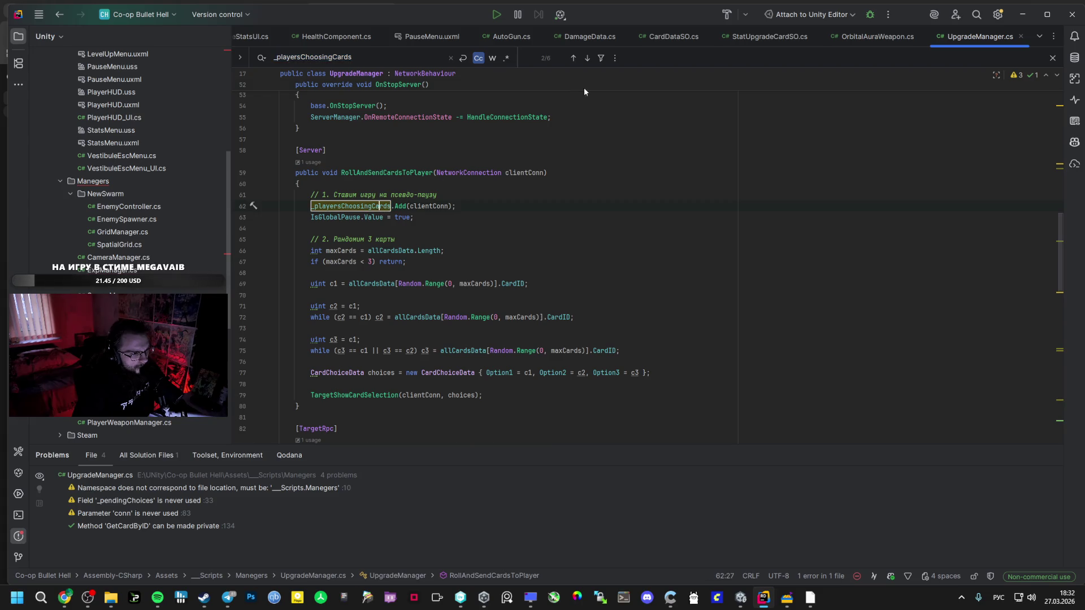
{"action": "left_click", "coordinate": [587, 58]}
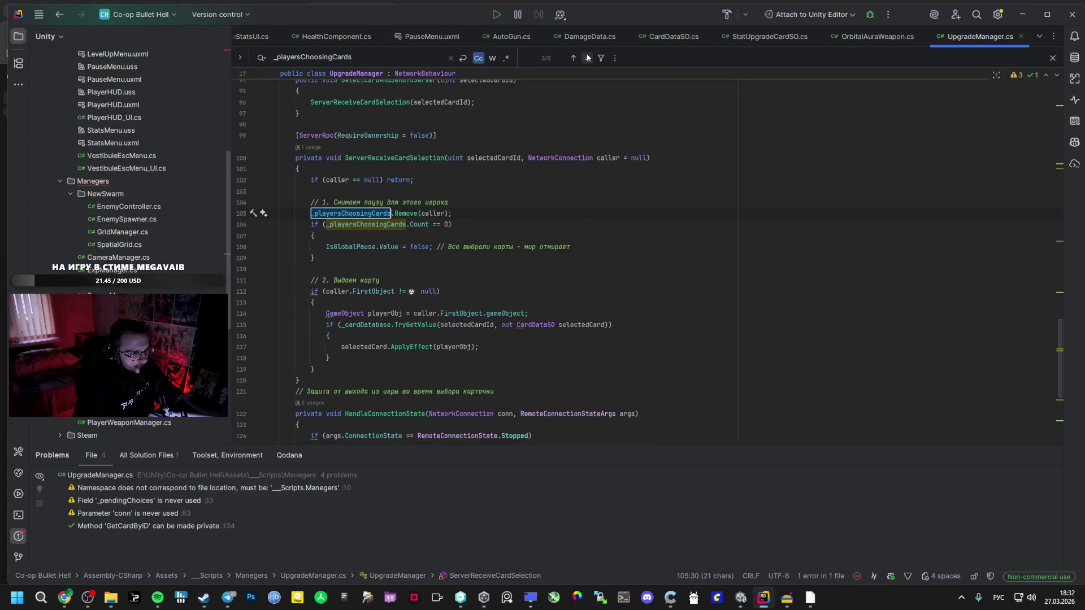
{"action": "left_click", "coordinate": [588, 57]}
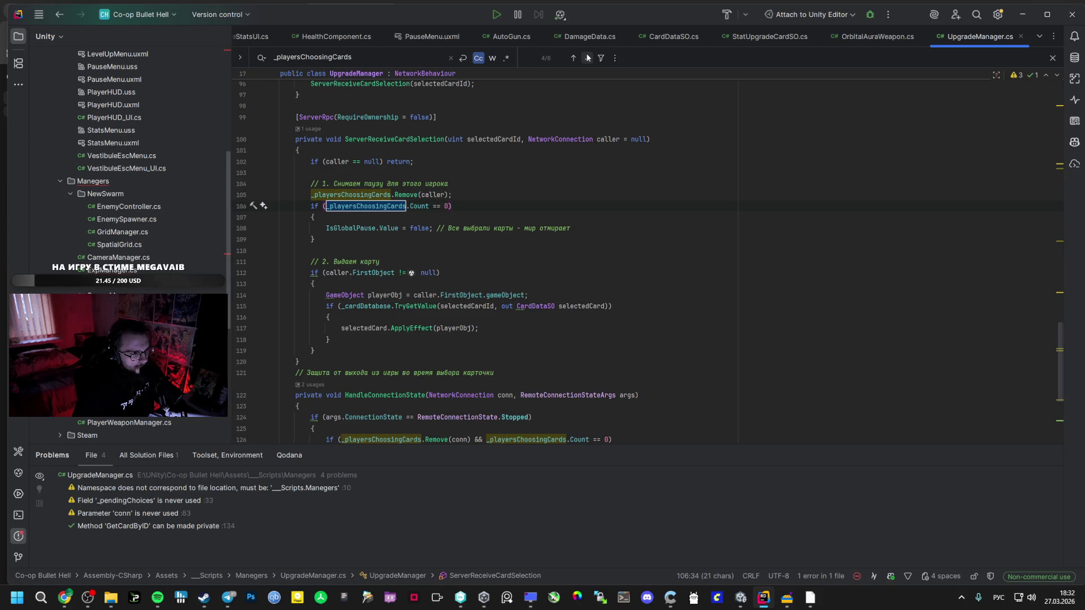
{"action": "left_click", "coordinate": [588, 57]}
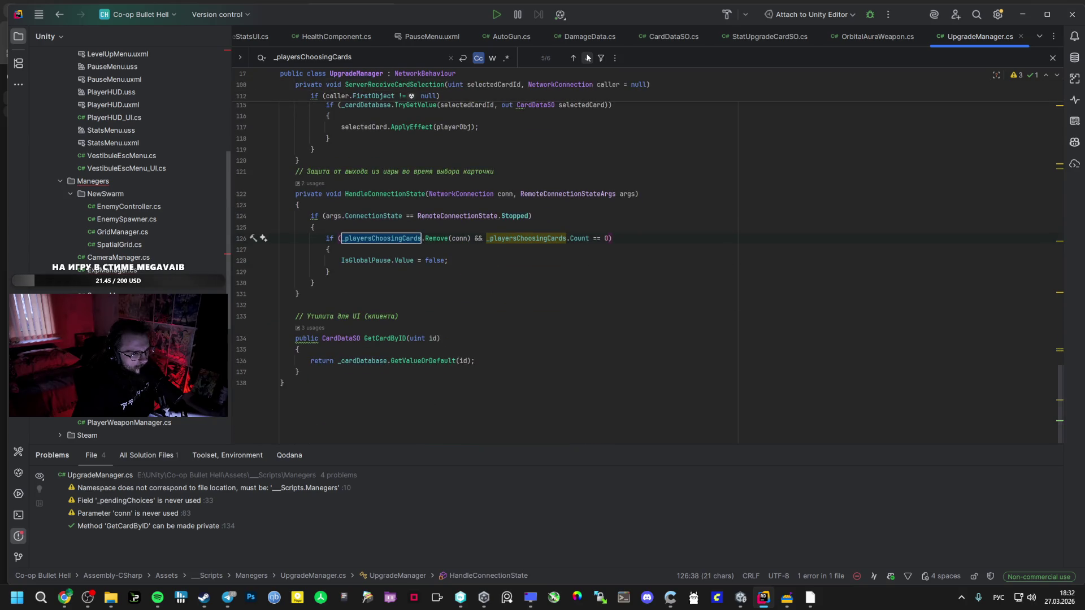
{"action": "left_click", "coordinate": [577, 58]}
{"action": "left_click", "coordinate": [577, 58]}
{"action": "left_click", "coordinate": [577, 58]}
{"action": "left_click", "coordinate": [578, 57]}
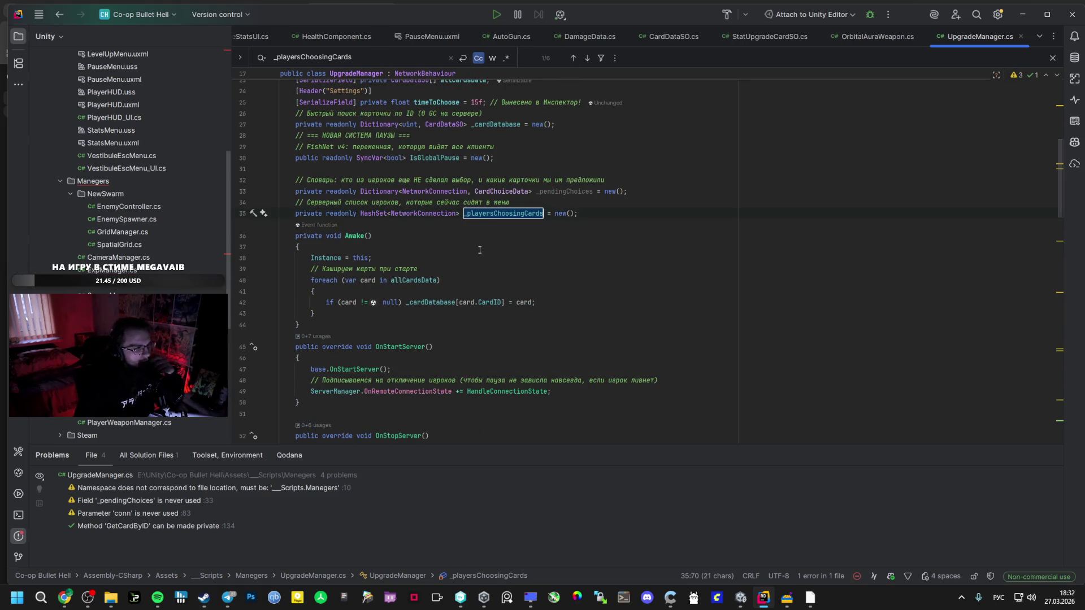
Review the later matches, including the line 106 check and line 108 IsGlobalPause reset, then bring up AI Studio.
{"action": "scroll", "coordinate": [460, 281], "scroll_direction": "down", "scroll_amount": 5}
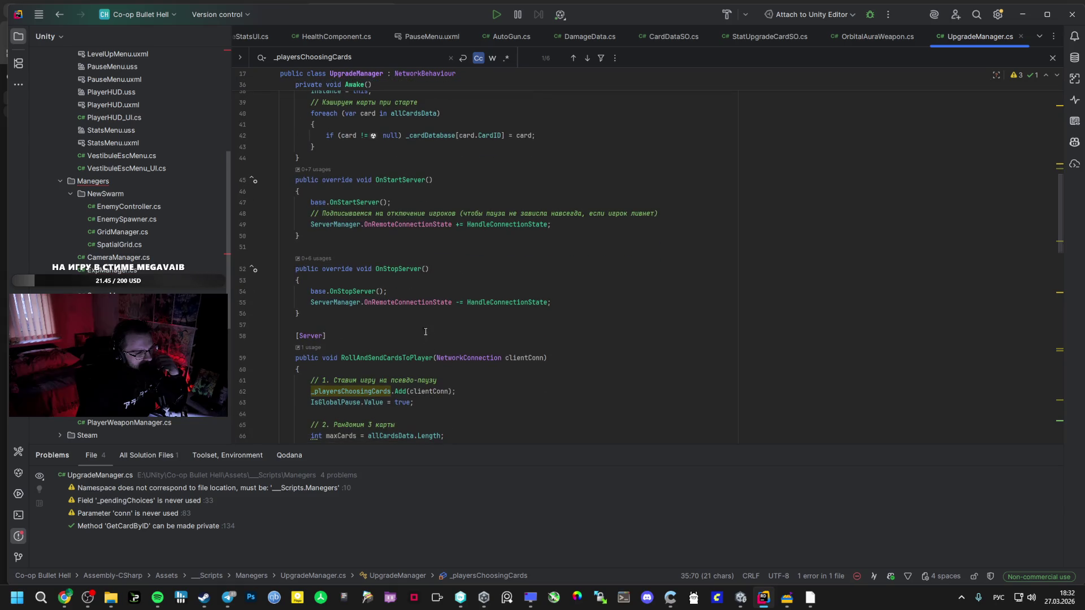
{"action": "scroll", "coordinate": [424, 359], "scroll_direction": "down", "scroll_amount": 3}
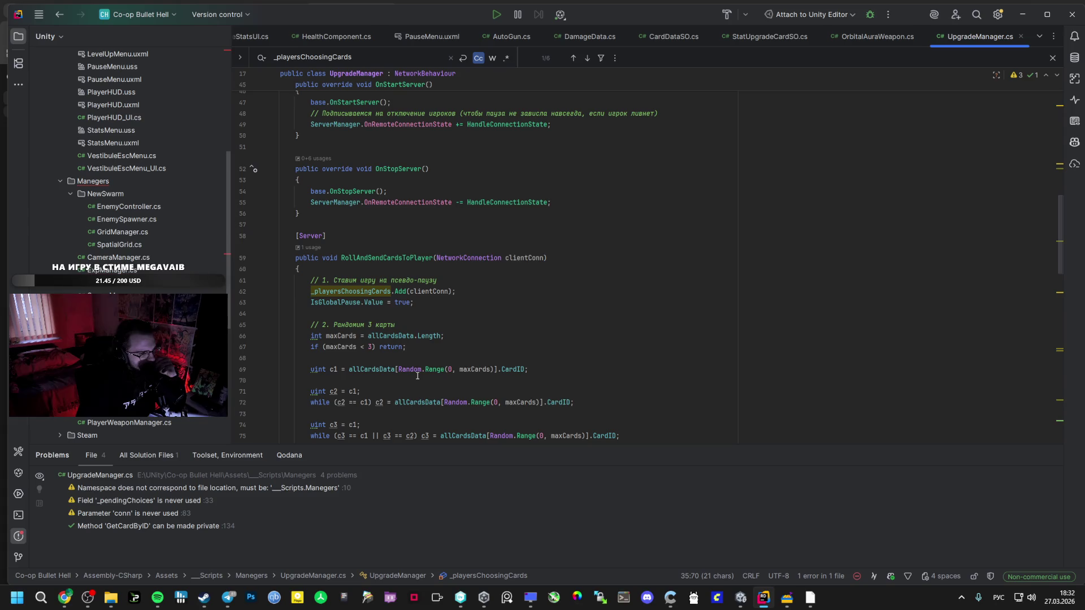
{"action": "key", "text": "Return"}
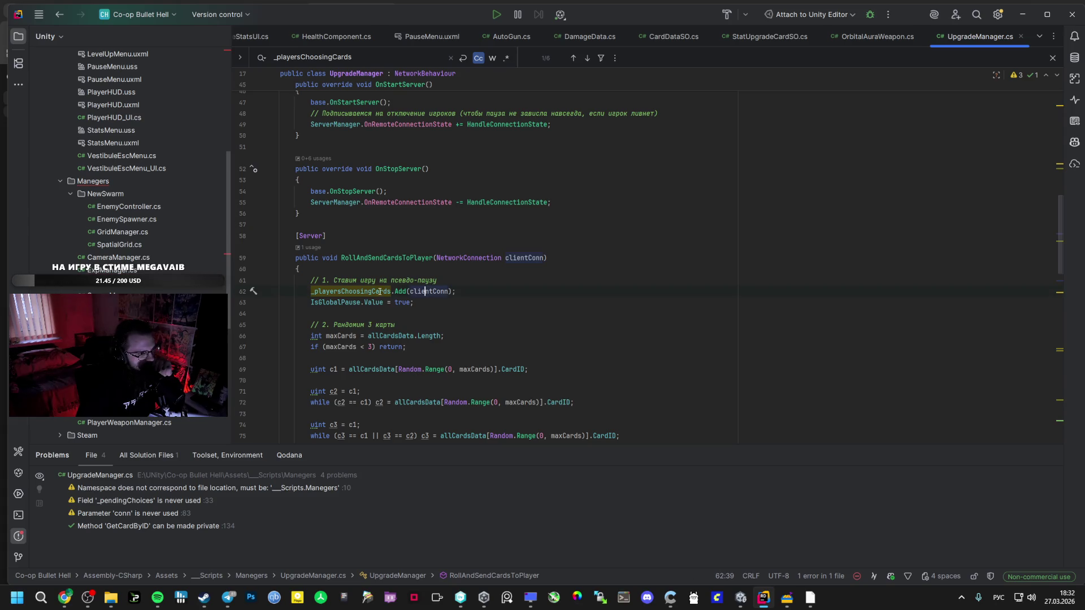
{"action": "scroll", "coordinate": [414, 369], "scroll_direction": "down", "scroll_amount": 6}
{"action": "scroll", "coordinate": [413, 369], "scroll_direction": "down", "scroll_amount": 4}
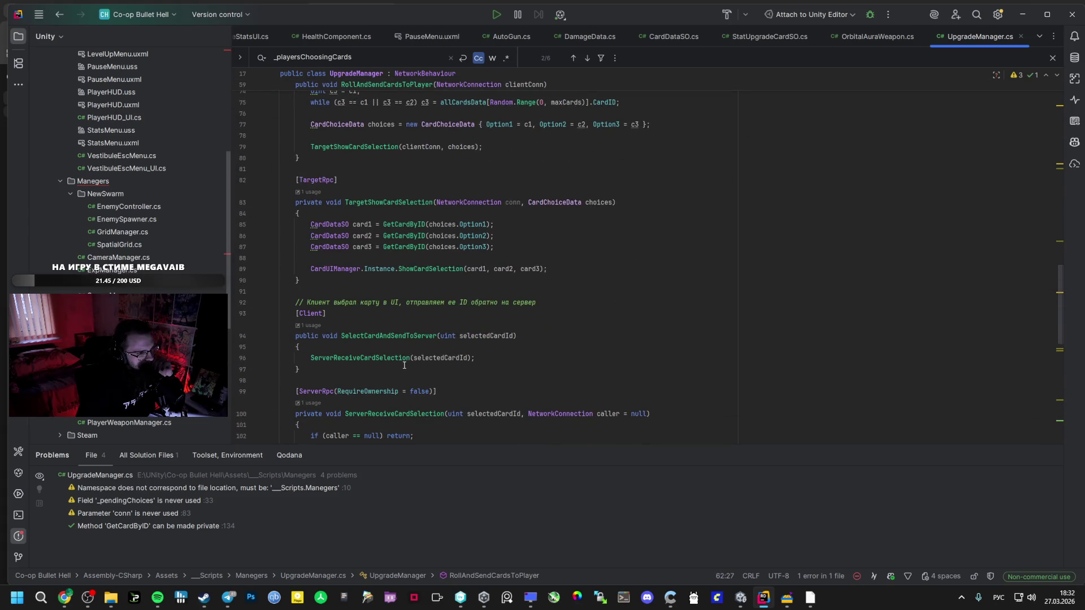
{"action": "scroll", "coordinate": [406, 357], "scroll_direction": "down", "scroll_amount": 2}
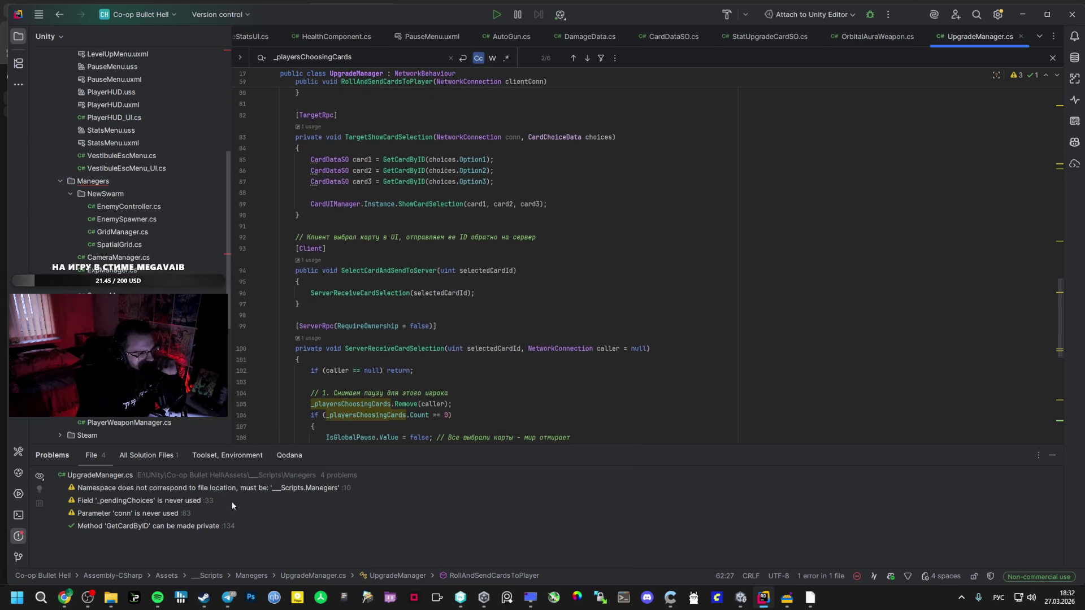
{"action": "mouse_move", "coordinate": [65, 598]}
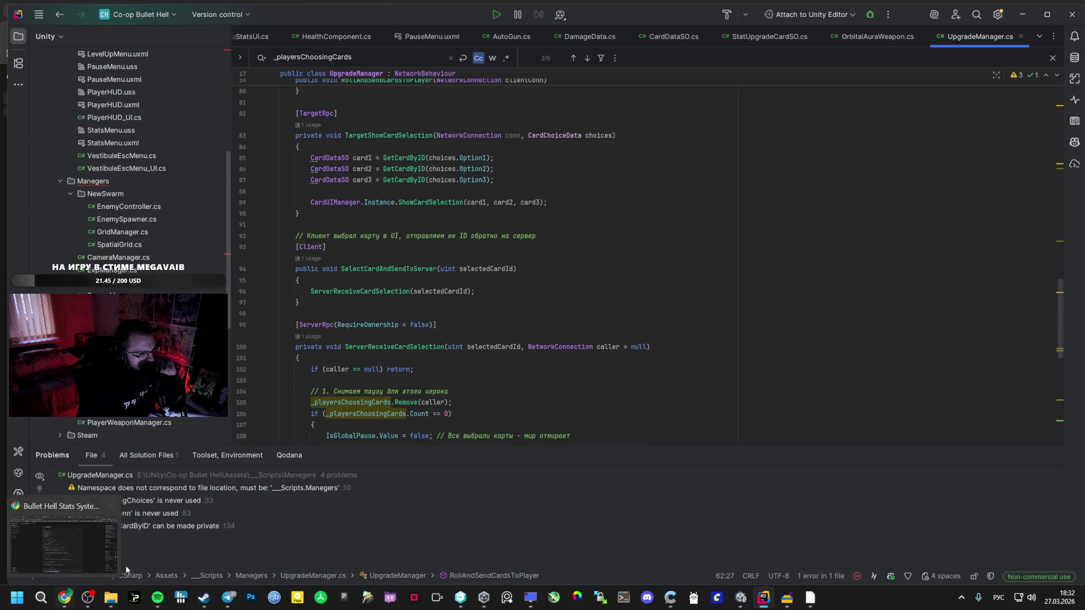
{"action": "scroll", "coordinate": [397, 395], "scroll_direction": "down", "scroll_amount": 2}
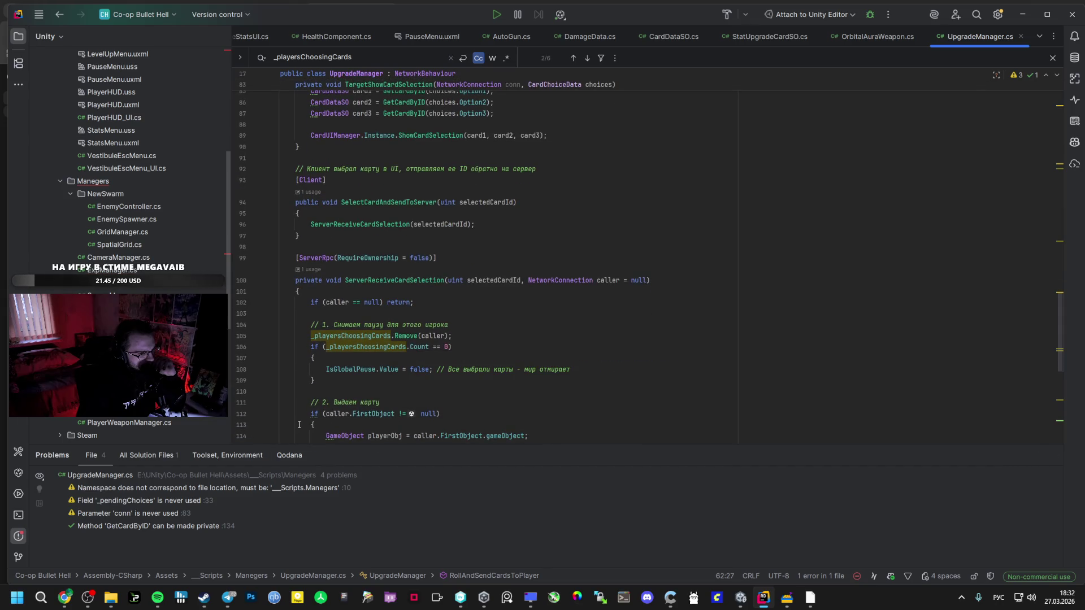
{"action": "left_click", "coordinate": [354, 369]}
{"action": "key", "text": "shift+F3"}
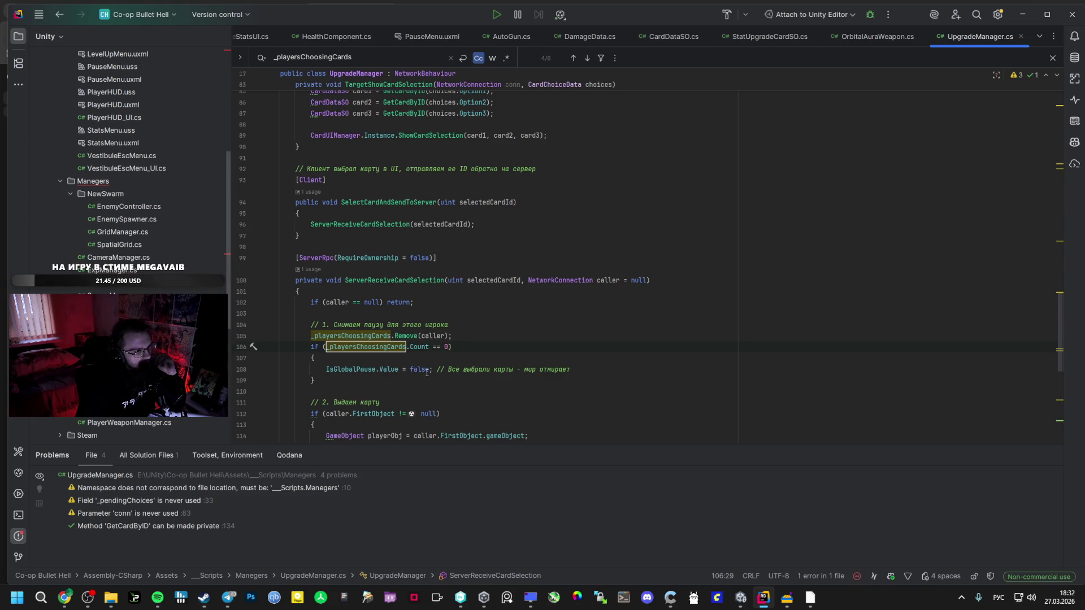
{"action": "left_click", "coordinate": [65, 591]}
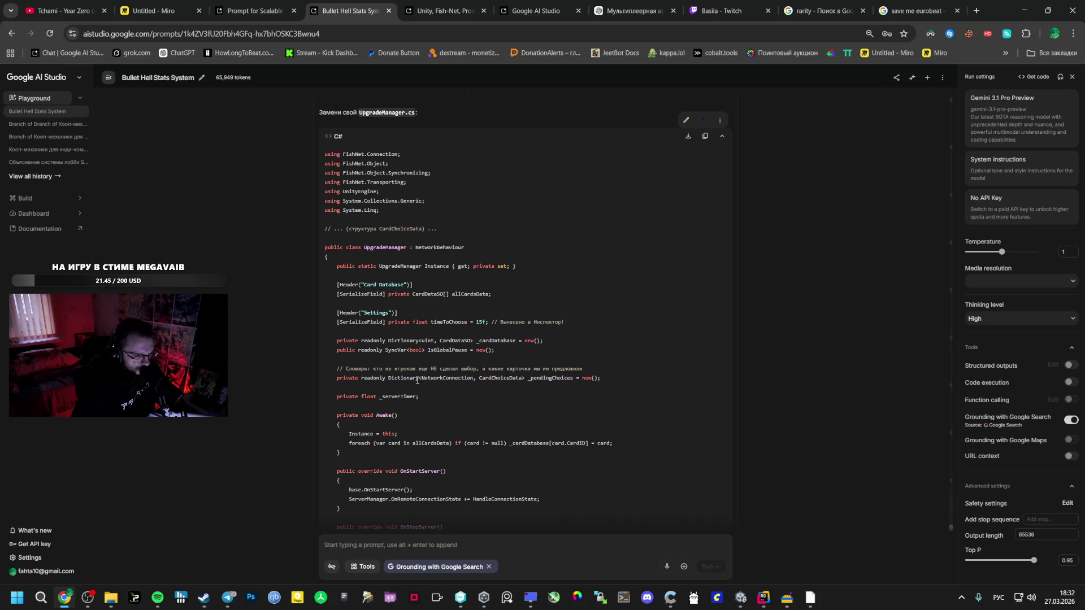
Scroll through UpgradeManager.cs and AI Studio's version side by side to compare them.
{"action": "key", "text": "alt+Tab"}
{"action": "scroll", "coordinate": [381, 363], "scroll_direction": "up", "scroll_amount": 15}
{"action": "scroll", "coordinate": [382, 361], "scroll_direction": "down", "scroll_amount": 5}
{"action": "key", "text": "alt+Tab"}
{"action": "scroll", "coordinate": [374, 306], "scroll_direction": "down", "scroll_amount": 3}
{"action": "key", "text": "alt+Tab"}
{"action": "key", "text": "alt+Tab"}
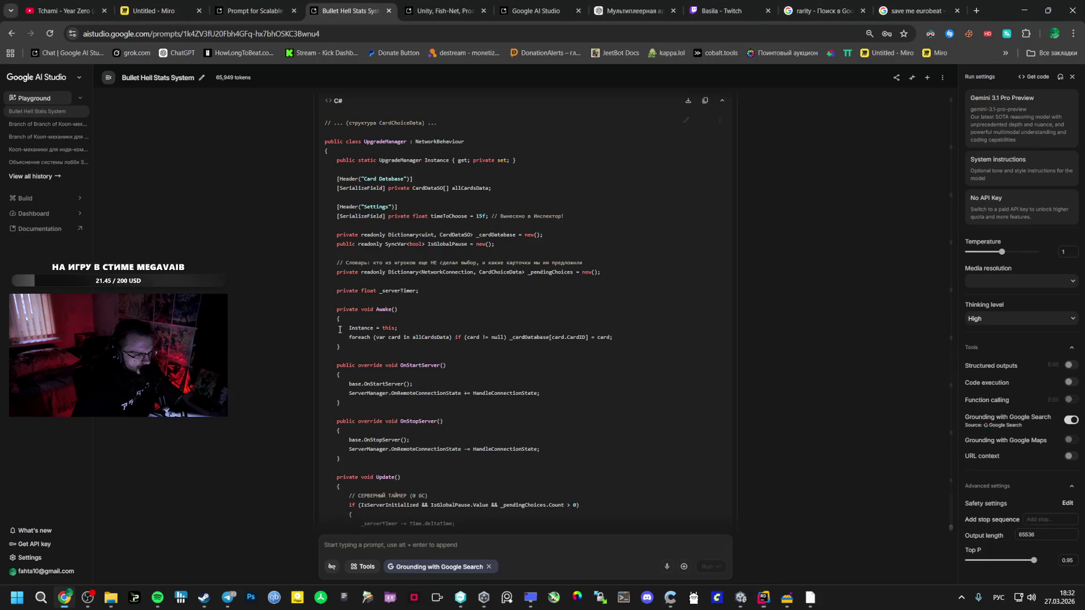
{"action": "key", "text": "alt+Tab"}
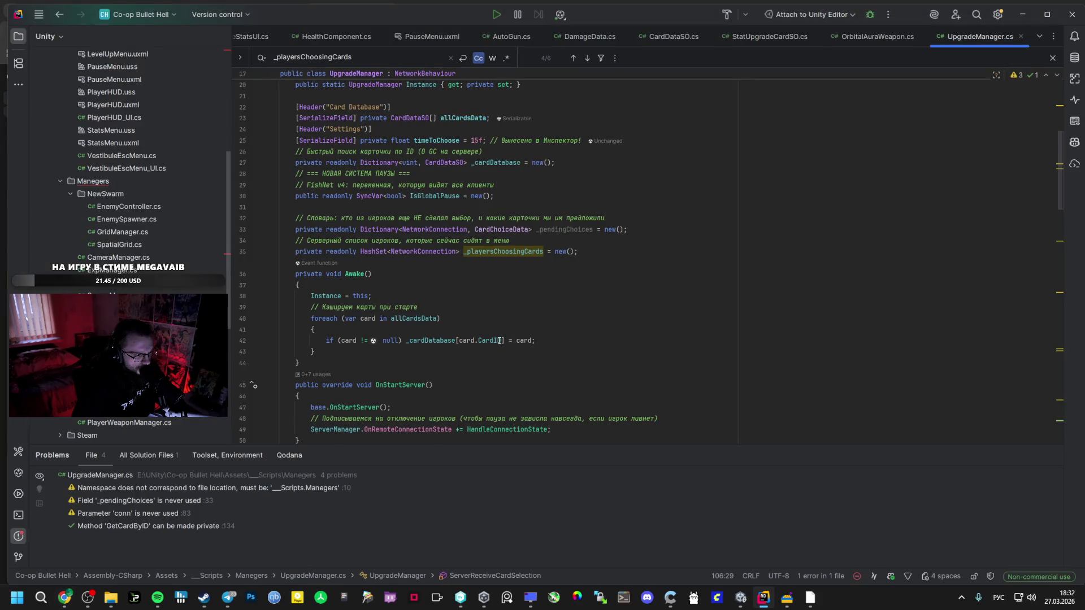
{"action": "key", "text": "alt+Tab"}
{"action": "key", "text": "alt+Tab"}
{"action": "key", "text": "alt+Tab"}
{"action": "scroll", "coordinate": [422, 374], "scroll_direction": "down", "scroll_amount": 2}
{"action": "key", "text": "alt+Tab"}
{"action": "scroll", "coordinate": [412, 357], "scroll_direction": "down", "scroll_amount": 2}
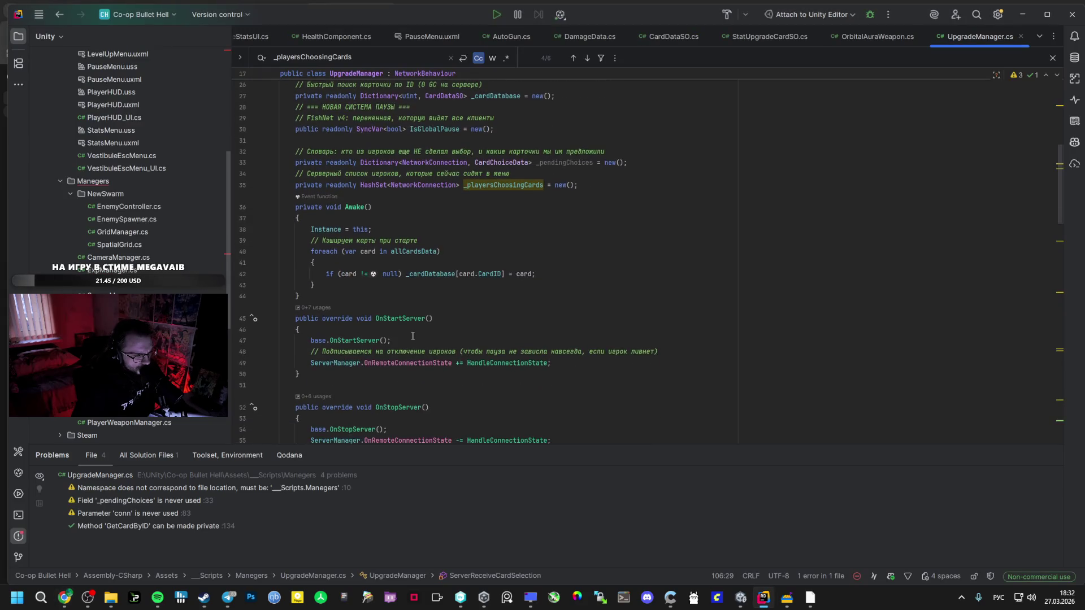
{"action": "key", "text": "alt+Tab"}
{"action": "key", "text": "alt+Tab"}
{"action": "scroll", "coordinate": [431, 353], "scroll_direction": "down", "scroll_amount": 6}
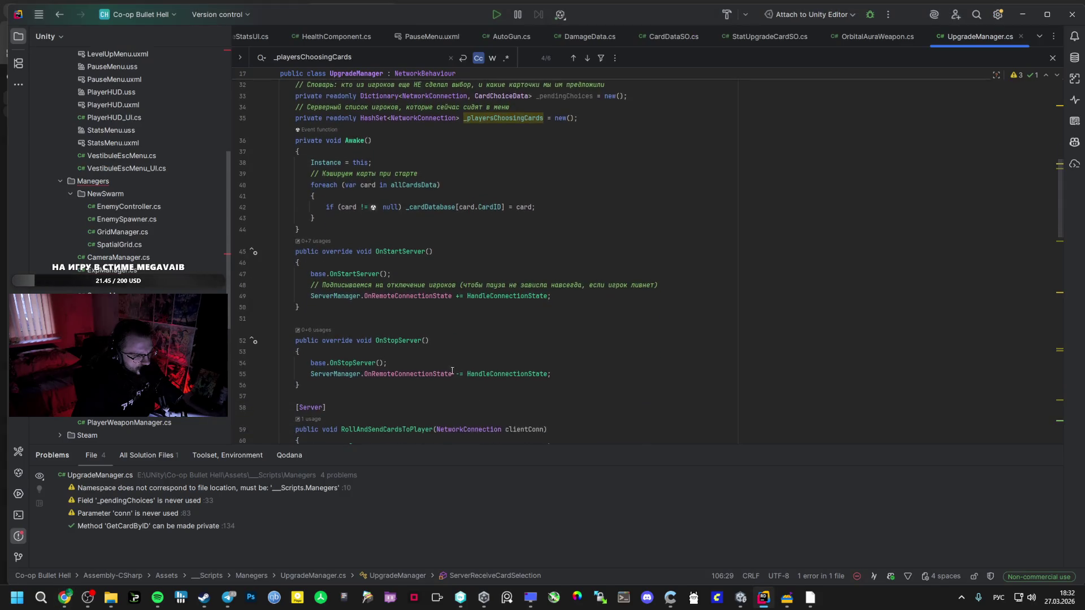
Check the OnStopServer ServerManager unsubscribe on line 55 against AI Studio's code.
{"action": "left_click", "coordinate": [493, 240]}
{"action": "left_click", "coordinate": [326, 241]}
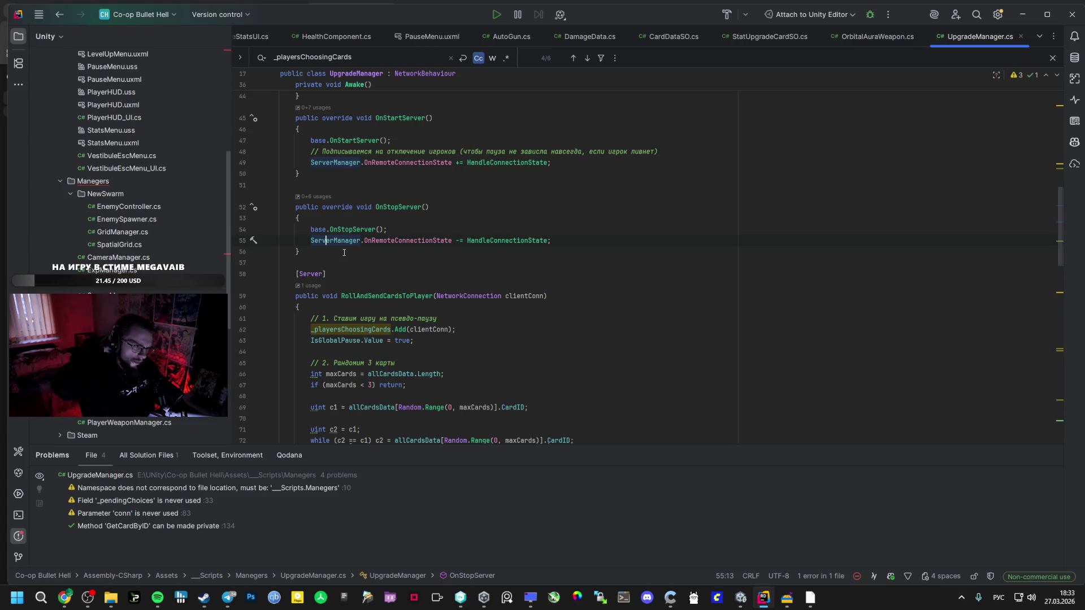
{"action": "key", "text": "alt+Tab"}
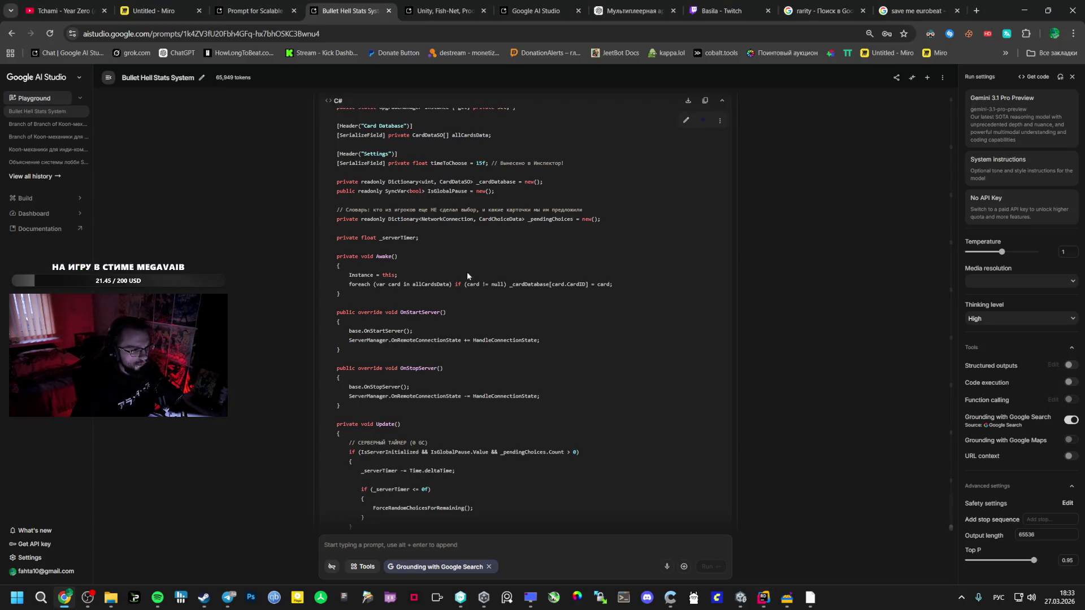
{"action": "key", "text": "alt+Tab"}
{"action": "key", "text": "alt+Tab"}
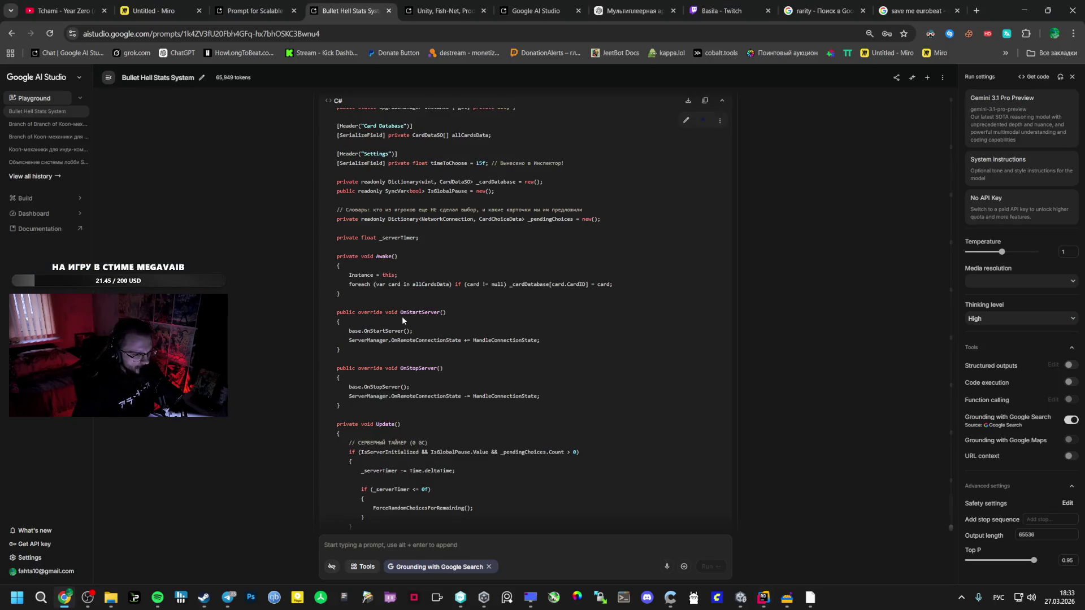
{"action": "key", "text": "alt+Tab"}
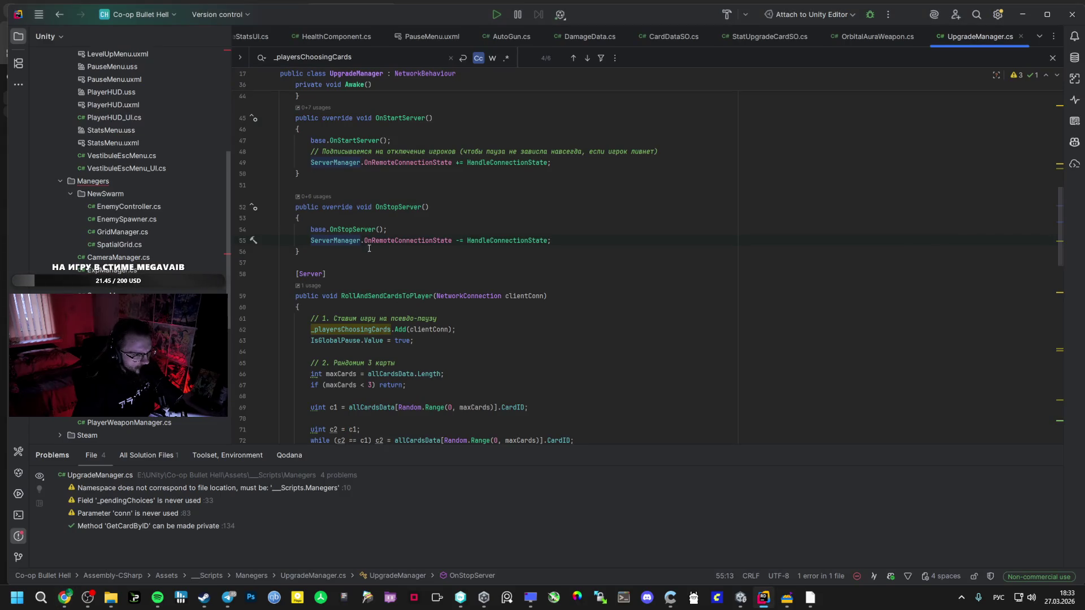
{"action": "key", "text": "alt+Tab"}
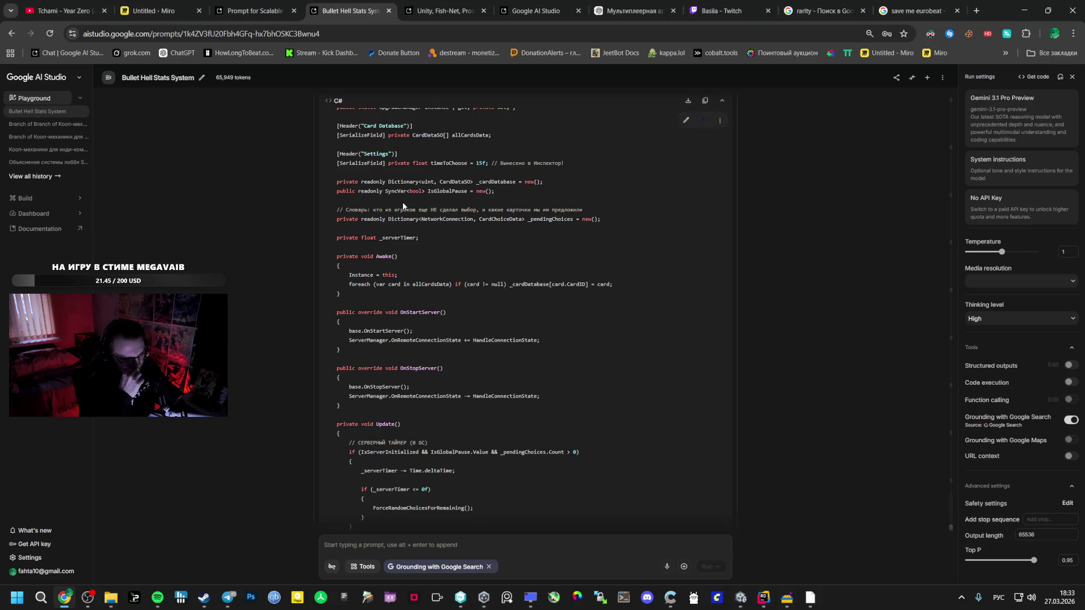
{"action": "scroll", "coordinate": [405, 207], "scroll_direction": "down", "scroll_amount": 2}
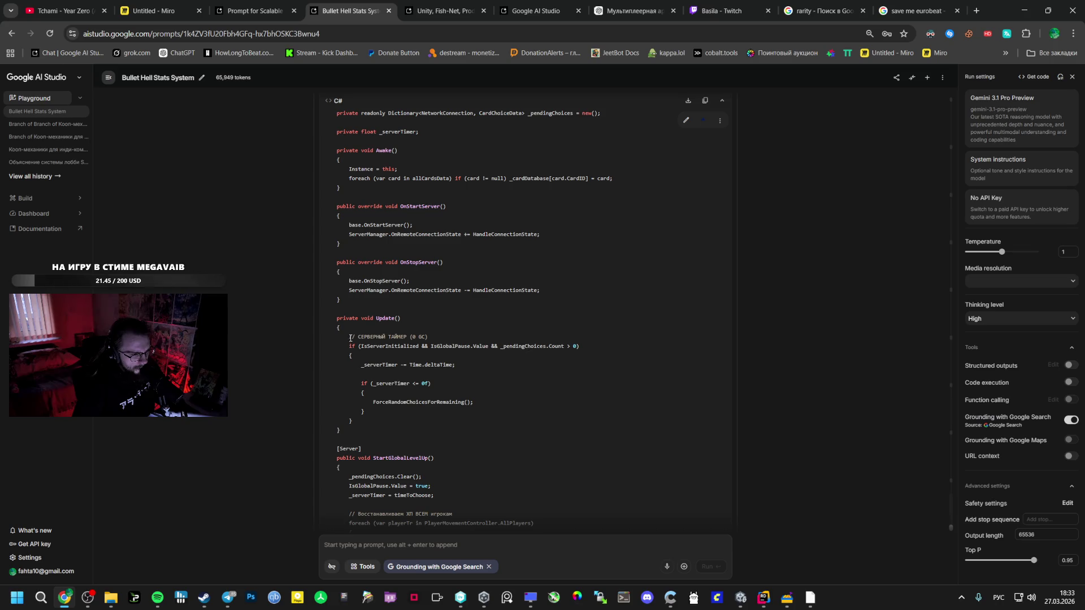
{"action": "key", "text": "alt+Tab"}
Search UpgradeManager.cs for 'up' to find Update, then view AI Studio's Update().
{"action": "scroll", "coordinate": [387, 319], "scroll_direction": "down", "scroll_amount": 5}
{"action": "key", "text": "ctrl+f"}
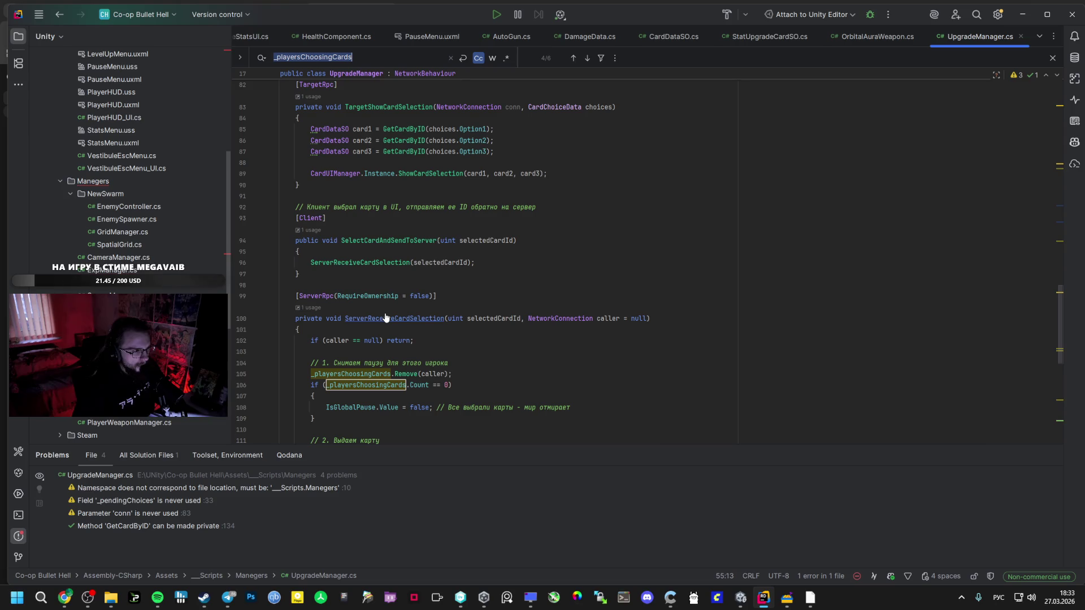
{"action": "type", "text": "гзе"}
{"action": "key", "text": "BackSpace"}
{"action": "key", "text": "BackSpace"}
{"action": "key", "text": "BackSpace"}
{"action": "key", "text": "alt+shift"}
{"action": "type", "text": "upda"}
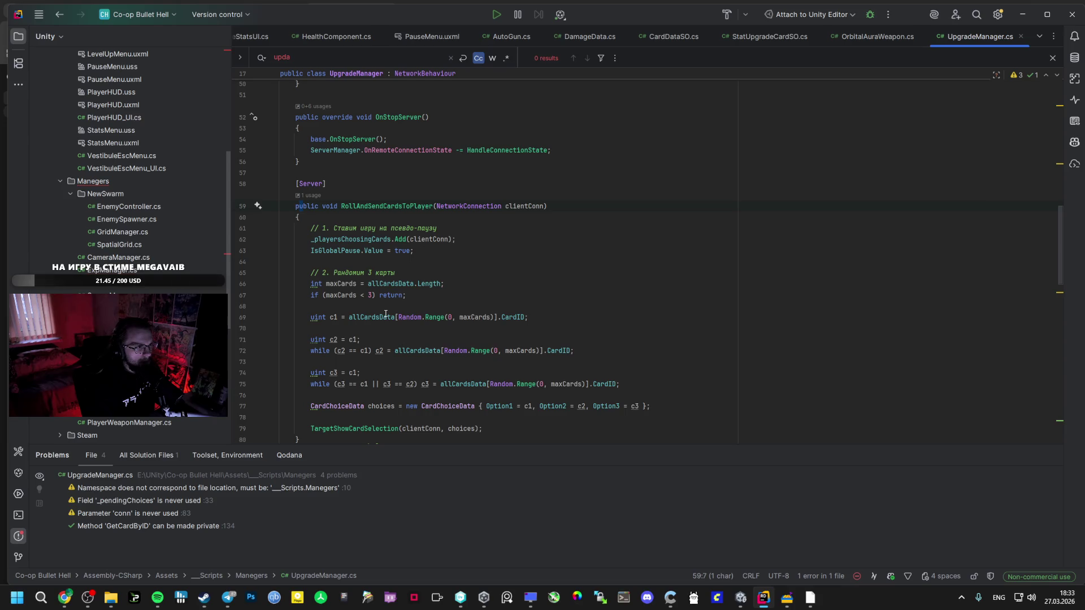
{"action": "key", "text": "alt+Tab"}
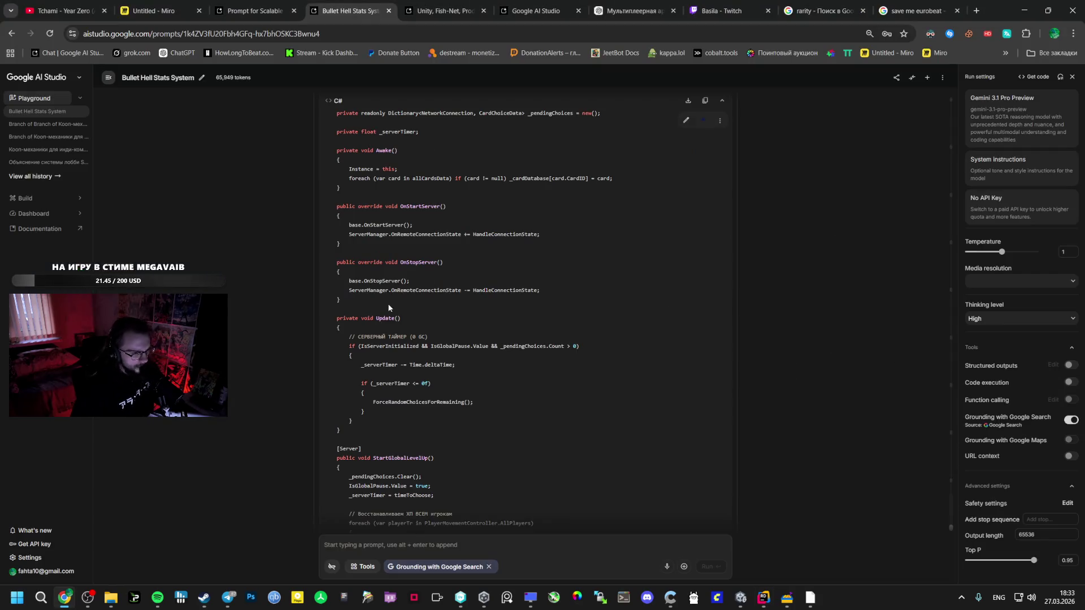
Paste AI Studio's Update() server-timer method into UpgradeManager.cs after the Awake method.
{"action": "left_click_drag", "start_coordinate": [337, 320], "coordinate": [361, 432]}
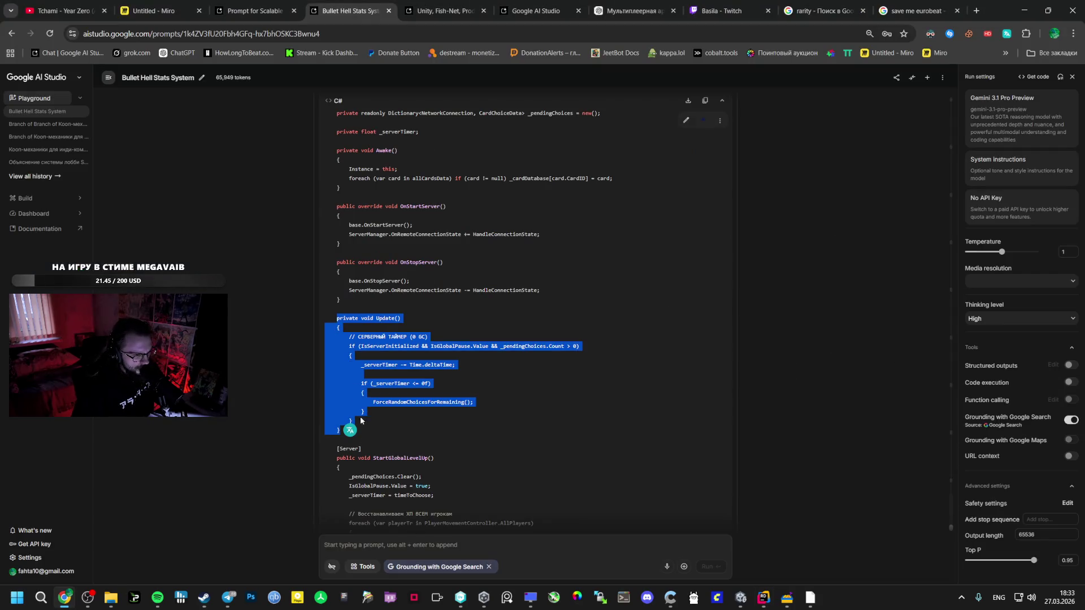
{"action": "key", "text": "alt+Tab"}
{"action": "scroll", "coordinate": [365, 397], "scroll_direction": "up", "scroll_amount": 7}
{"action": "left_click", "coordinate": [321, 275]}
{"action": "key", "text": "alt+Tab"}
{"action": "key", "text": "alt+Tab"}
{"action": "key", "text": "Return"}
{"action": "scroll", "coordinate": [315, 301], "scroll_direction": "down", "scroll_amount": 2}
{"action": "left_click", "coordinate": [300, 375]}
{"action": "key", "text": "ctrl+v"}
{"action": "scroll", "coordinate": [315, 302], "scroll_direction": "down", "scroll_amount": 3}
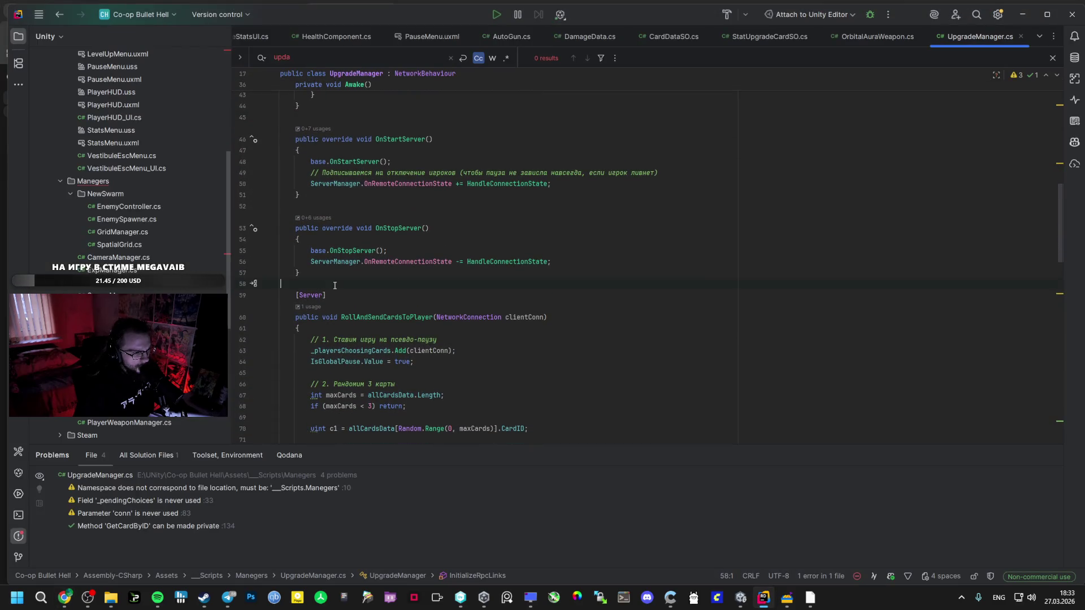
Add the _serverTimer field declaration on a new line below _pendingChoices.
{"action": "key", "text": "alt+Tab"}
{"action": "scroll", "coordinate": [391, 309], "scroll_direction": "up", "scroll_amount": 3}
{"action": "scroll", "coordinate": [391, 309], "scroll_direction": "up", "scroll_amount": 1}
{"action": "left_click_drag", "start_coordinate": [420, 290], "coordinate": [336, 291]}
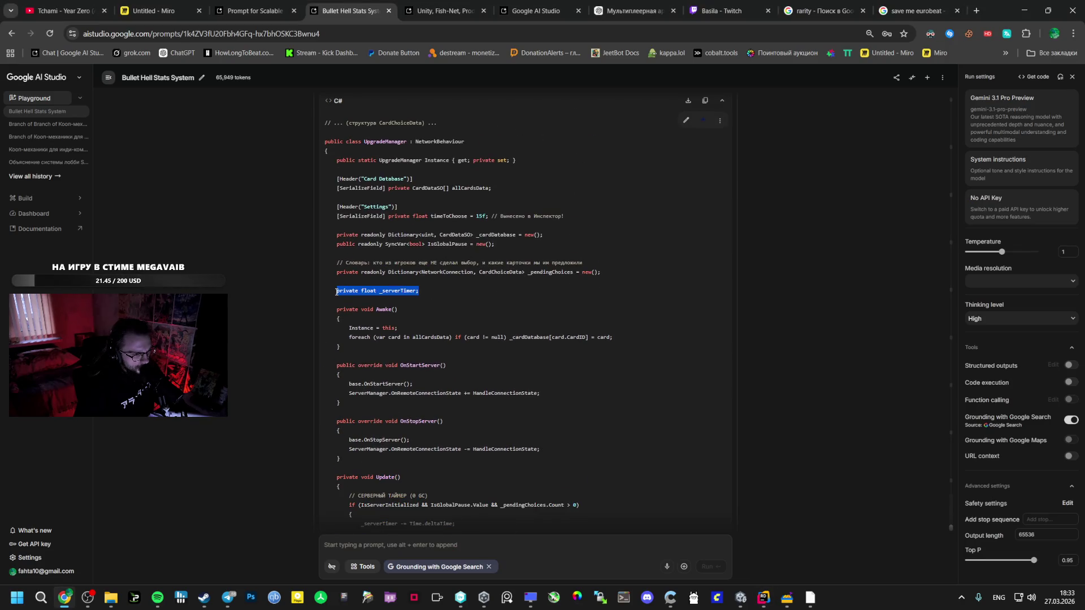
{"action": "key", "text": "alt+Tab"}
{"action": "scroll", "coordinate": [363, 295], "scroll_direction": "up", "scroll_amount": 10}
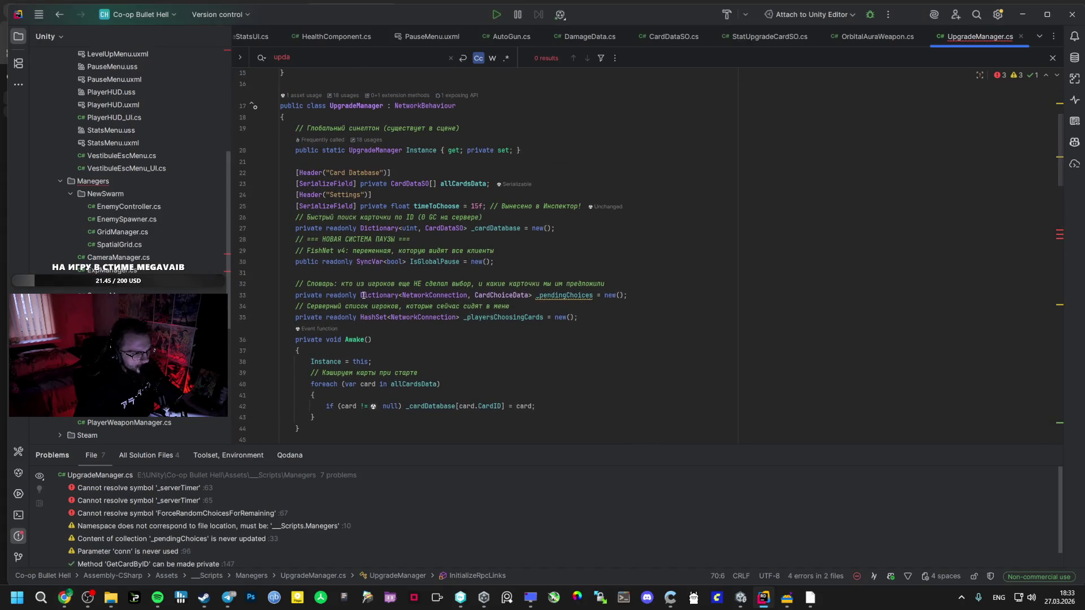
{"action": "left_click", "coordinate": [643, 295]}
{"action": "key", "text": "Return"}
{"action": "type", "text": "private float _serverTimer;"}
Copy the StartGlobalLevelUp name from AI Studio and search UpgradeManager.cs for it: 0 results.
{"action": "key", "text": "alt+Tab"}
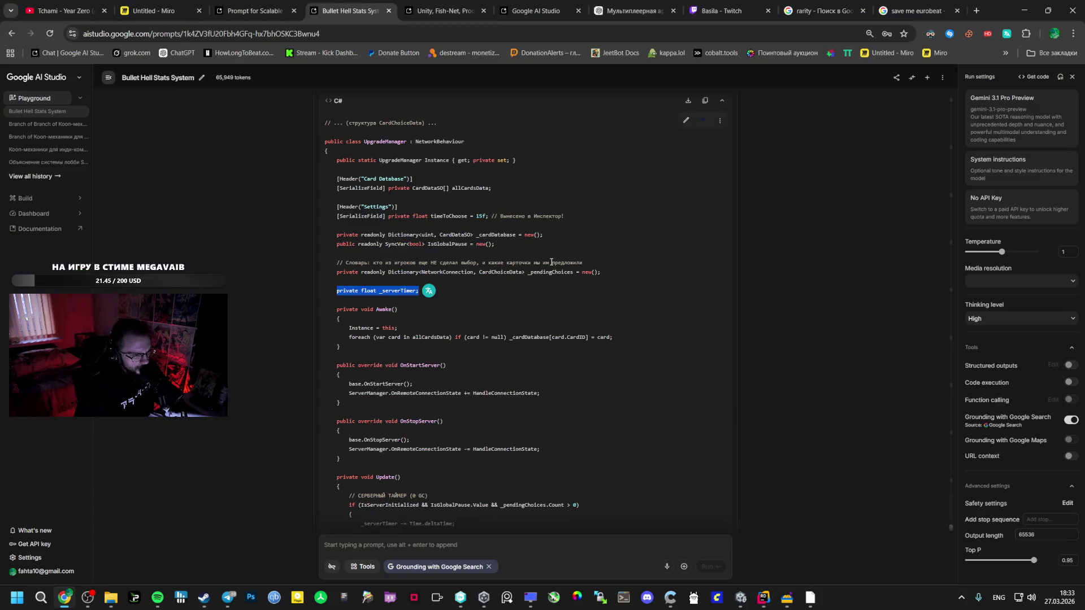
{"action": "key", "text": "alt+Tab"}
{"action": "key", "text": "alt+Tab"}
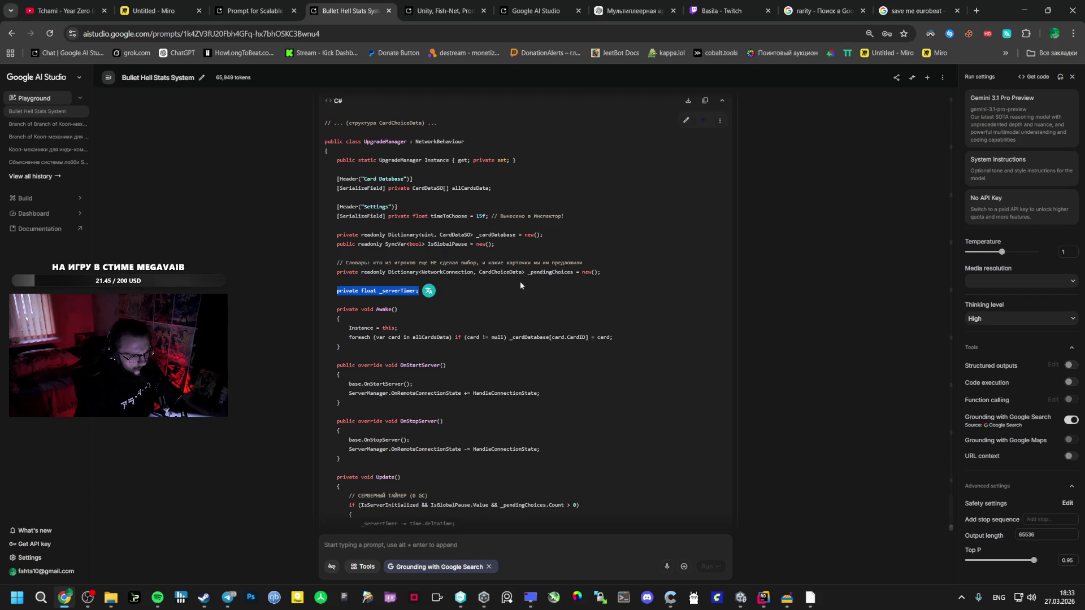
{"action": "scroll", "coordinate": [495, 303], "scroll_direction": "down", "scroll_amount": 5}
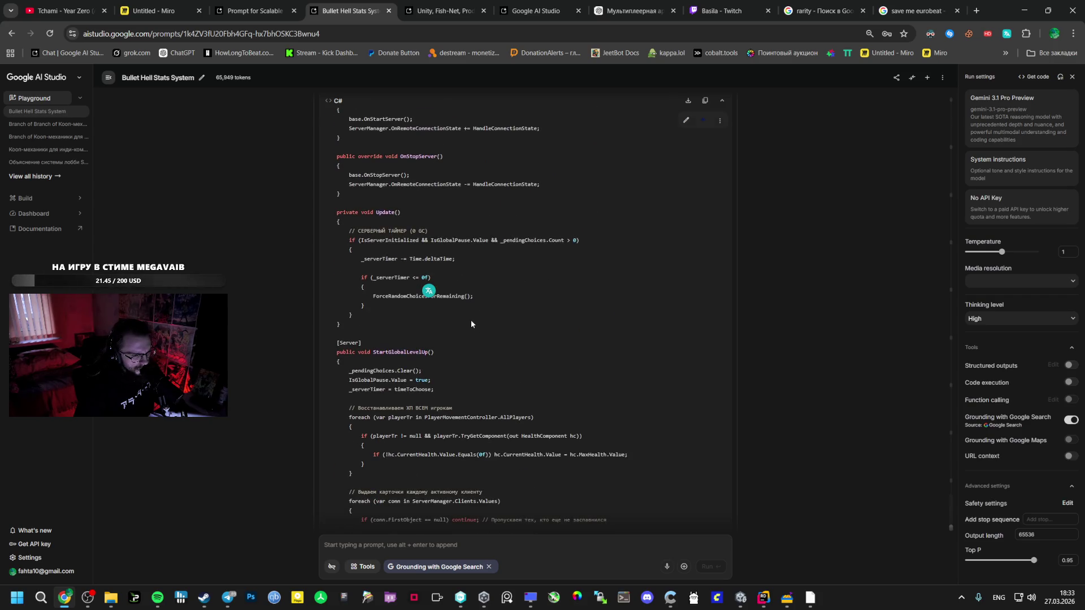
{"action": "scroll", "coordinate": [471, 324], "scroll_direction": "down", "scroll_amount": 2}
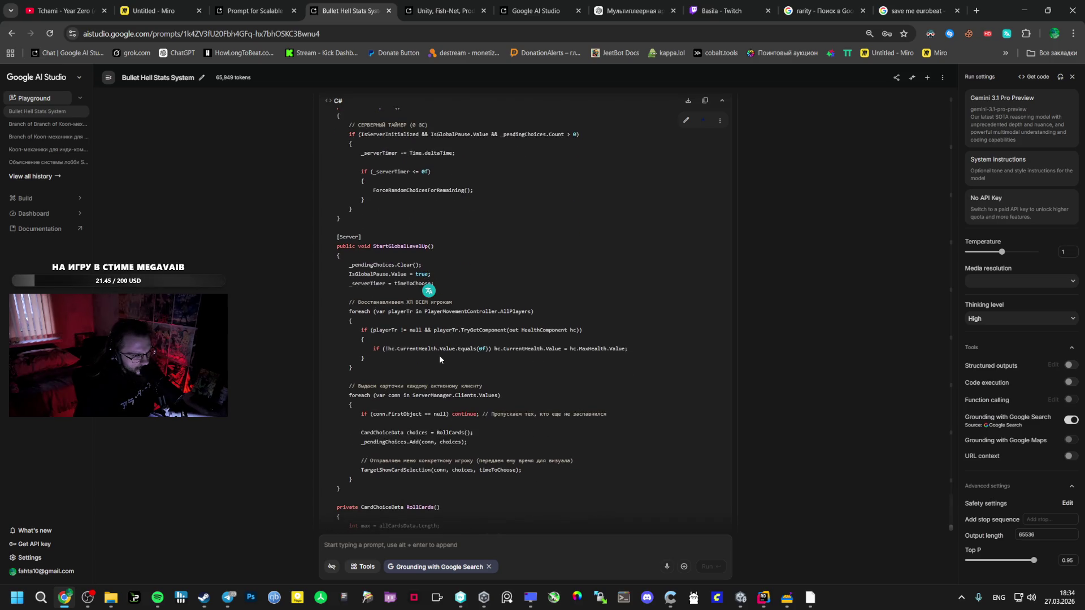
{"action": "double_click", "coordinate": [413, 247]}
{"action": "key", "text": "ctrl+c"}
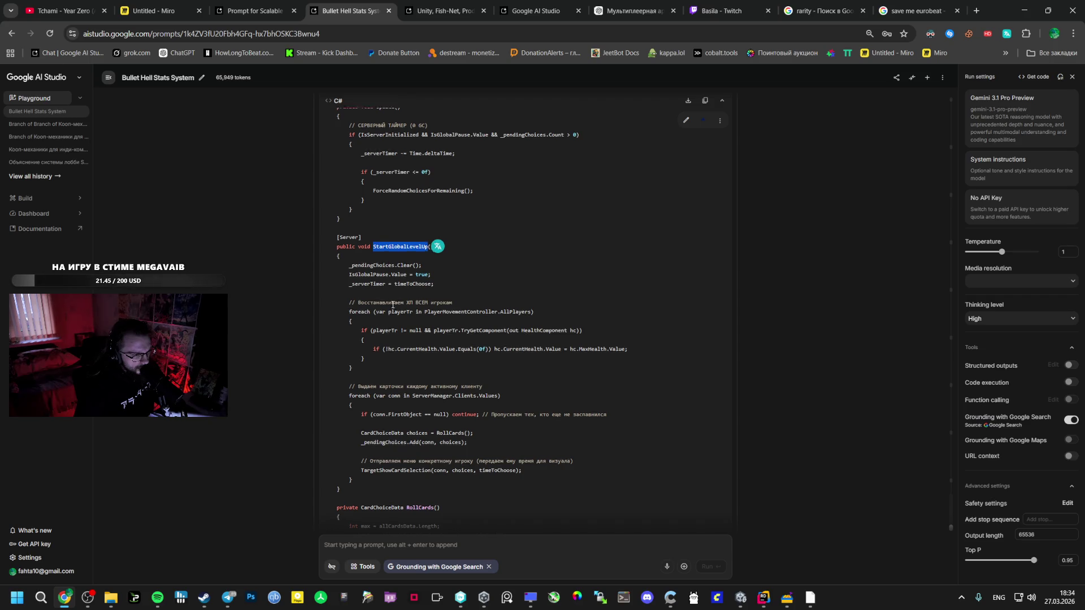
{"action": "scroll", "coordinate": [381, 311], "scroll_direction": "up", "scroll_amount": 2}
{"action": "key", "text": "alt+Tab"}
{"action": "key", "text": "ctrl+f"}
{"action": "key", "text": "ctrl+v"}
{"action": "key", "text": "alt+Tab"}
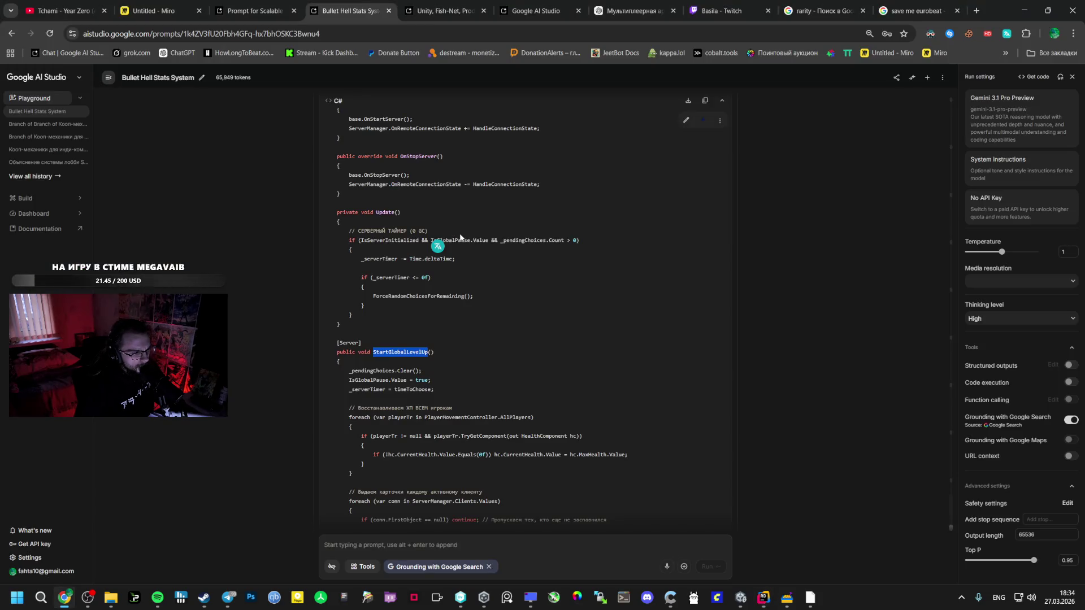
{"action": "key", "text": "alt+Tab"}
{"action": "scroll", "coordinate": [416, 274], "scroll_direction": "down", "scroll_amount": 15}
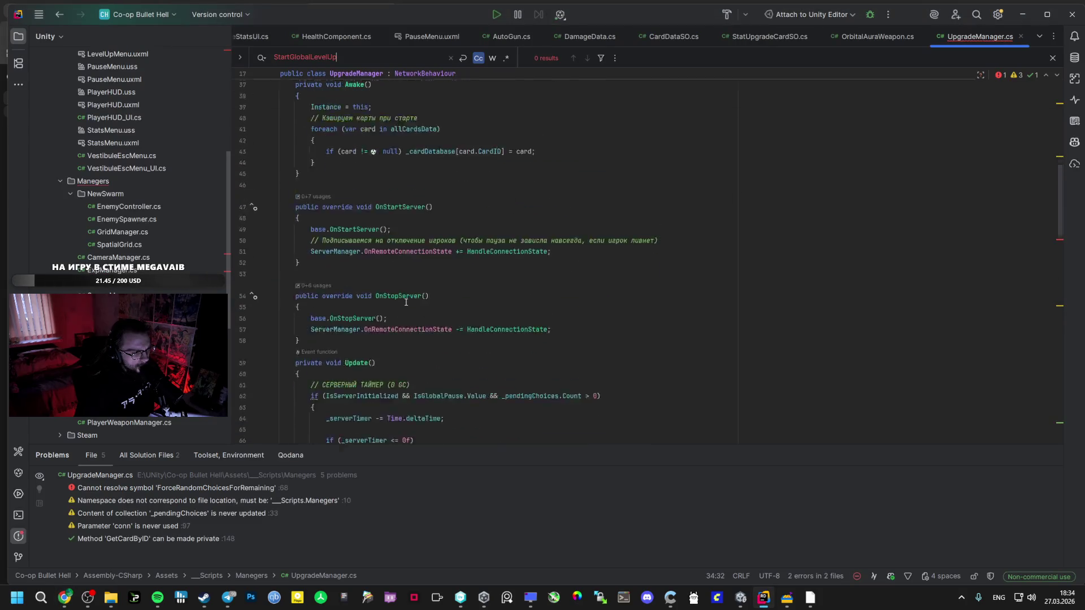
Look over AI Studio's StartGlobalLevelUp code and the matching spot in UpgradeManager.cs.
{"action": "scroll", "coordinate": [393, 310], "scroll_direction": "down", "scroll_amount": 6}
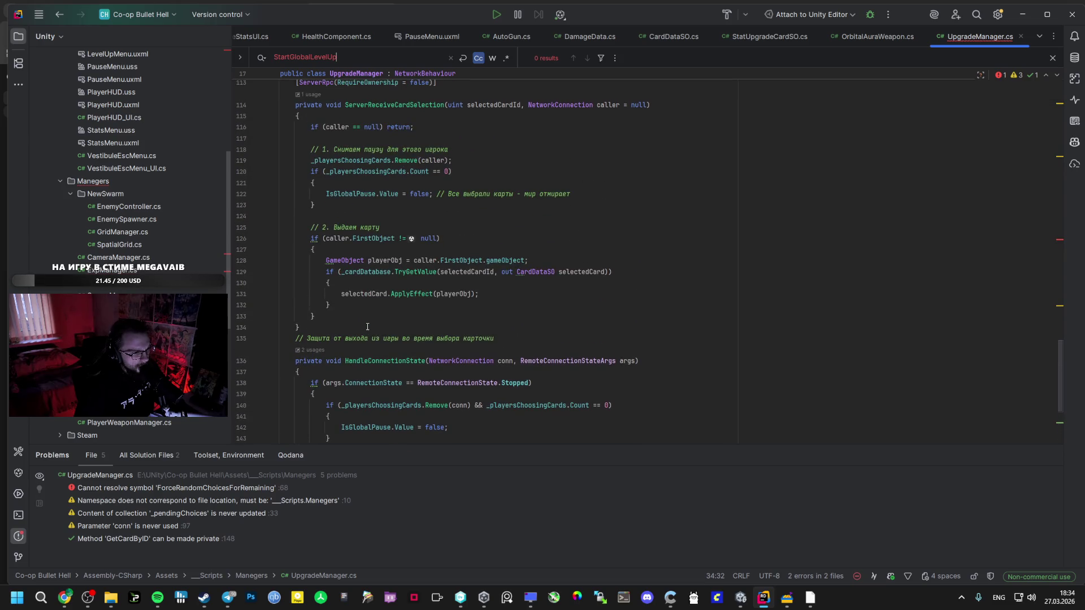
{"action": "key", "text": "alt+Tab"}
{"action": "key", "text": "alt+Tab"}
{"action": "key", "text": "alt+Tab"}
{"action": "mouse_move", "coordinate": [325, 335]}
{"action": "left_mouse_down"}
{"action": "mouse_move", "coordinate": [362, 362]}
{"action": "mouse_move", "coordinate": [347, 372]}
{"action": "mouse_move", "coordinate": [368, 331]}
{"action": "left_mouse_up"}
{"action": "scroll", "coordinate": [346, 372], "scroll_direction": "down", "scroll_amount": 5}
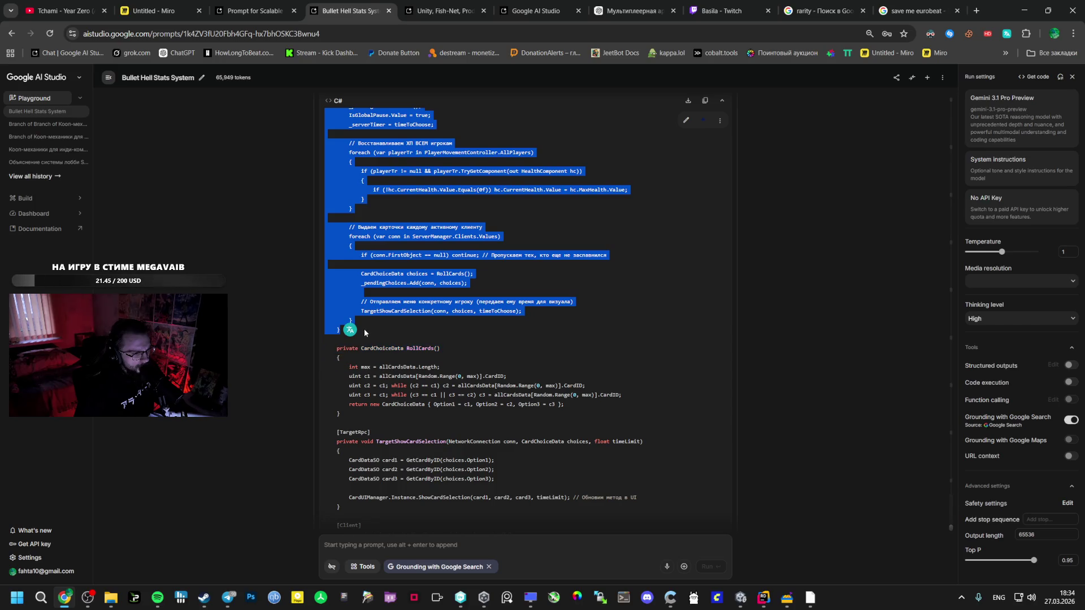
{"action": "scroll", "coordinate": [365, 333], "scroll_direction": "down", "scroll_amount": 5}
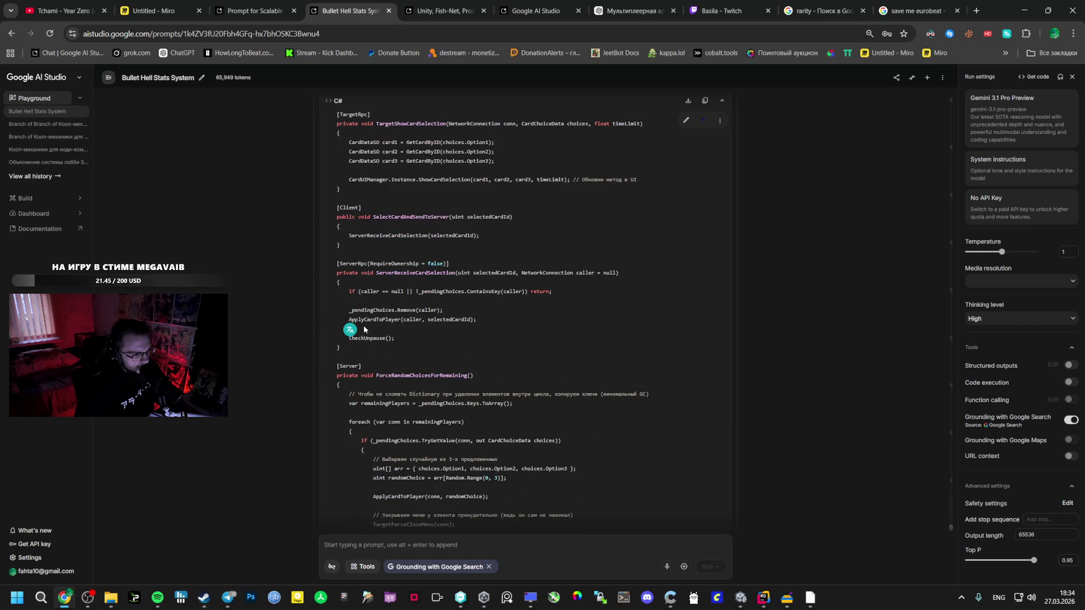
{"action": "scroll", "coordinate": [365, 317], "scroll_direction": "down", "scroll_amount": 10}
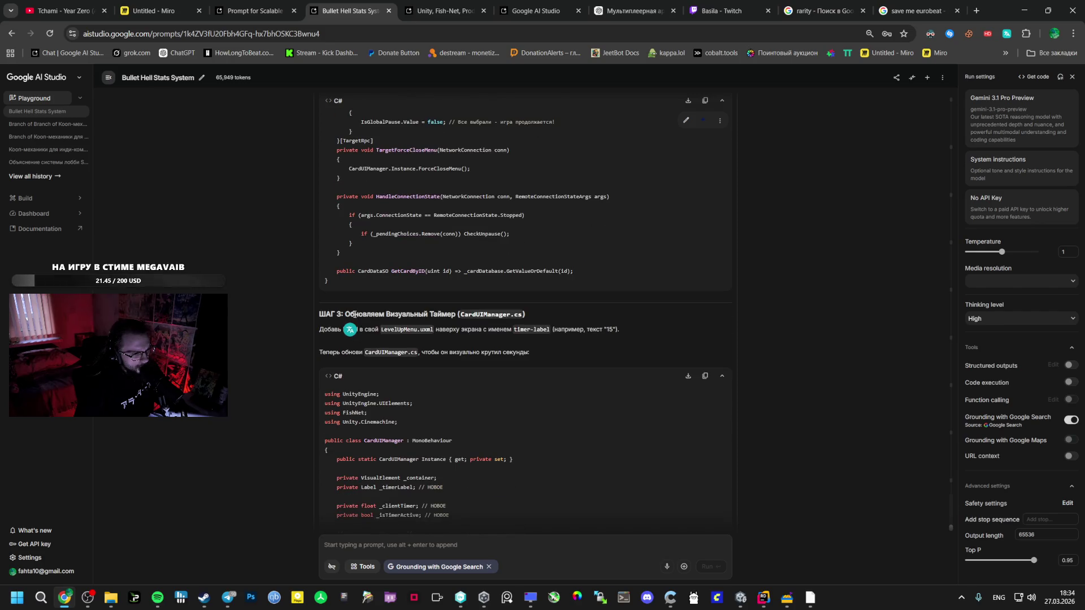
{"action": "scroll", "coordinate": [353, 310], "scroll_direction": "down", "scroll_amount": 5}
{"action": "key", "text": "alt+Tab"}
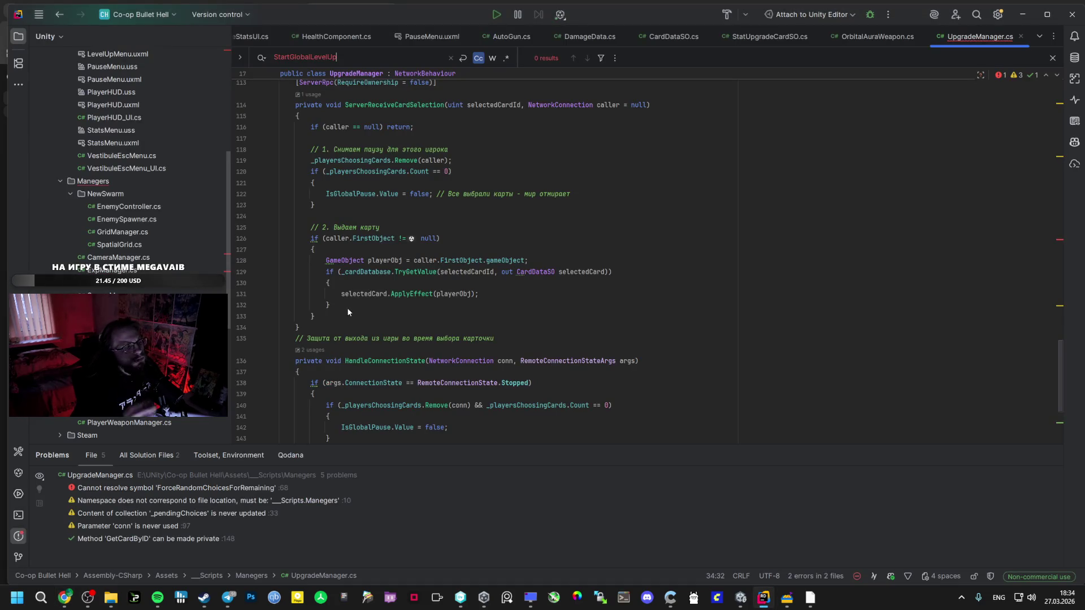
{"action": "scroll", "coordinate": [347, 311], "scroll_direction": "up", "scroll_amount": 5}
{"action": "scroll", "coordinate": [350, 257], "scroll_direction": "up", "scroll_amount": 4}
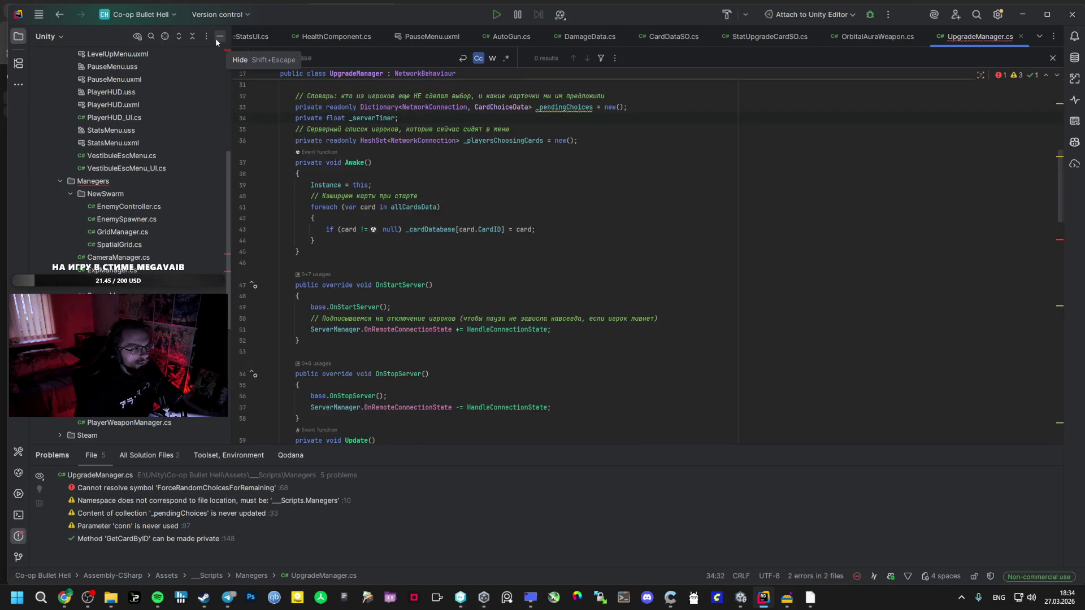
Copy the StartGlobalLevelUp method from AI Studio and paste it after the Update method.
{"action": "key", "text": "alt+Tab"}
{"action": "left_click_drag", "start_coordinate": [416, 255], "coordinate": [408, 235]}
{"action": "right_click", "coordinate": [408, 235]}
{"action": "left_click", "coordinate": [415, 242]}
{"action": "key", "text": "alt+Tab"}
{"action": "scroll", "coordinate": [401, 249], "scroll_direction": "down", "scroll_amount": 7}
{"action": "scroll", "coordinate": [357, 188], "scroll_direction": "up", "scroll_amount": 4}
{"action": "scroll", "coordinate": [356, 189], "scroll_direction": "down", "scroll_amount": 3}
{"action": "left_click", "coordinate": [351, 169]}
{"action": "key", "text": "Return"}
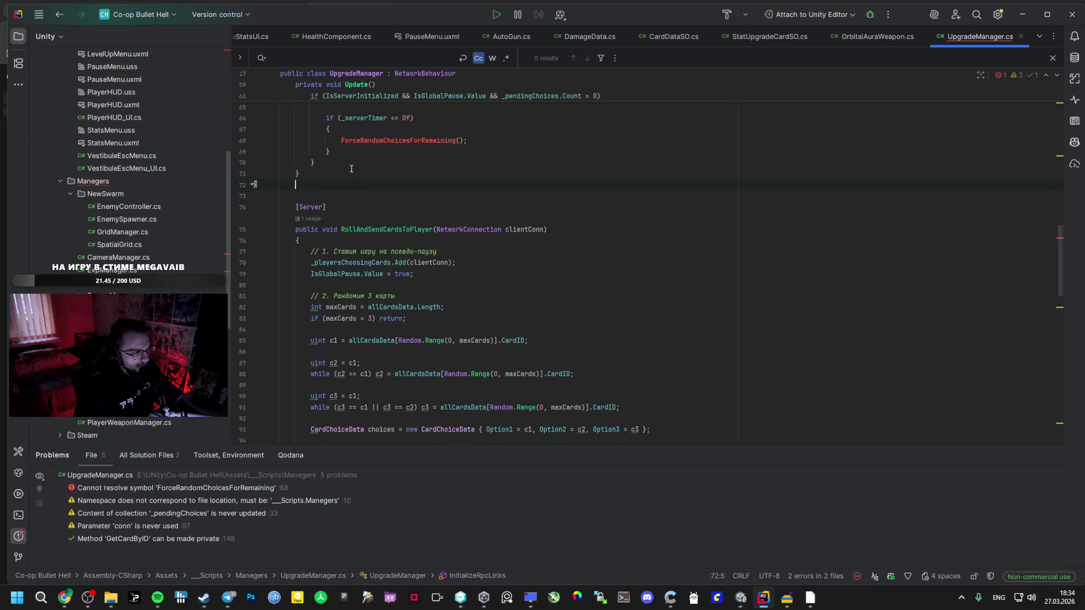
{"action": "key", "text": "ctrl+v"}
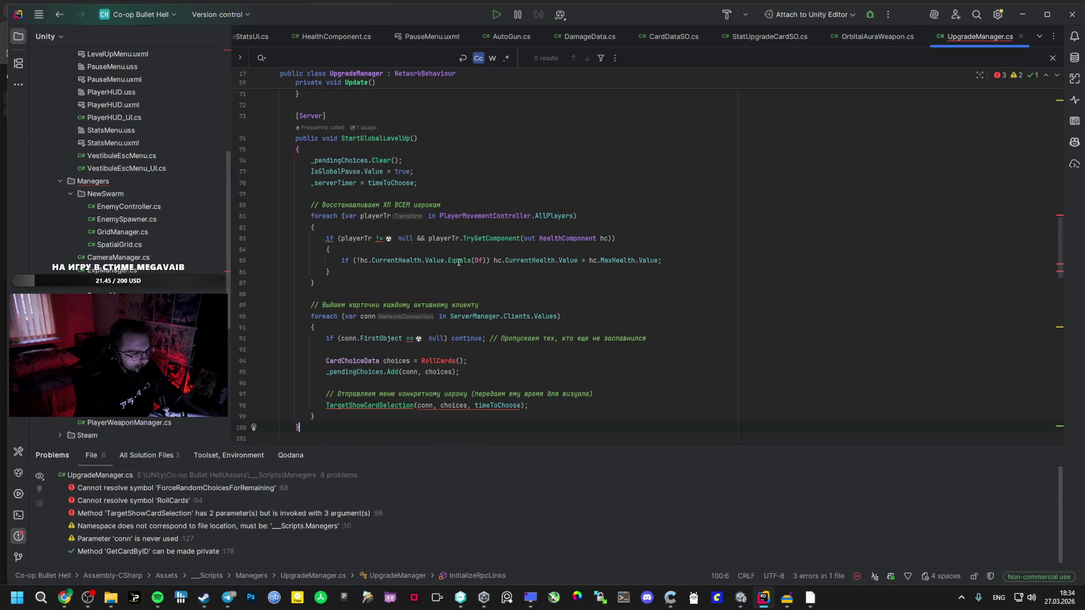
Select the RollCards method in the answer and add an empty line after StartGlobalLevelUp.
{"action": "key", "text": "alt+Tab"}
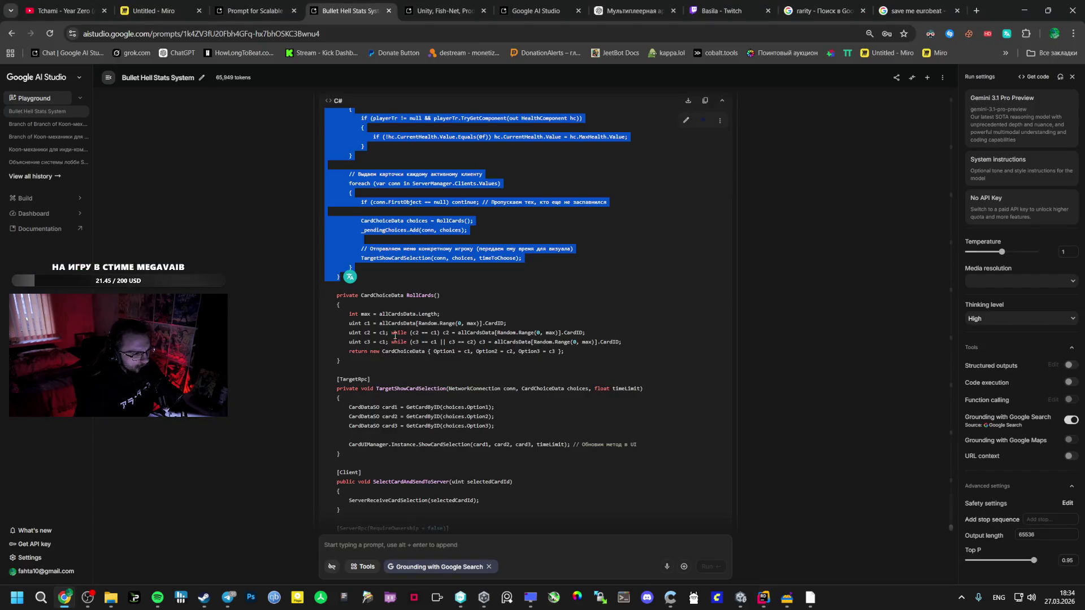
{"action": "mouse_move", "coordinate": [337, 295]}
{"action": "left_mouse_down"}
{"action": "mouse_move", "coordinate": [351, 328]}
{"action": "mouse_move", "coordinate": [344, 365]}
{"action": "mouse_move", "coordinate": [361, 390]}
{"action": "mouse_move", "coordinate": [354, 459]}
{"action": "mouse_move", "coordinate": [364, 208]}
{"action": "left_mouse_up"}
{"action": "scroll", "coordinate": [355, 441], "scroll_direction": "down", "scroll_amount": 5}
{"action": "left_click", "coordinate": [458, 250]}
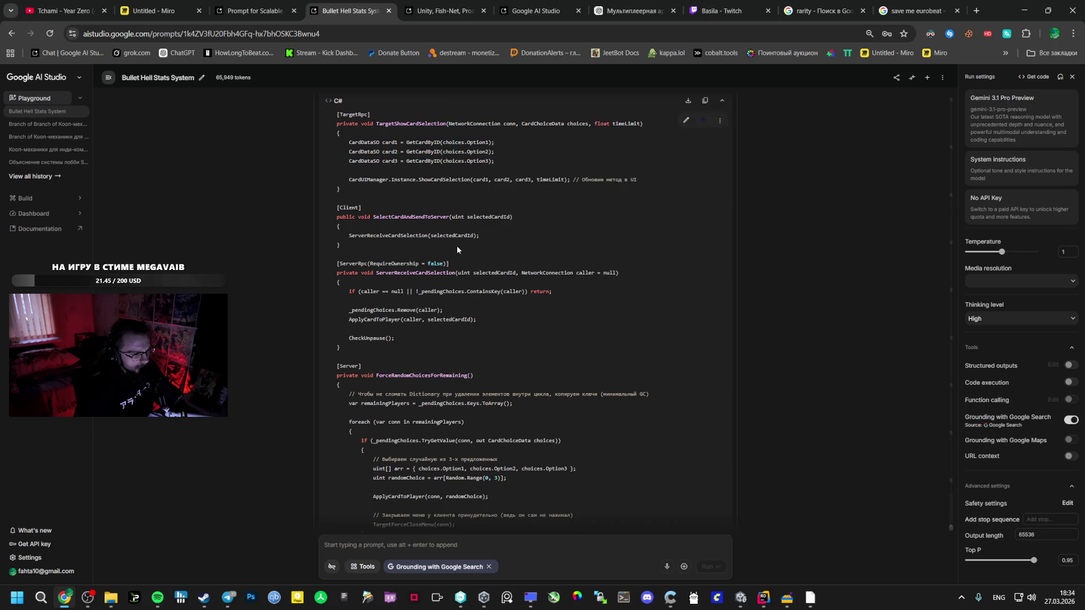
{"action": "scroll", "coordinate": [458, 249], "scroll_direction": "up", "scroll_amount": 5}
{"action": "mouse_move", "coordinate": [338, 294]}
{"action": "left_mouse_down"}
{"action": "mouse_move", "coordinate": [364, 373]}
{"action": "mouse_move", "coordinate": [352, 468]}
{"action": "left_mouse_up"}
{"action": "scroll", "coordinate": [361, 364], "scroll_direction": "up", "scroll_amount": 3}
{"action": "key", "text": "alt+Tab"}
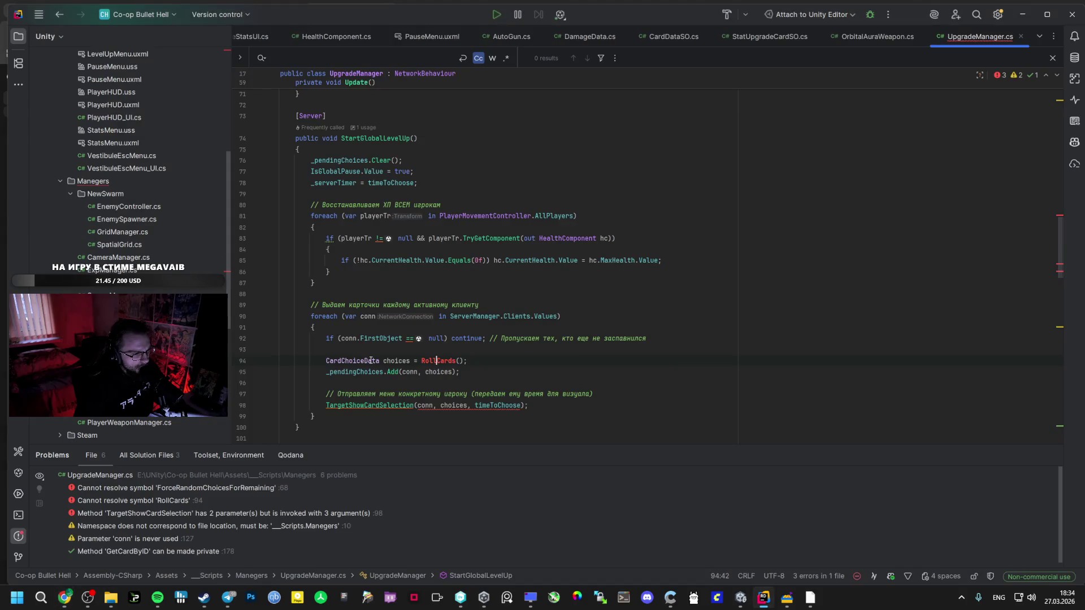
{"action": "scroll", "coordinate": [348, 356], "scroll_direction": "down", "scroll_amount": 2}
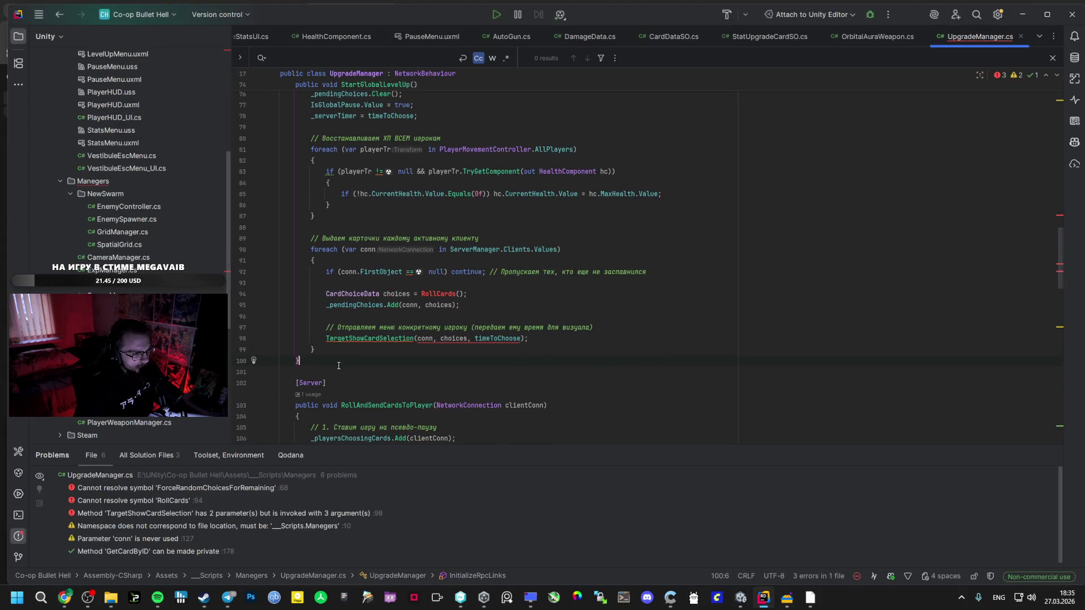
{"action": "key", "text": "Return"}
{"action": "scroll", "coordinate": [335, 364], "scroll_direction": "down", "scroll_amount": 2}
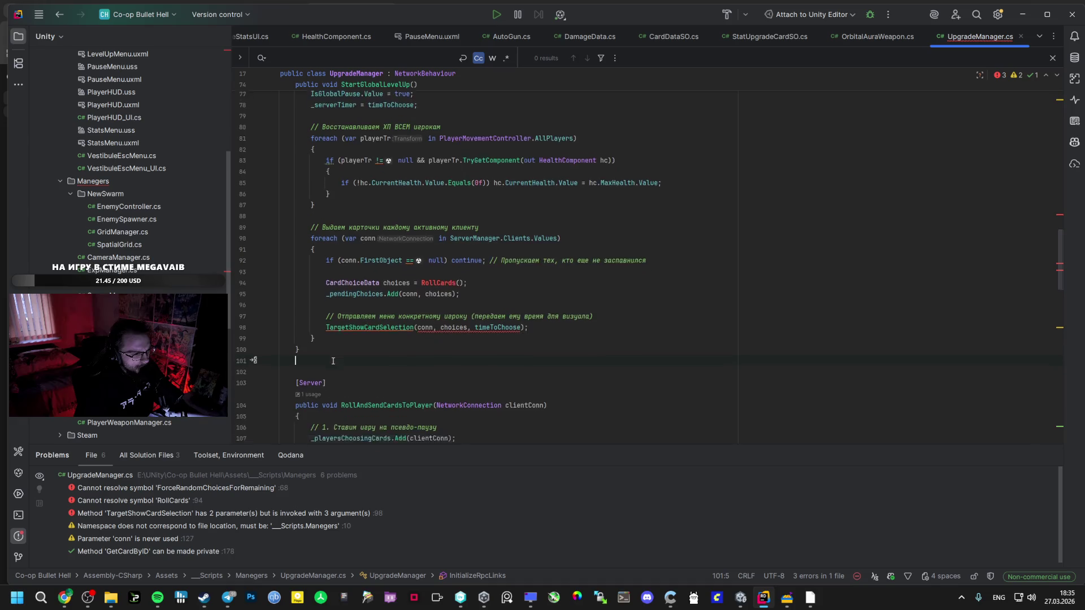
{"action": "scroll", "coordinate": [333, 361], "scroll_direction": "down", "scroll_amount": 3}
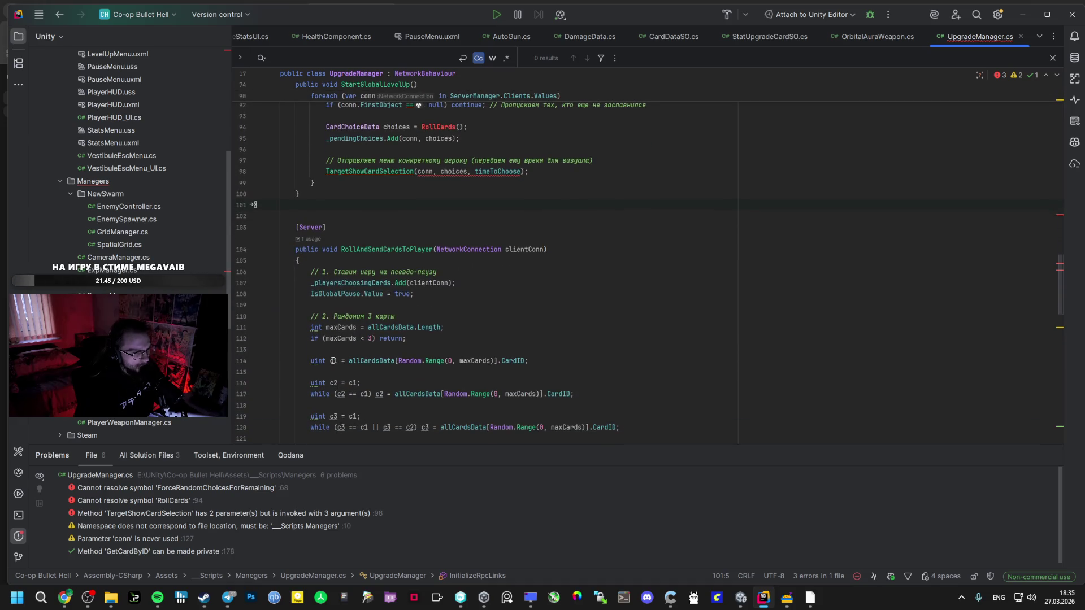
{"action": "key", "text": "alt+Tab"}
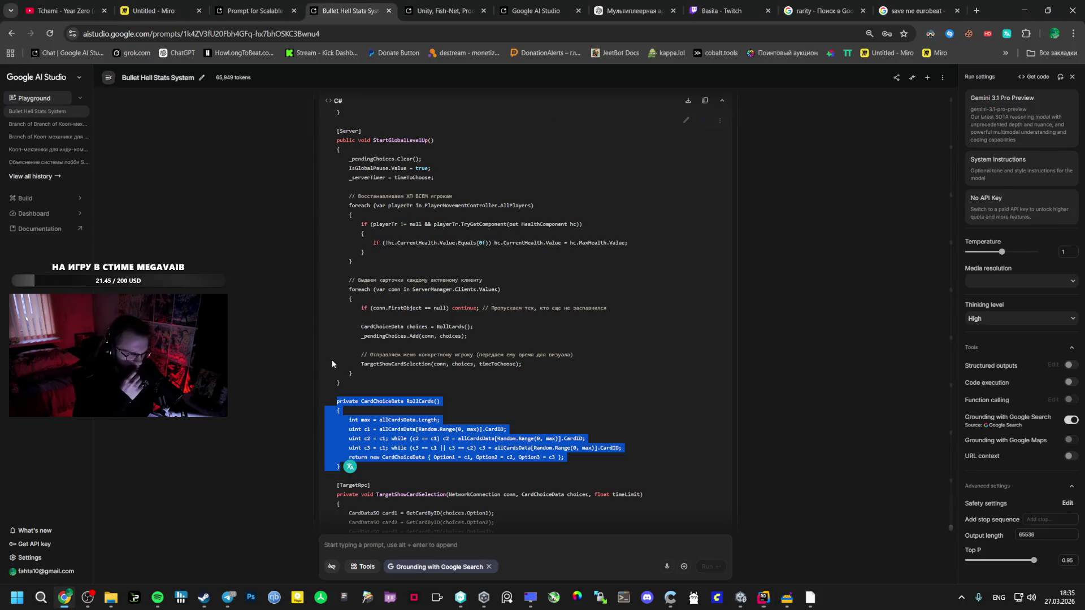
Select the Step 2 code from 'public class UpgradeManager' through the end of the code block.
{"action": "scroll", "coordinate": [431, 311], "scroll_direction": "up", "scroll_amount": 10}
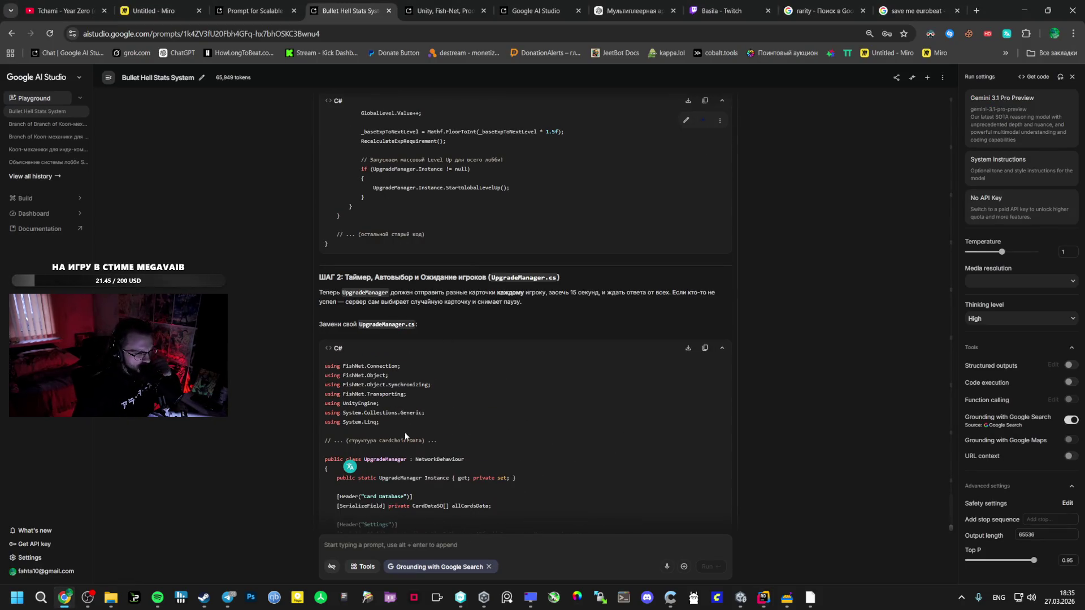
{"action": "double_click", "coordinate": [402, 440]}
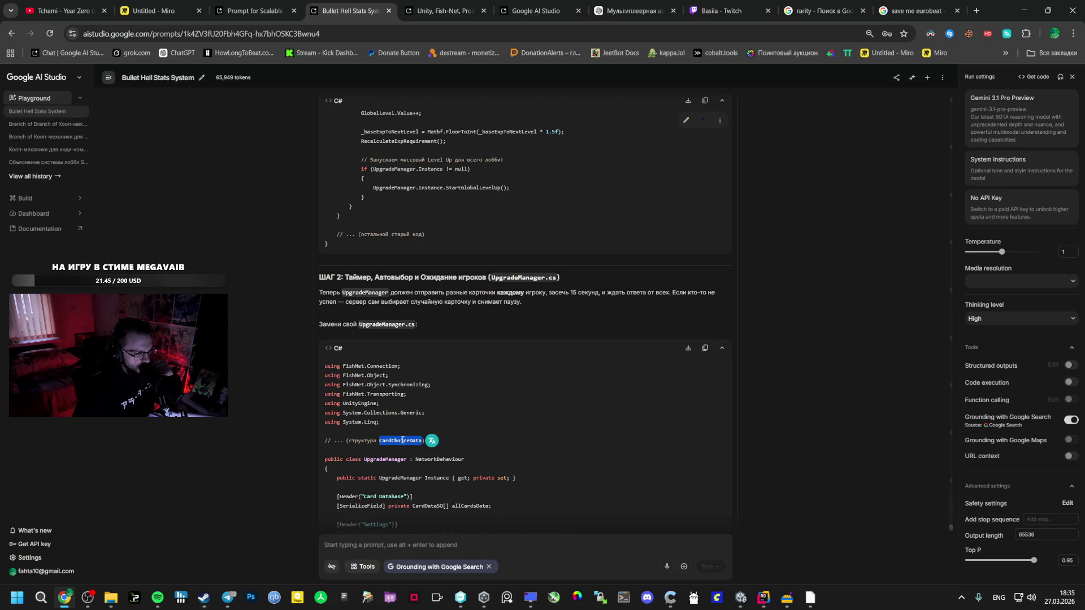
{"action": "left_click_drag", "start_coordinate": [325, 459], "coordinate": [338, 462]}
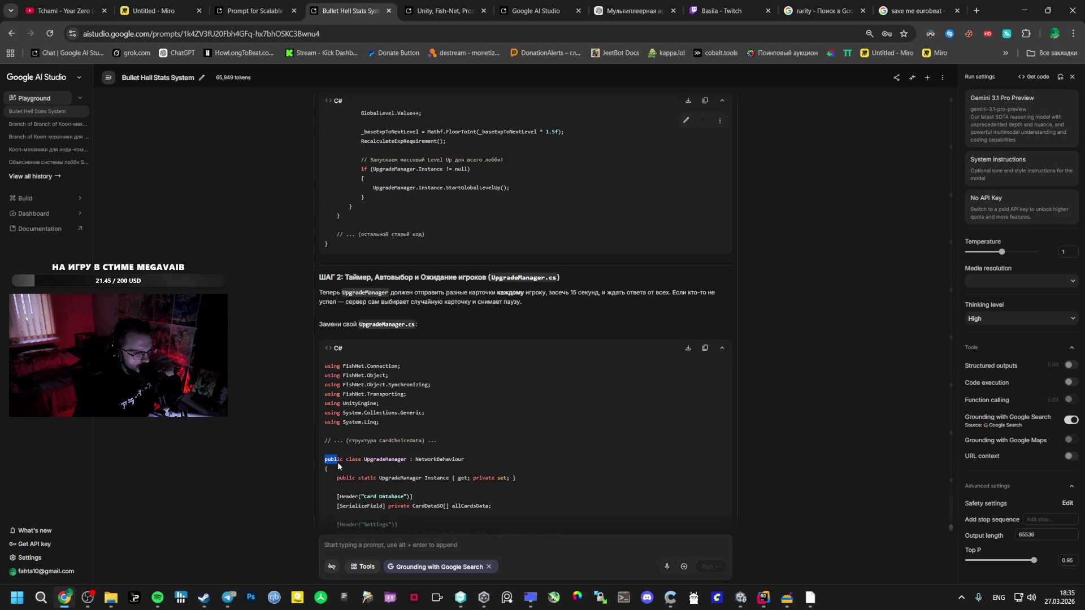
{"action": "mouse_move", "coordinate": [338, 466]}
{"action": "left_mouse_down"}
{"action": "mouse_move", "coordinate": [339, 509]}
{"action": "mouse_move", "coordinate": [344, 468]}
{"action": "mouse_move", "coordinate": [459, 473]}
{"action": "left_mouse_up"}
{"action": "left_click", "coordinate": [764, 598]}
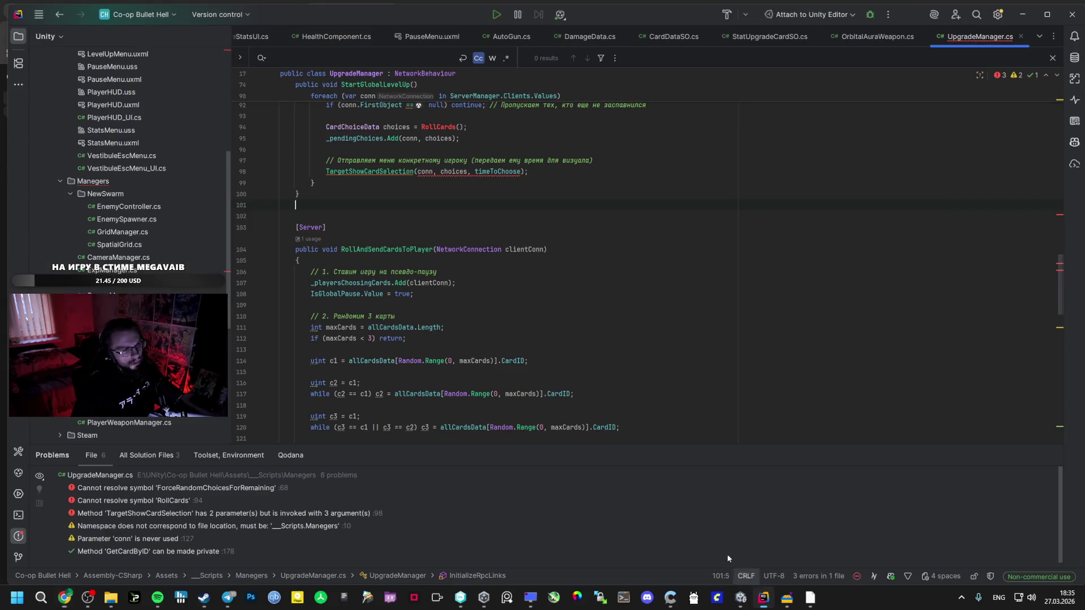
Paste the copied class over lines 17 through the end of UpgradeManager.cs.
{"action": "scroll", "coordinate": [437, 359], "scroll_direction": "up", "scroll_amount": 20}
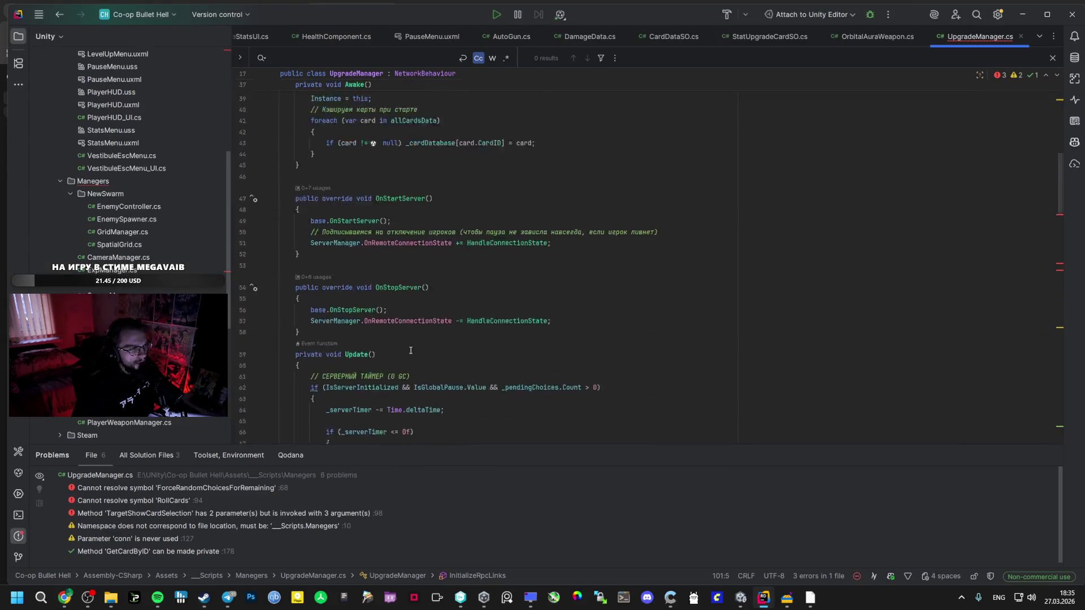
{"action": "mouse_move", "coordinate": [281, 275]}
{"action": "left_mouse_down"}
{"action": "mouse_move", "coordinate": [367, 446]}
{"action": "mouse_move", "coordinate": [450, 576]}
{"action": "left_mouse_up"}
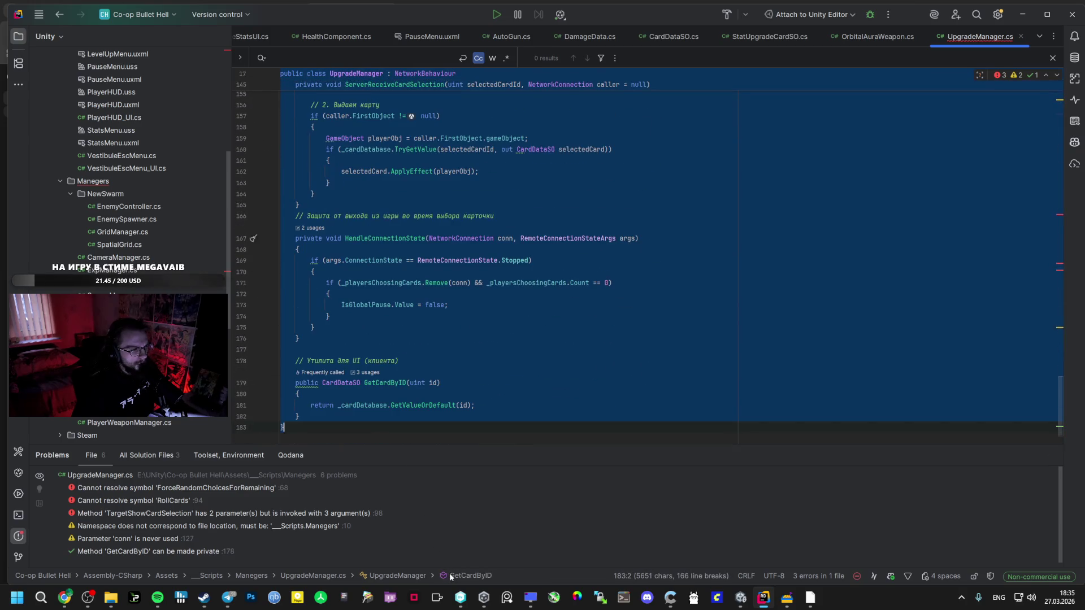
{"action": "key", "text": "ctrl+v"}
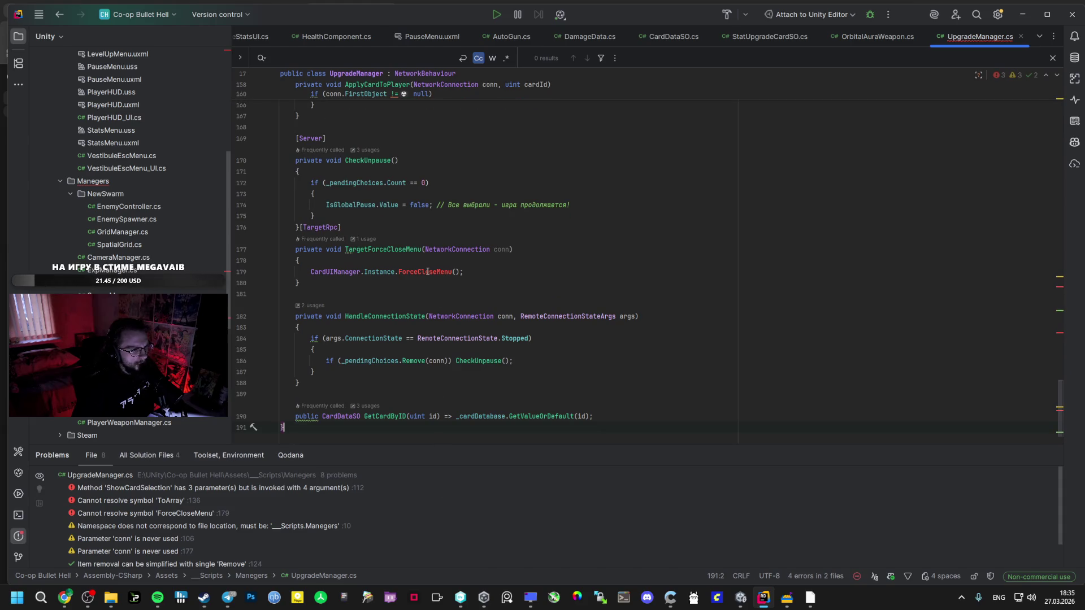
{"action": "key", "text": "alt+Tab"}
{"action": "scroll", "coordinate": [396, 360], "scroll_direction": "down", "scroll_amount": 3}
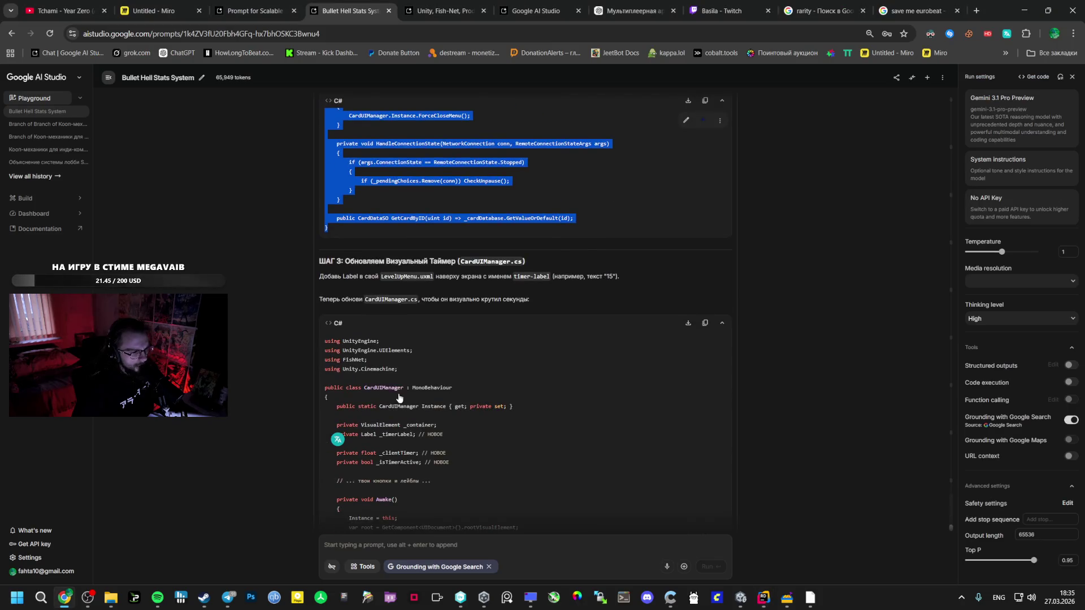
Review the Step 3 CardUIManager.cs code block in AI Studio's answer.
{"action": "left_click", "coordinate": [396, 360]}
{"action": "double_click", "coordinate": [399, 277]}
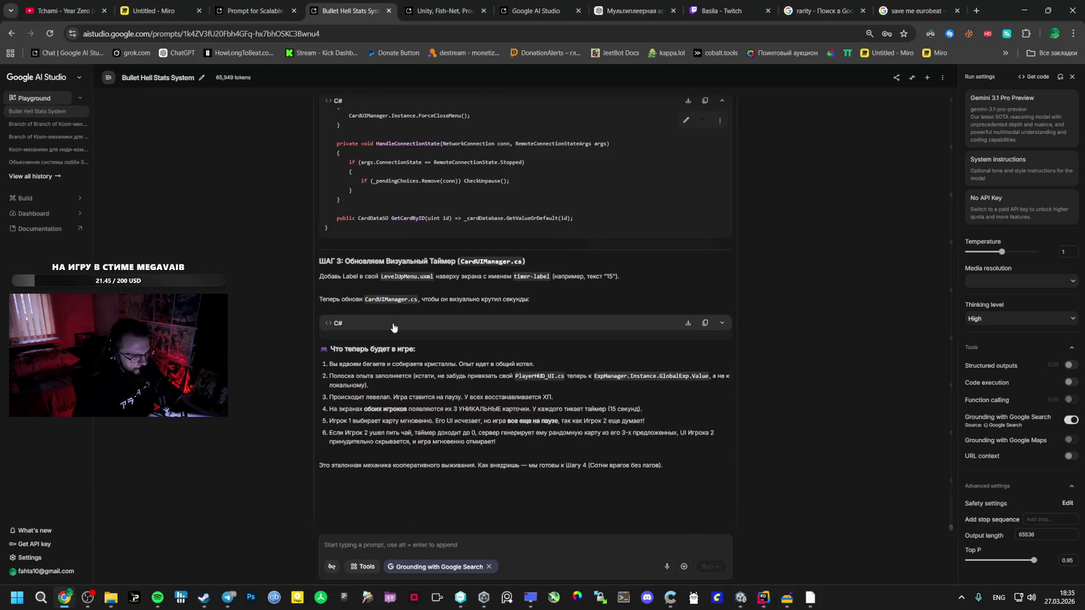
{"action": "left_click", "coordinate": [382, 357]}
{"action": "scroll", "coordinate": [361, 345], "scroll_direction": "down", "scroll_amount": 1}
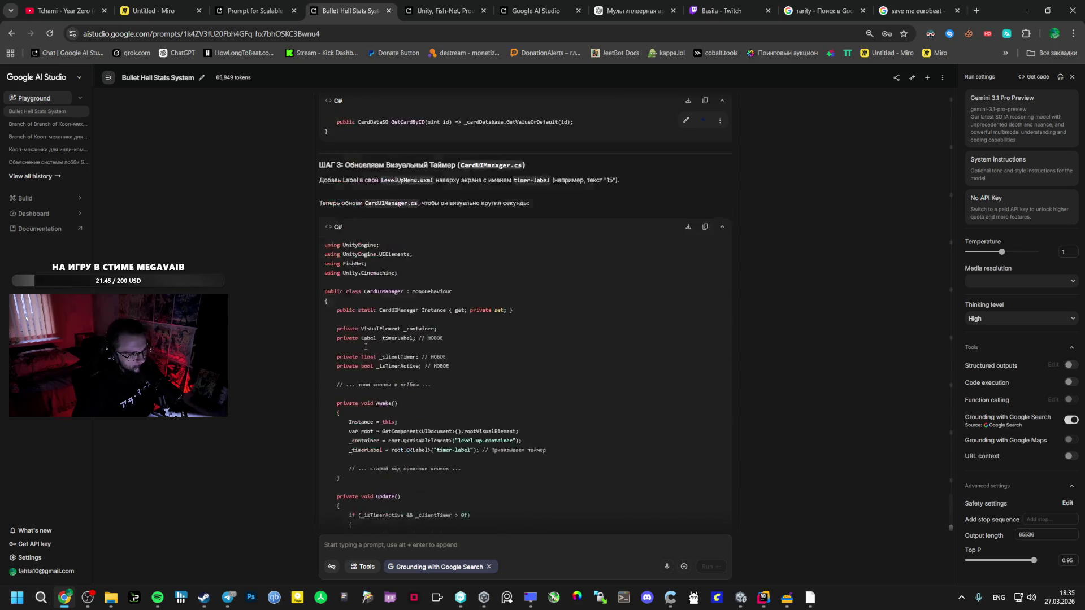
{"action": "double_click", "coordinate": [386, 300]}
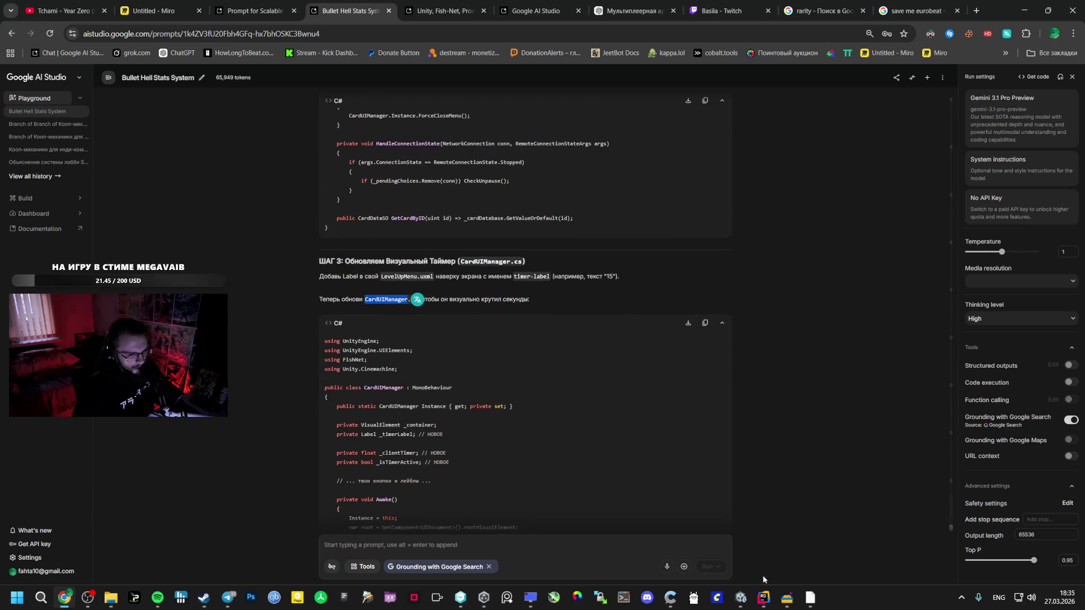
Open CardUIManager.cs in Rider's editor.
{"action": "mouse_move", "coordinate": [741, 598]}
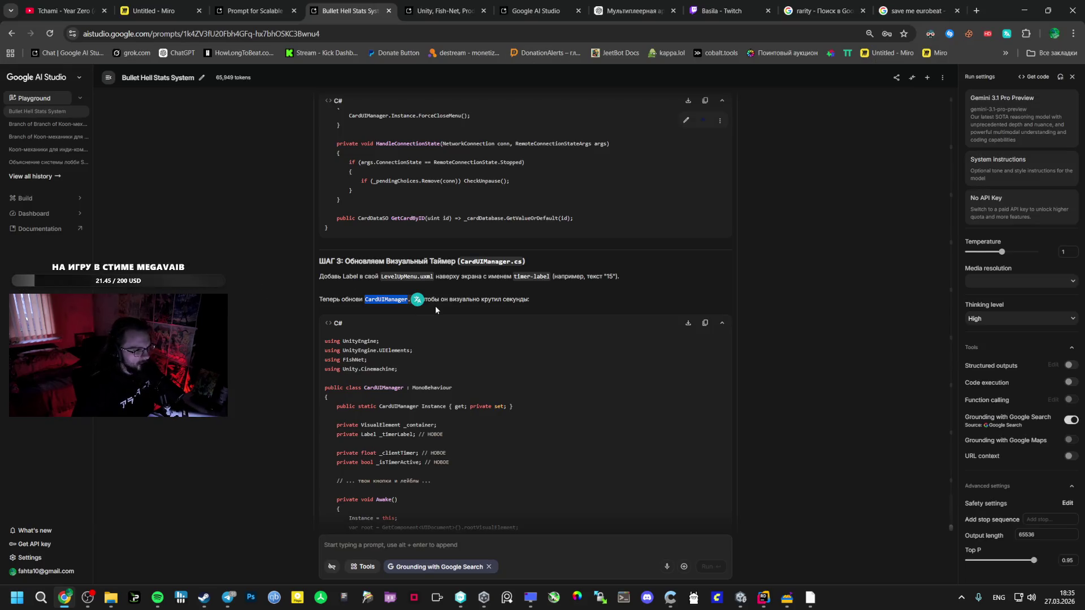
{"action": "left_click", "coordinate": [764, 598]}
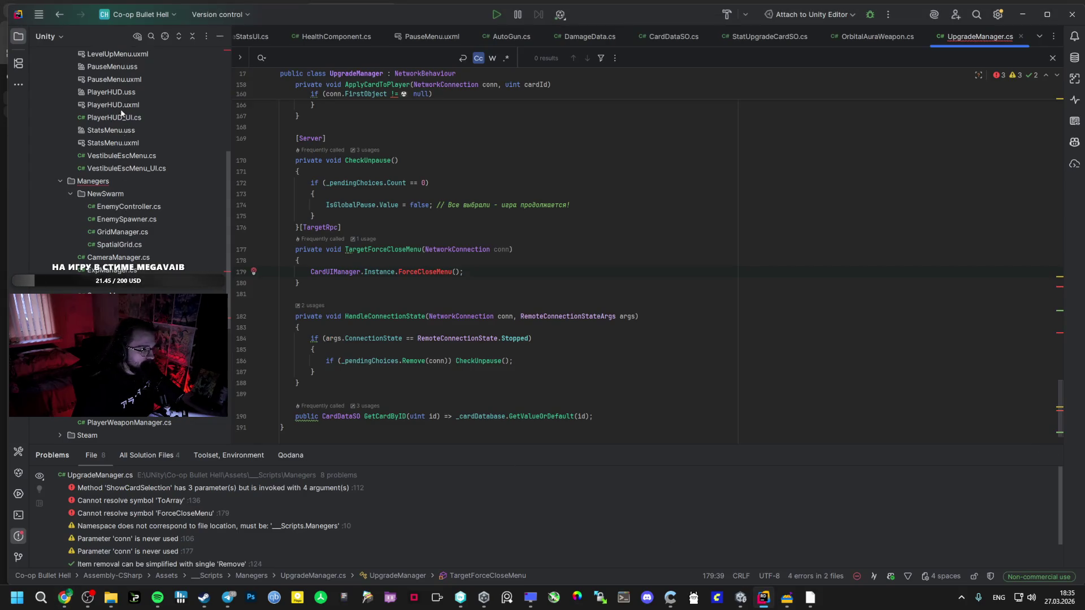
{"action": "scroll", "coordinate": [120, 114], "scroll_direction": "up", "scroll_amount": 3}
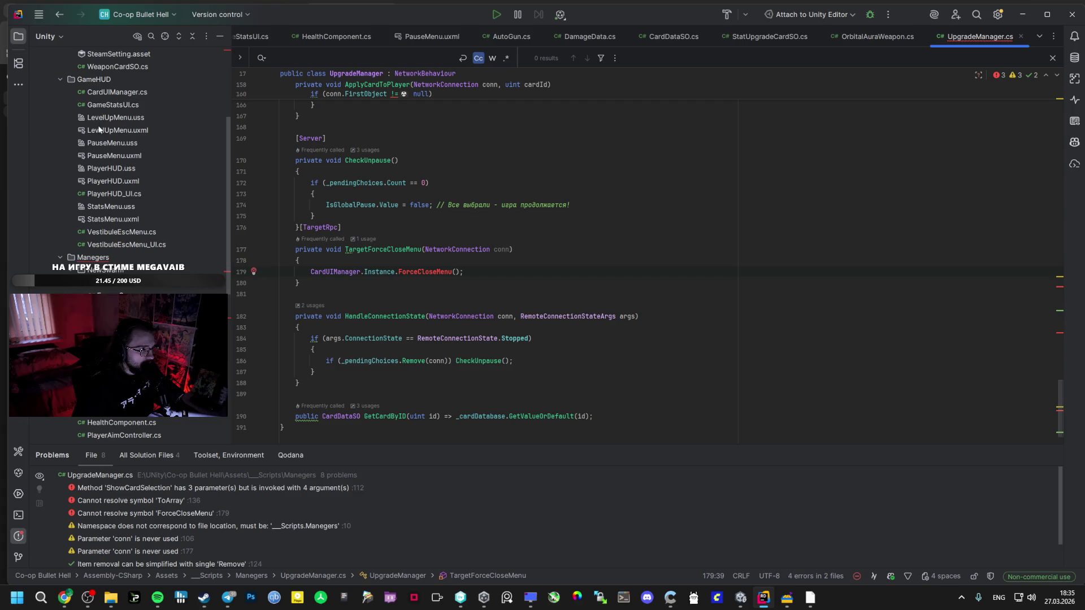
{"action": "double_click", "coordinate": [113, 92]}
Select the CardUIManager class name in AI Studio's code, then go to the Twitch stream tab.
{"action": "key", "text": "alt+Tab"}
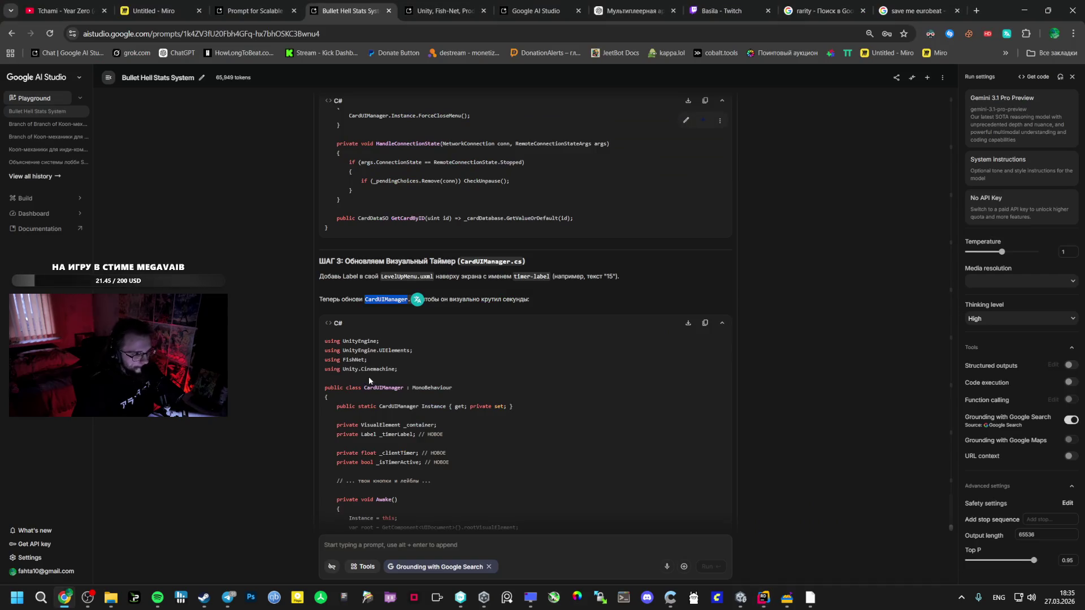
{"action": "scroll", "coordinate": [367, 331], "scroll_direction": "down", "scroll_amount": 1}
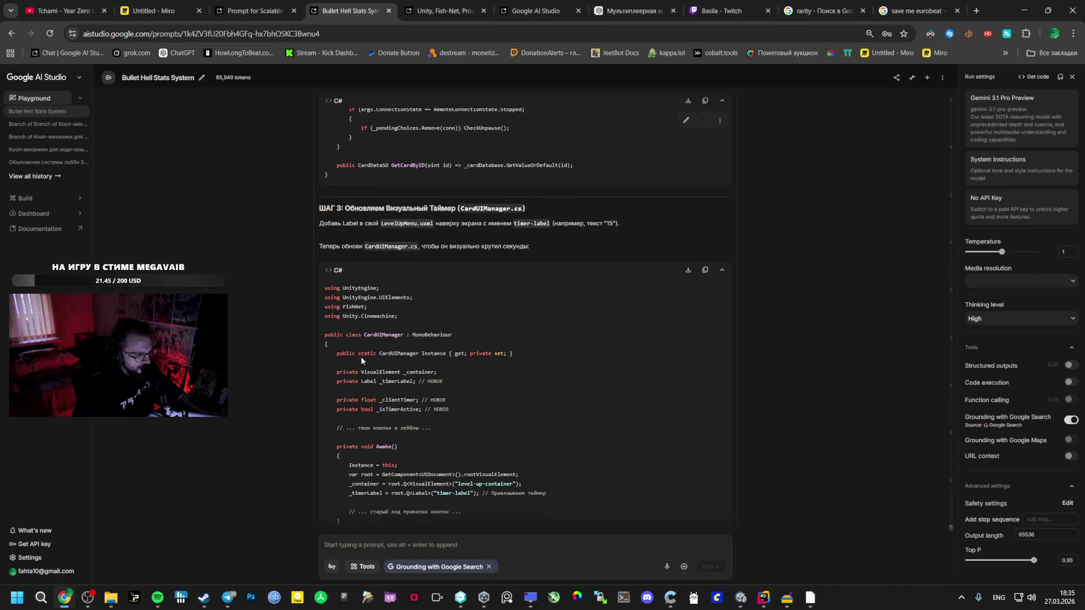
{"action": "double_click", "coordinate": [374, 334]}
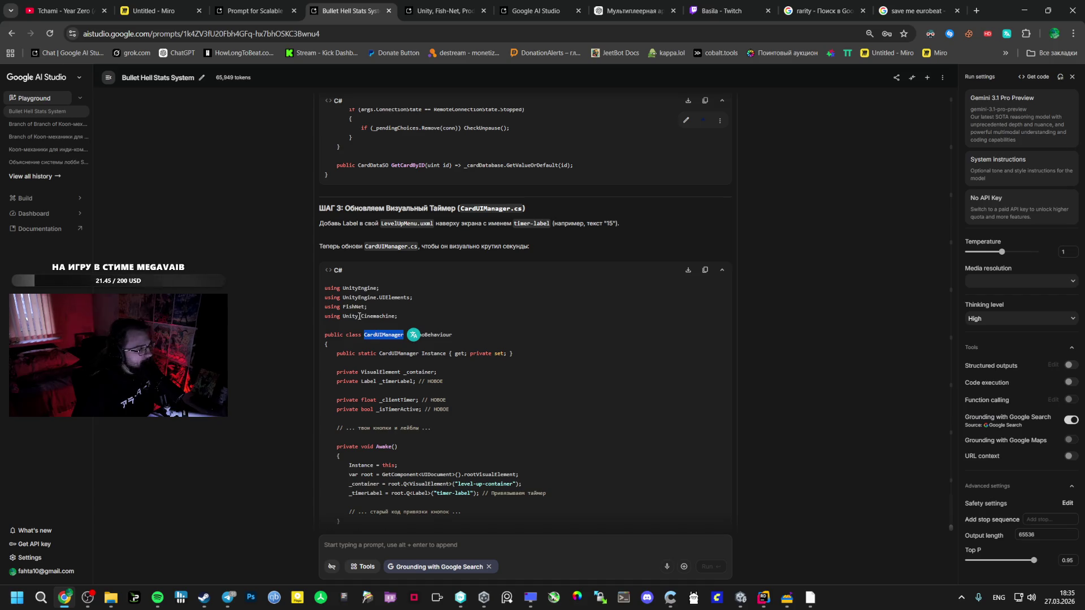
{"action": "left_click", "coordinate": [731, 6]}
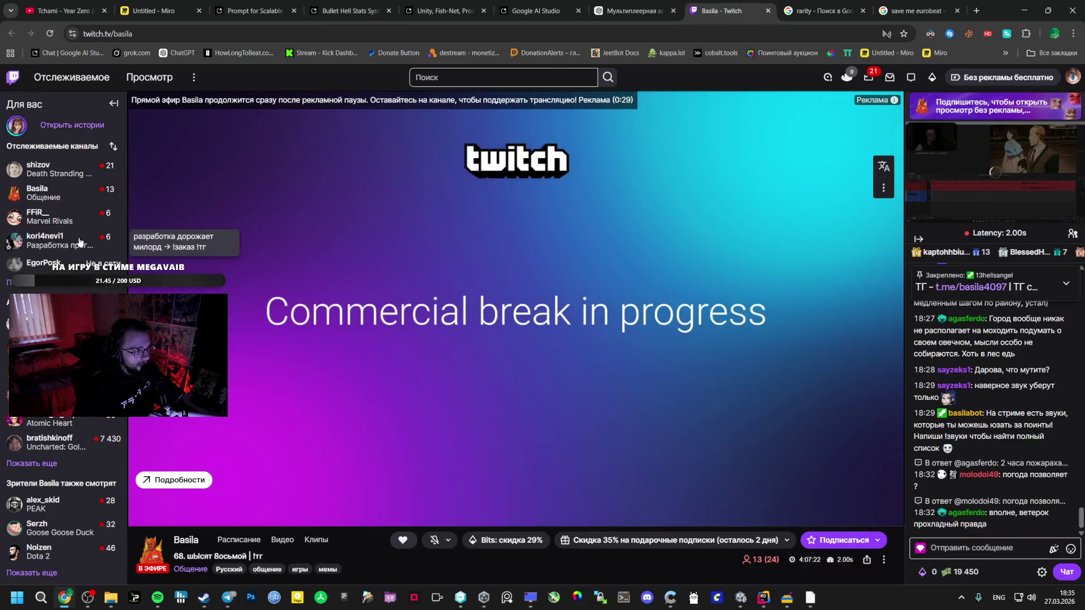
Bring Spotify up over the Twitch ad break and skip from Veridis Quo to PREACHER MAN.
{"action": "left_click", "coordinate": [229, 591]}
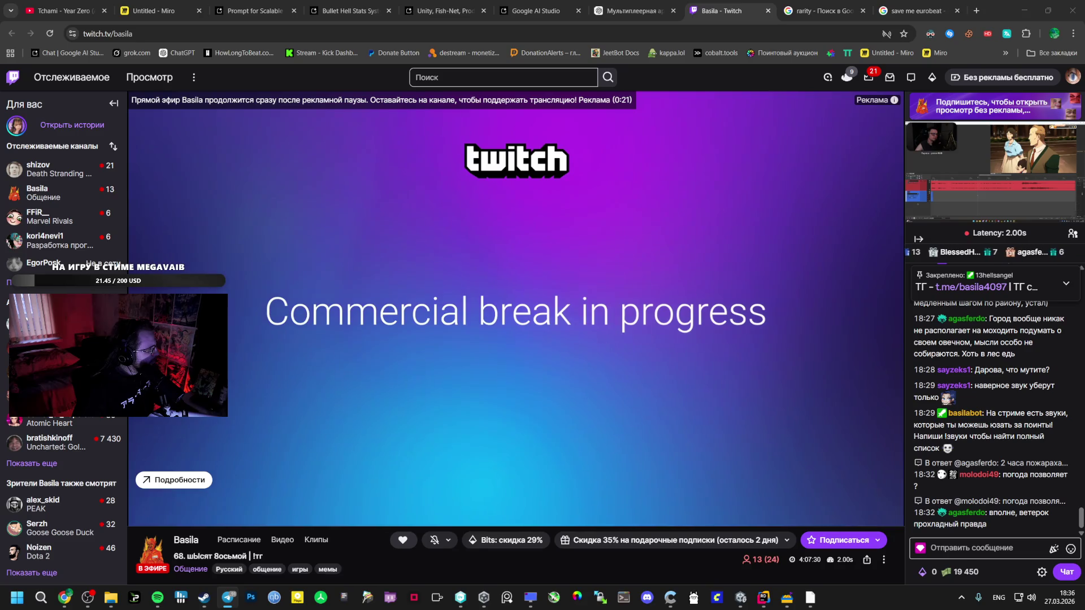
{"action": "left_click", "coordinate": [149, 606]}
{"action": "left_click", "coordinate": [470, 428]}
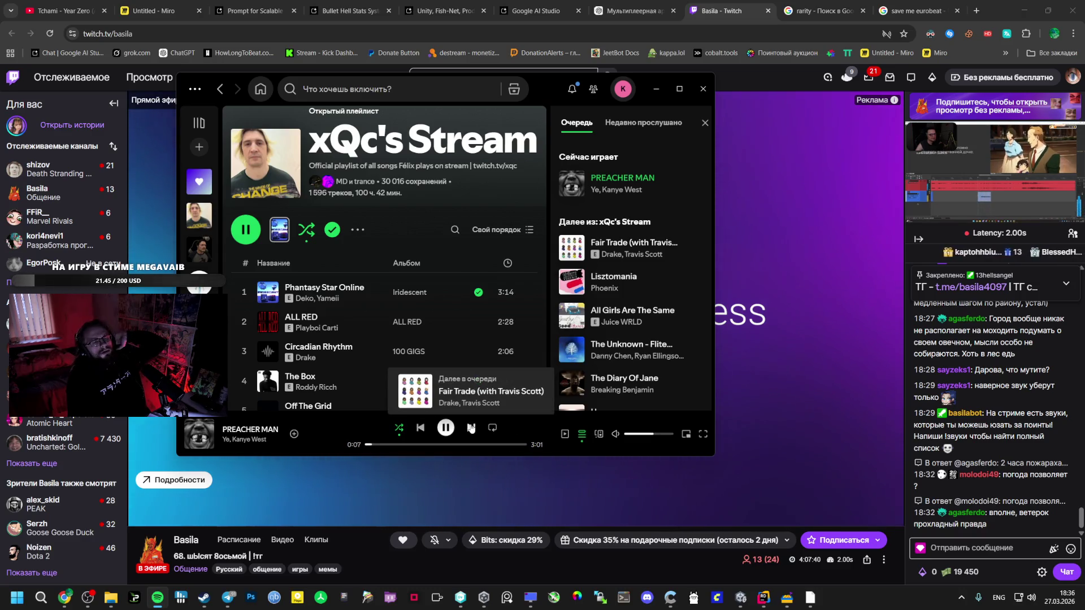
Skip past Fair Trade, Lisztomania, All Girls Are The Same and The Unknown.
{"action": "left_click", "coordinate": [471, 428]}
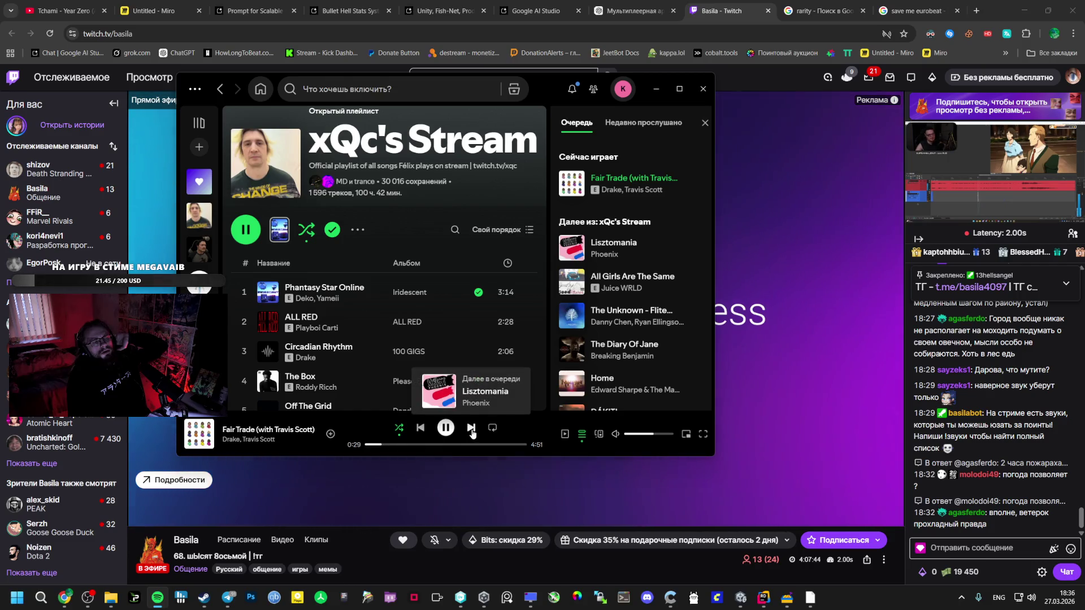
{"action": "left_click", "coordinate": [471, 429]}
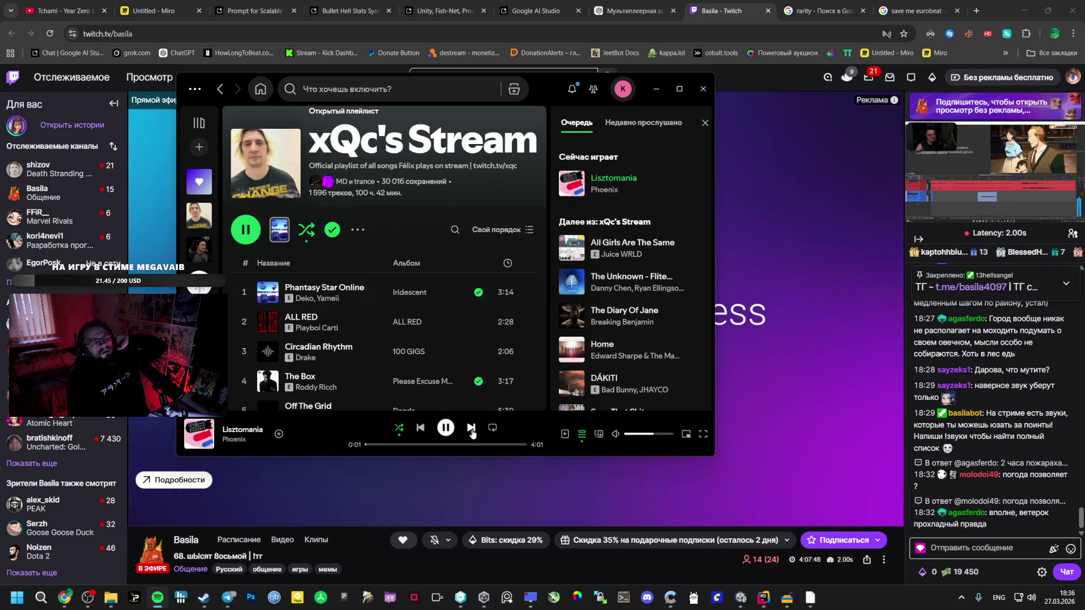
{"action": "left_click", "coordinate": [472, 431]}
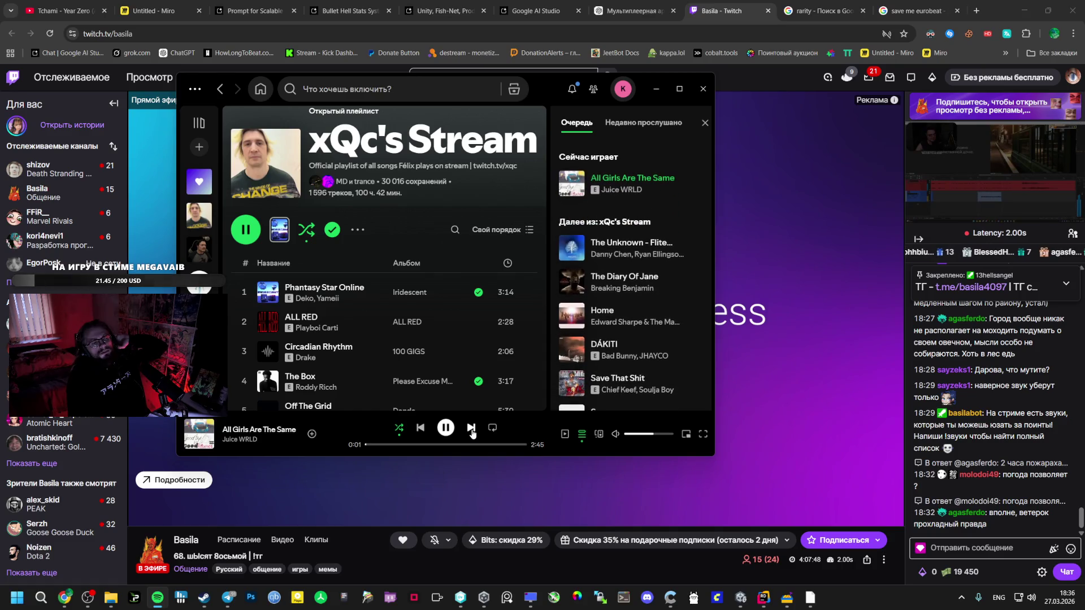
{"action": "left_click", "coordinate": [472, 431]}
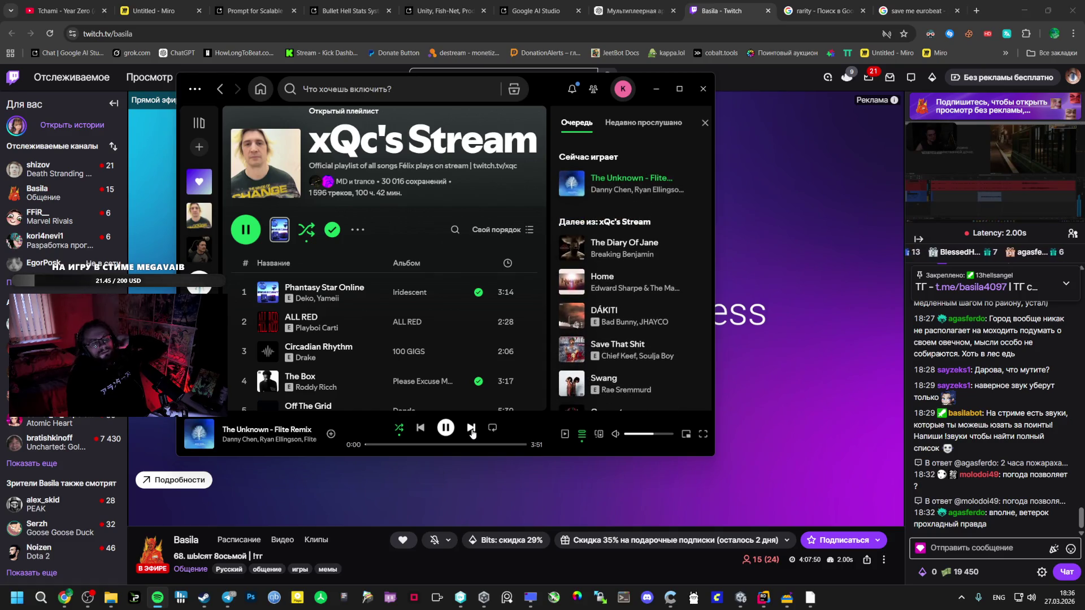
{"action": "left_click", "coordinate": [472, 431]}
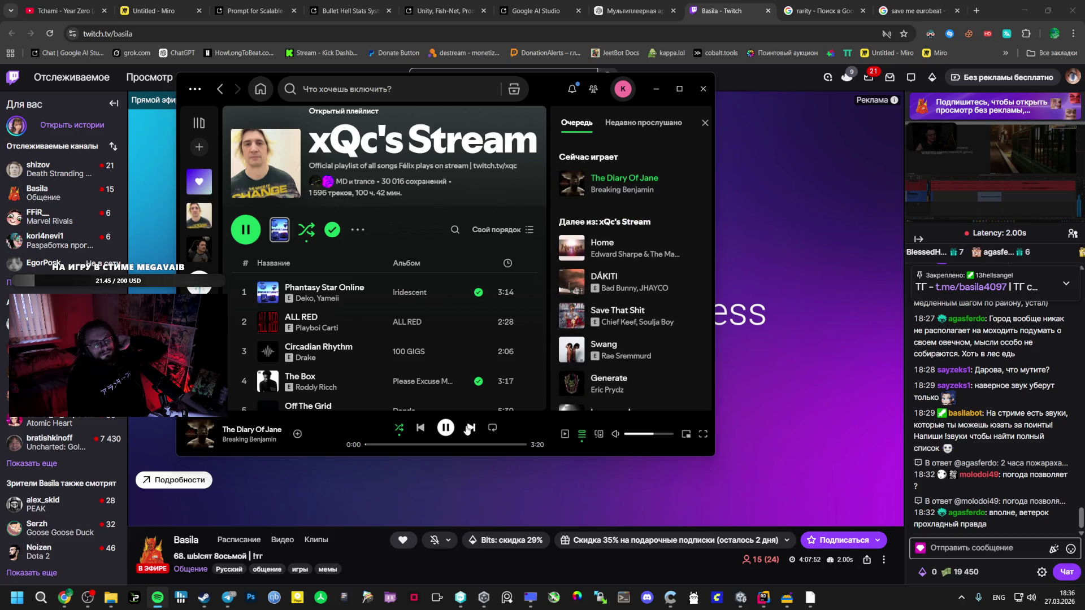
Browse Liked Songs, checking The Box's options and seeking ahead in the current track.
{"action": "scroll", "coordinate": [288, 350], "scroll_direction": "down", "scroll_amount": 3}
{"action": "scroll", "coordinate": [288, 350], "scroll_direction": "down", "scroll_amount": 12}
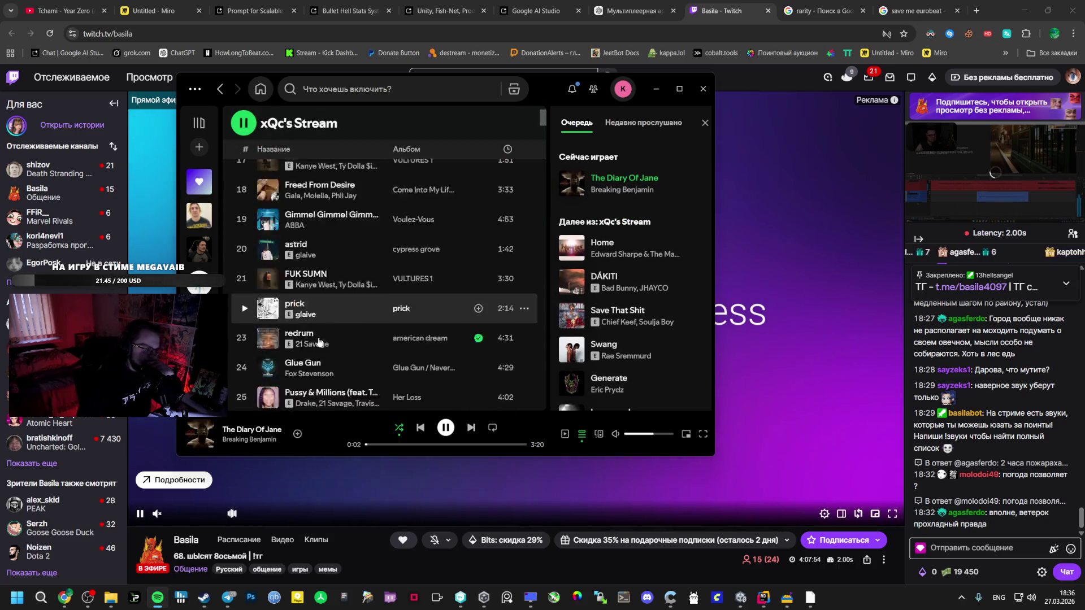
{"action": "scroll", "coordinate": [326, 339], "scroll_direction": "down", "scroll_amount": 5}
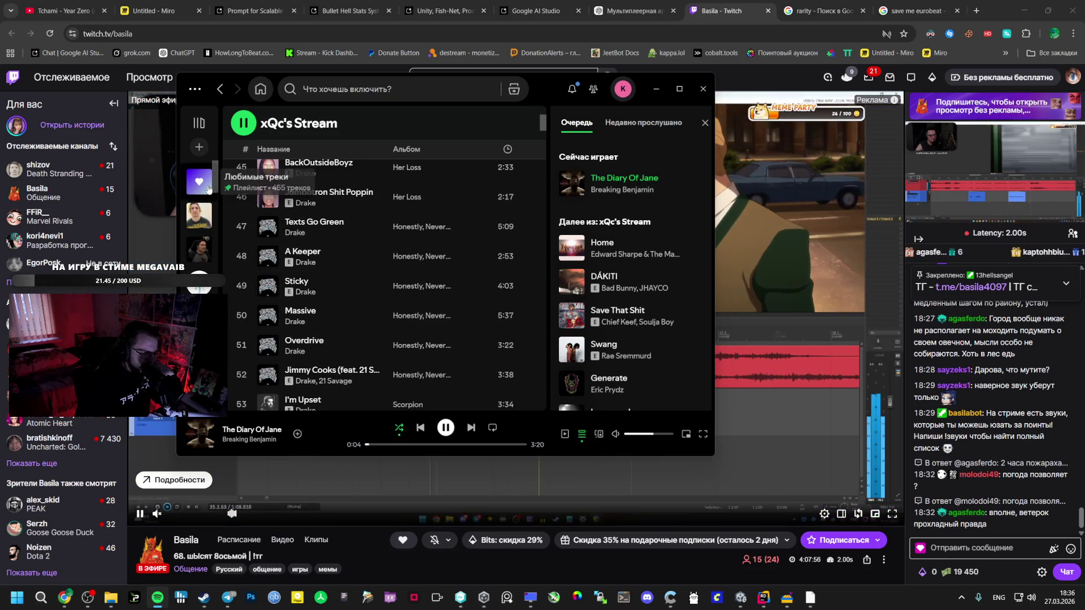
{"action": "left_click", "coordinate": [199, 180]}
{"action": "scroll", "coordinate": [347, 287], "scroll_direction": "down", "scroll_amount": 6}
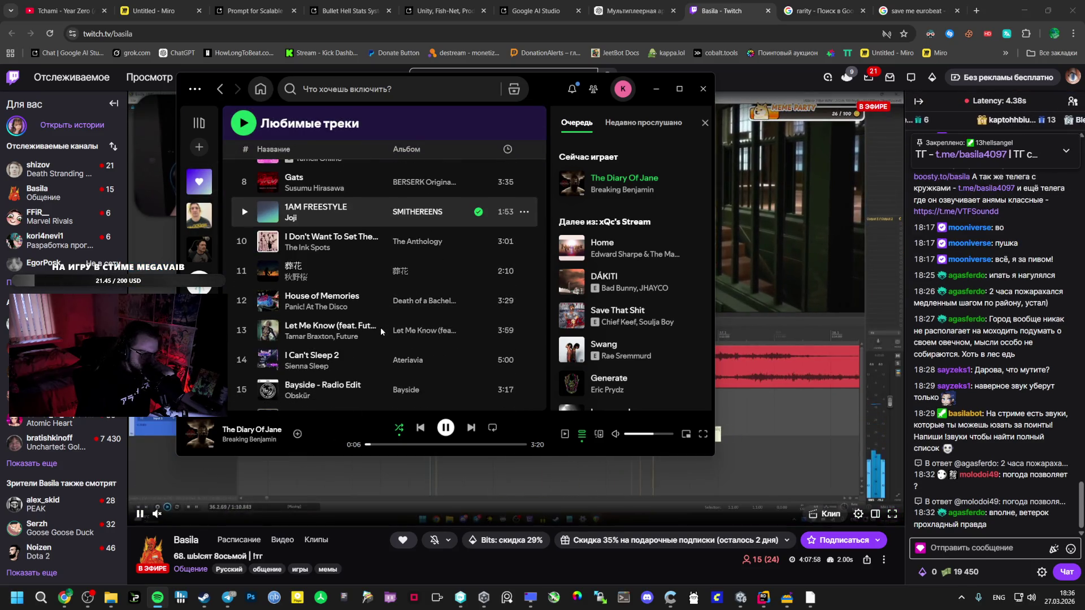
{"action": "scroll", "coordinate": [382, 332], "scroll_direction": "down", "scroll_amount": 4}
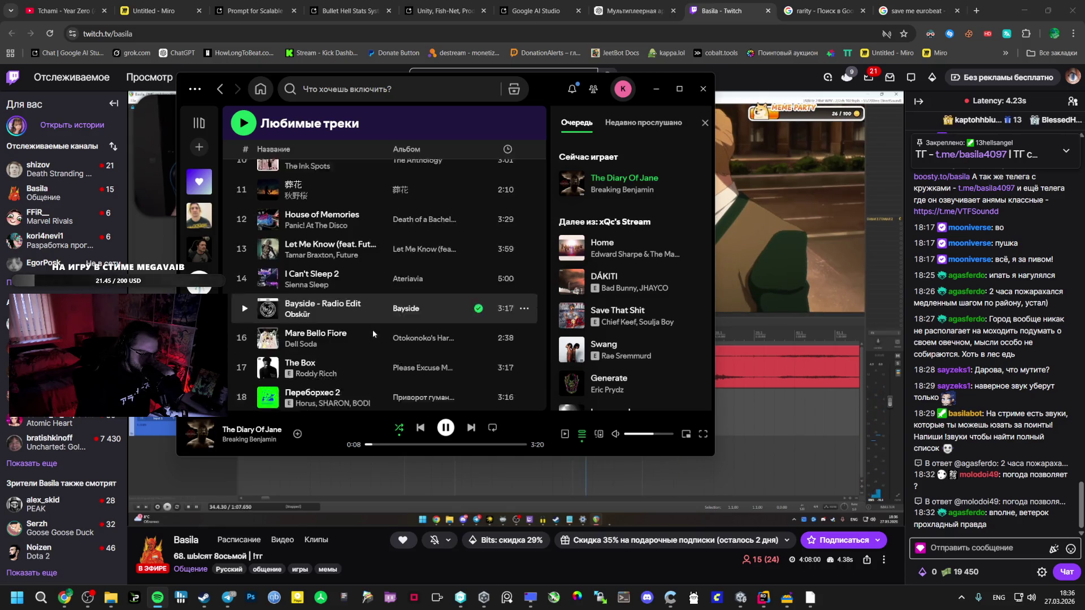
{"action": "scroll", "coordinate": [370, 329], "scroll_direction": "down", "scroll_amount": 2}
{"action": "right_click", "coordinate": [357, 286]}
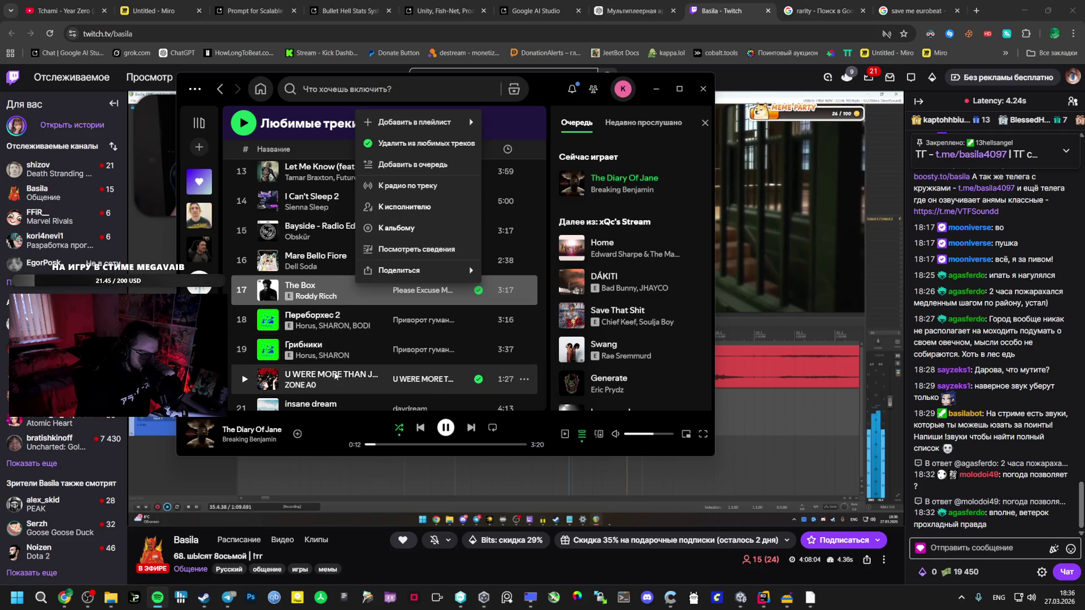
{"action": "scroll", "coordinate": [354, 345], "scroll_direction": "down", "scroll_amount": 8}
{"action": "scroll", "coordinate": [356, 368], "scroll_direction": "down", "scroll_amount": 8}
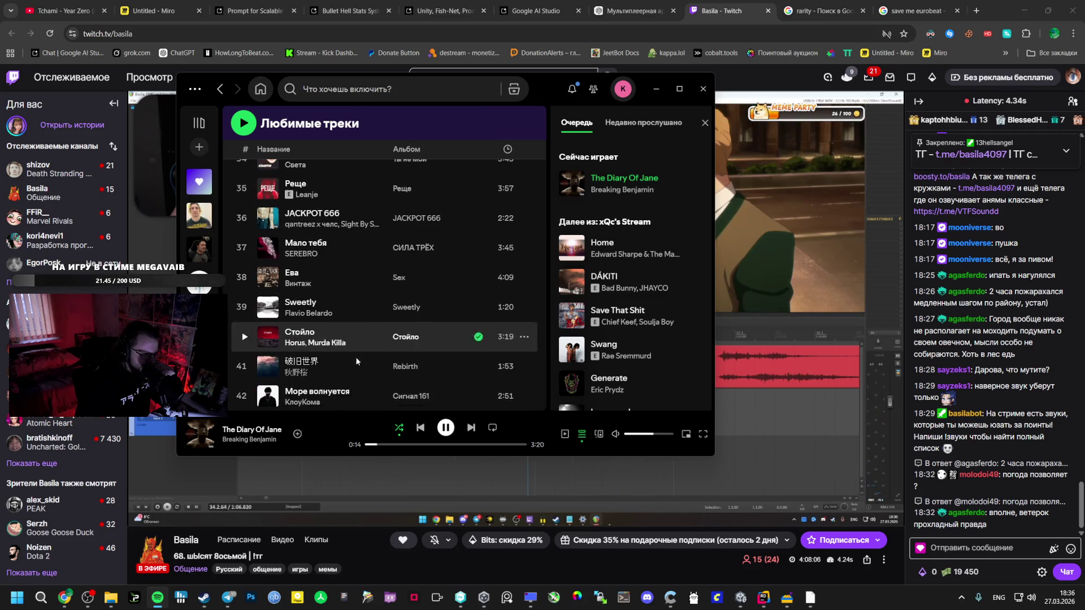
{"action": "scroll", "coordinate": [351, 373], "scroll_direction": "down", "scroll_amount": 4}
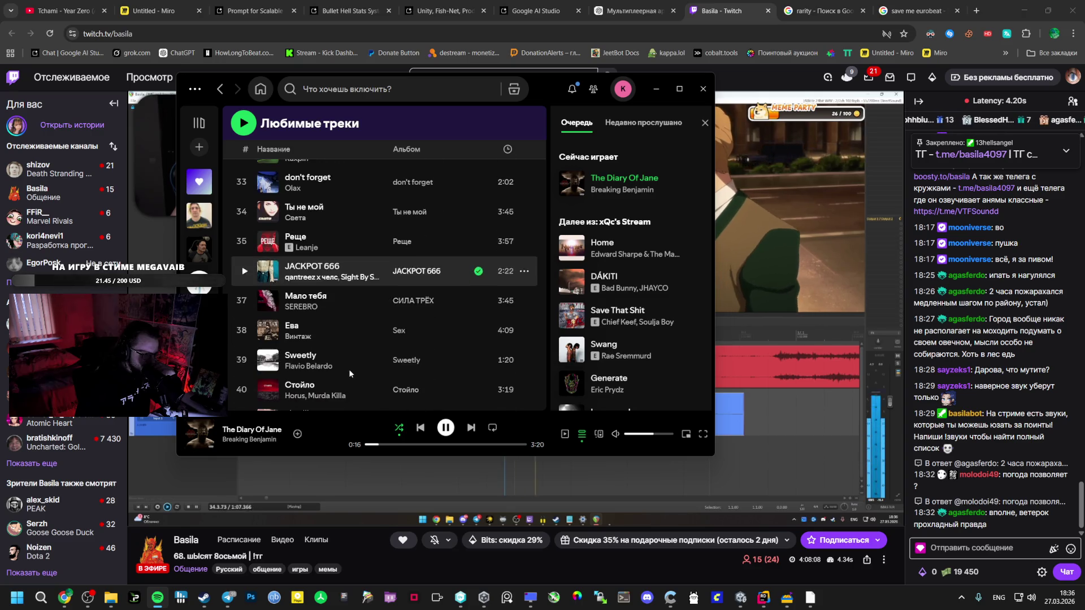
{"action": "left_click", "coordinate": [385, 445]}
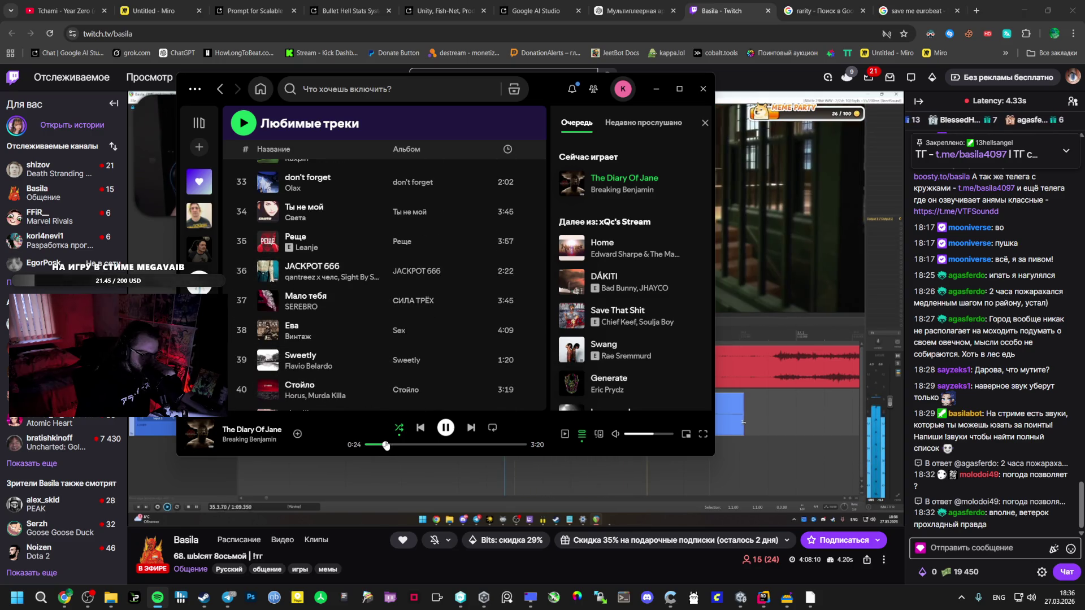
{"action": "scroll", "coordinate": [358, 370], "scroll_direction": "down", "scroll_amount": 5}
{"action": "scroll", "coordinate": [357, 370], "scroll_direction": "down", "scroll_amount": 6}
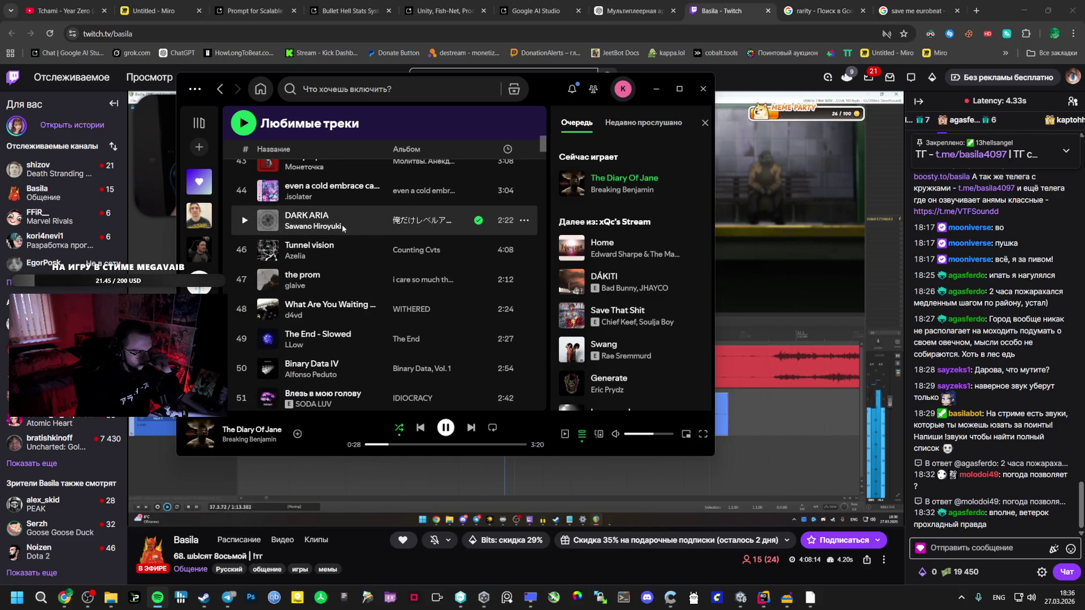
{"action": "scroll", "coordinate": [348, 221], "scroll_direction": "up", "scroll_amount": 2}
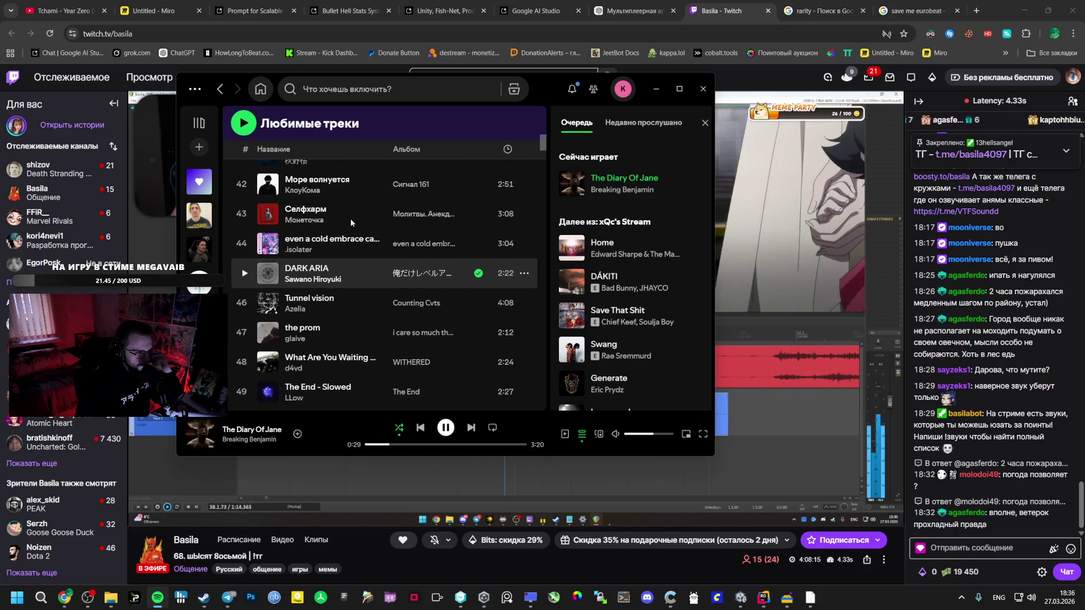
Queue DARK ARIA, skip to it, turn up the volume, then bring OBS Studio forward.
{"action": "right_click", "coordinate": [247, 279]}
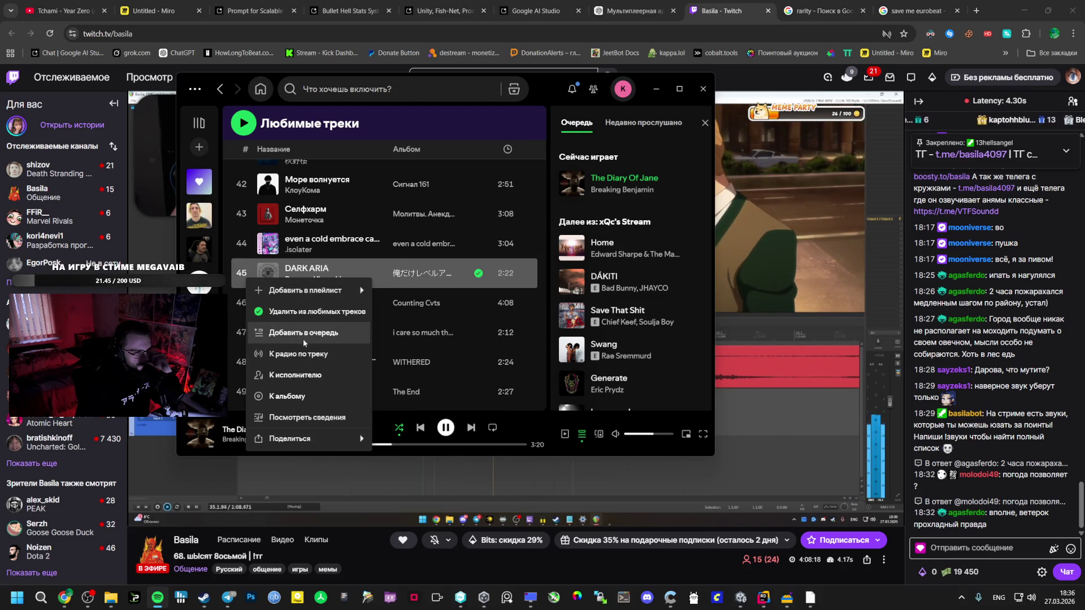
{"action": "left_click", "coordinate": [299, 333]}
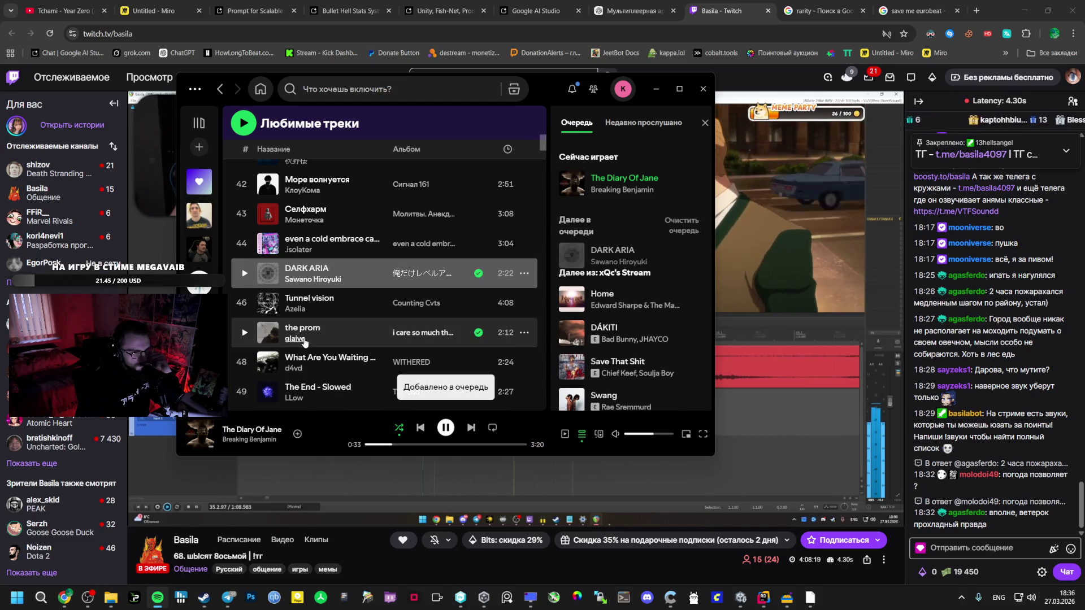
{"action": "left_click", "coordinate": [471, 428]}
{"action": "left_click", "coordinate": [667, 434]}
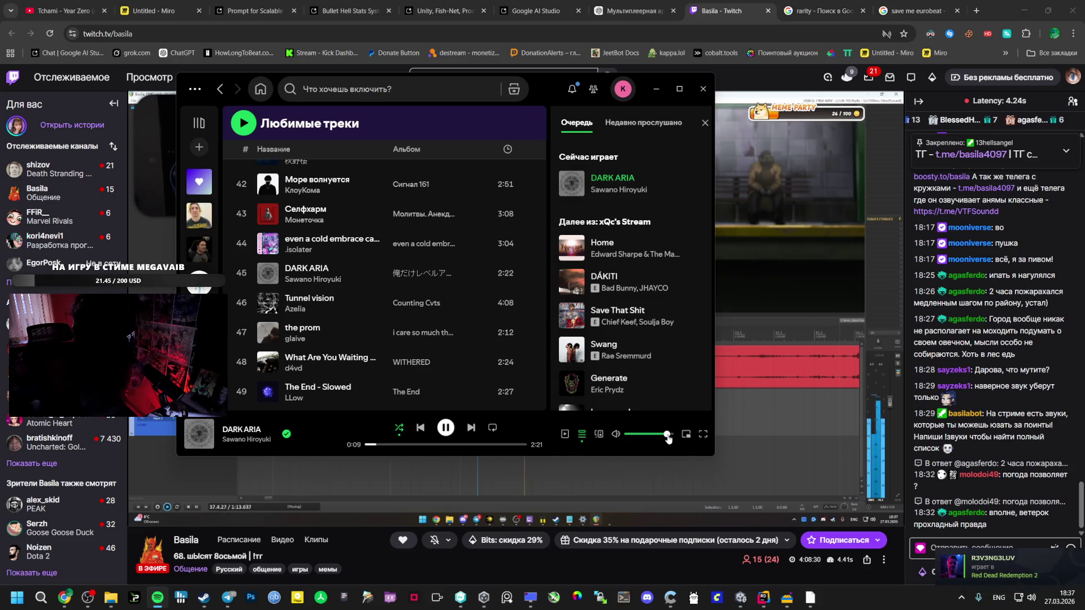
{"action": "left_click", "coordinate": [88, 598]}
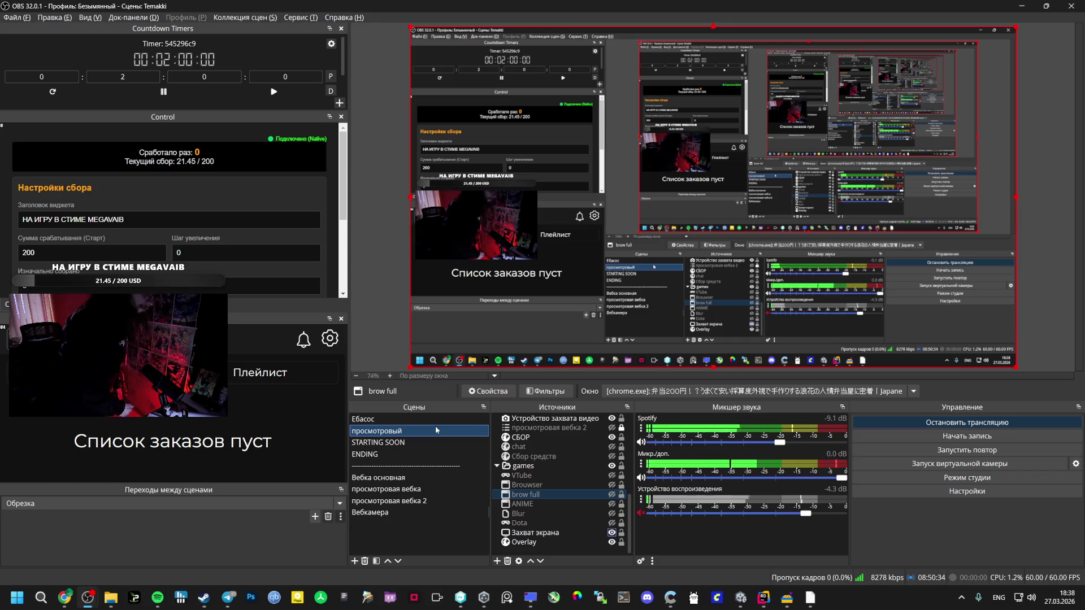
After reviewing OBS's scenes and mixer, bring Spotify back in front playing DARK ARIA.
{"action": "left_click", "coordinate": [158, 598]}
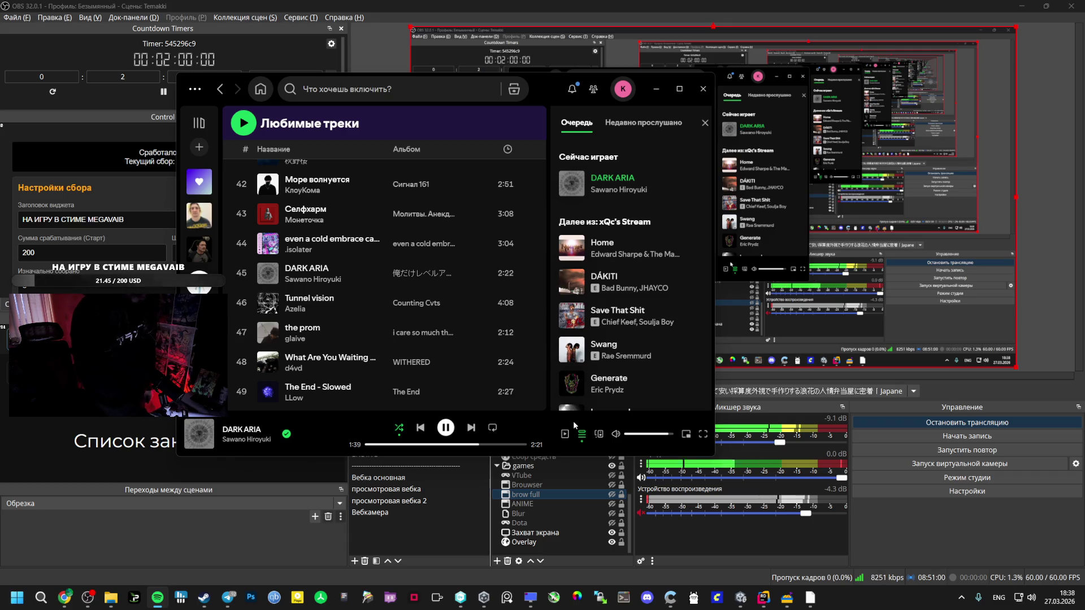
Pause and resume the music, then play Gats from Liked Songs.
{"action": "key", "text": "space"}
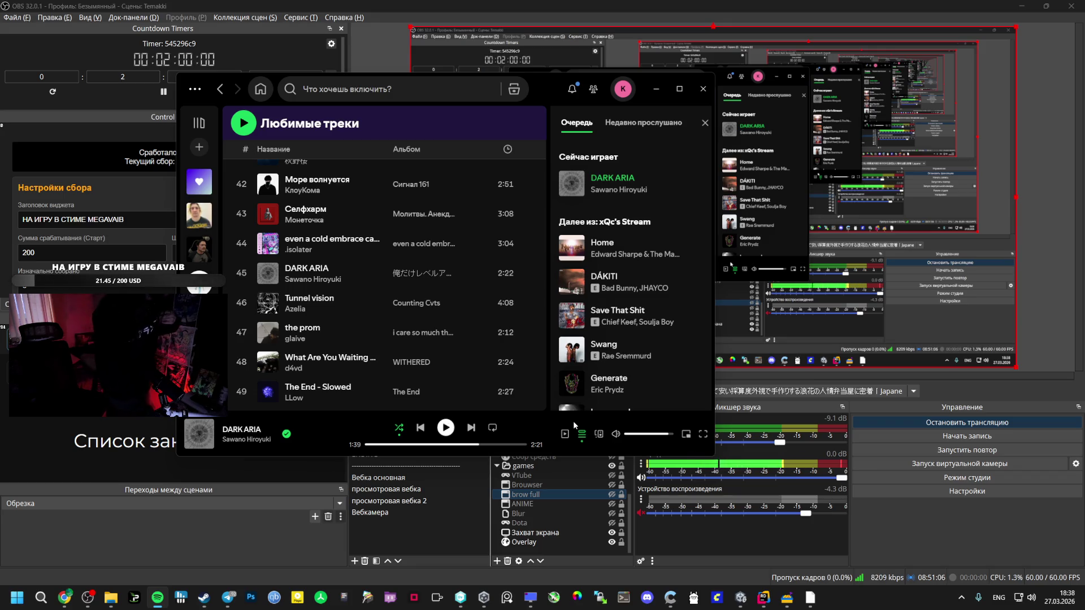
{"action": "key", "text": "space"}
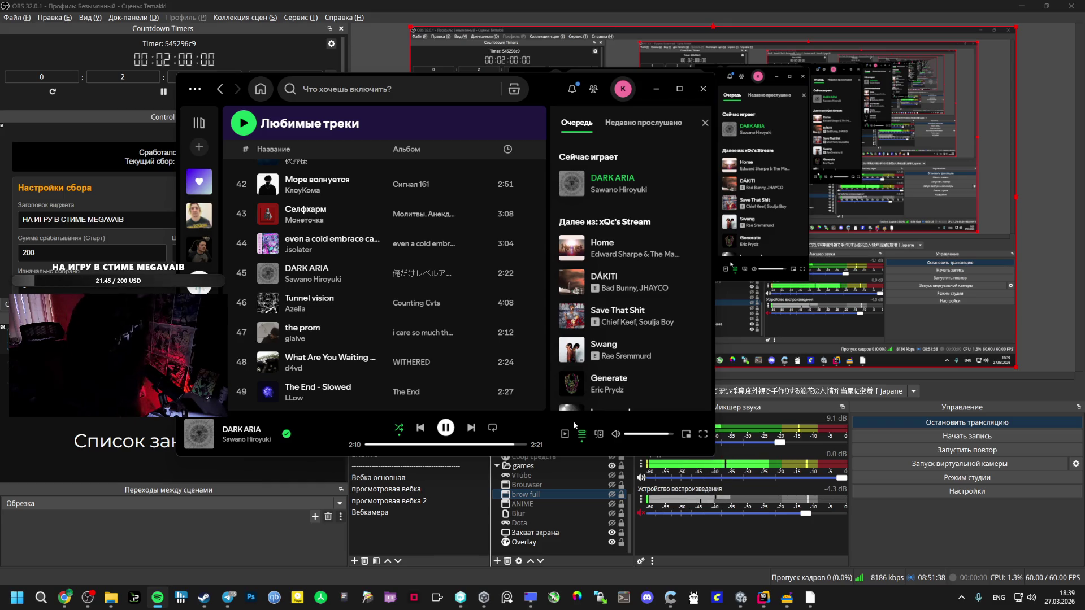
{"action": "scroll", "coordinate": [451, 280], "scroll_direction": "up", "scroll_amount": 5}
{"action": "scroll", "coordinate": [452, 277], "scroll_direction": "up", "scroll_amount": 5}
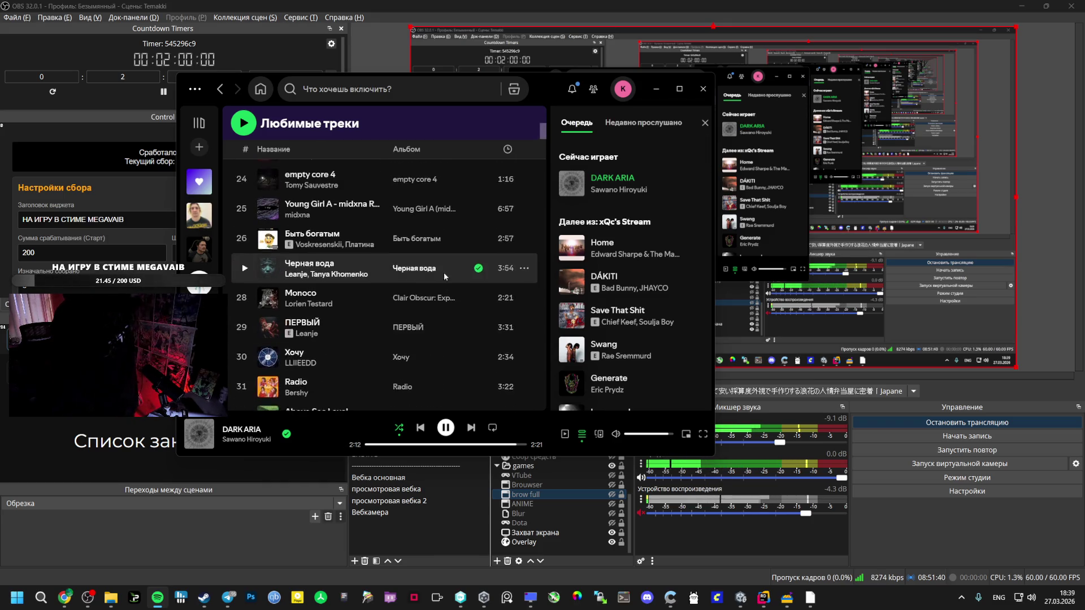
{"action": "scroll", "coordinate": [350, 283], "scroll_direction": "up", "scroll_amount": 5}
{"action": "scroll", "coordinate": [294, 288], "scroll_direction": "up", "scroll_amount": 5}
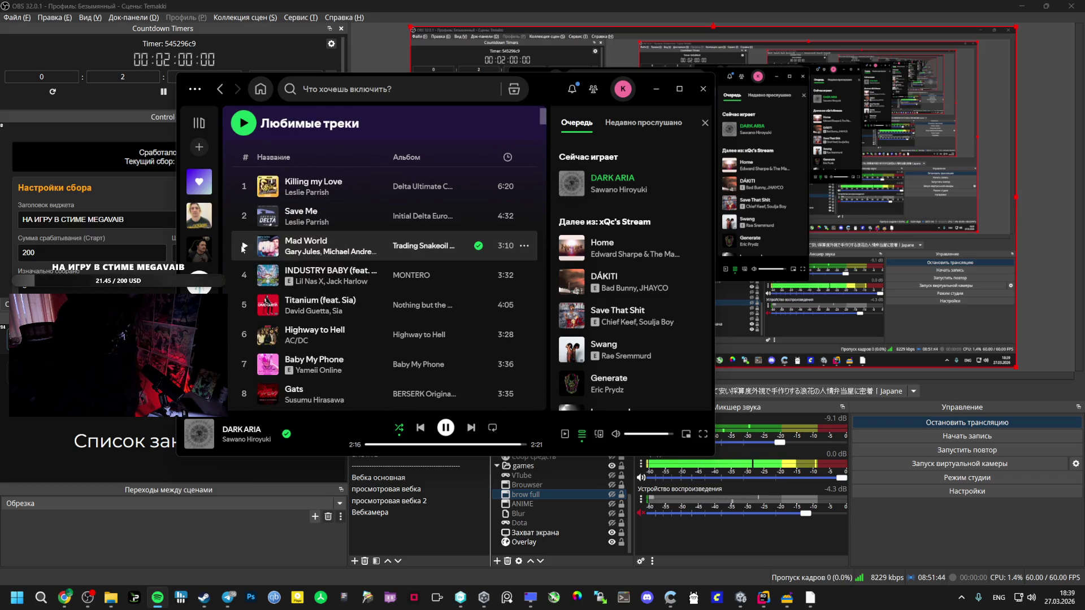
{"action": "scroll", "coordinate": [246, 249], "scroll_direction": "down", "scroll_amount": 2}
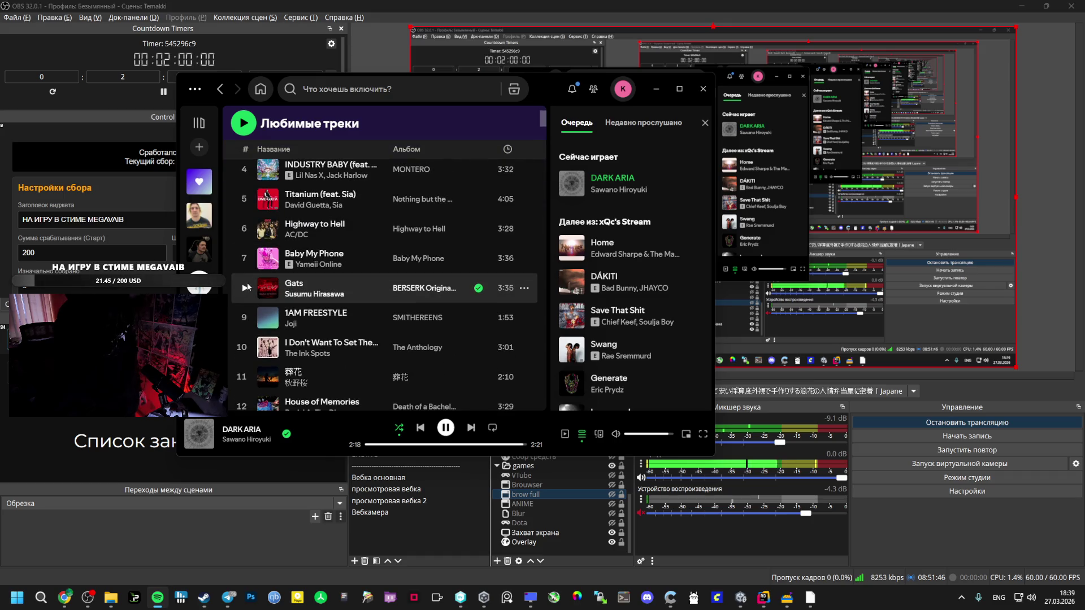
{"action": "left_click", "coordinate": [245, 257]}
Start the 葬花 song radio and play its first track, 破旧世界 (Broken World).
{"action": "scroll", "coordinate": [252, 323], "scroll_direction": "down", "scroll_amount": 1}
{"action": "right_click", "coordinate": [255, 324]}
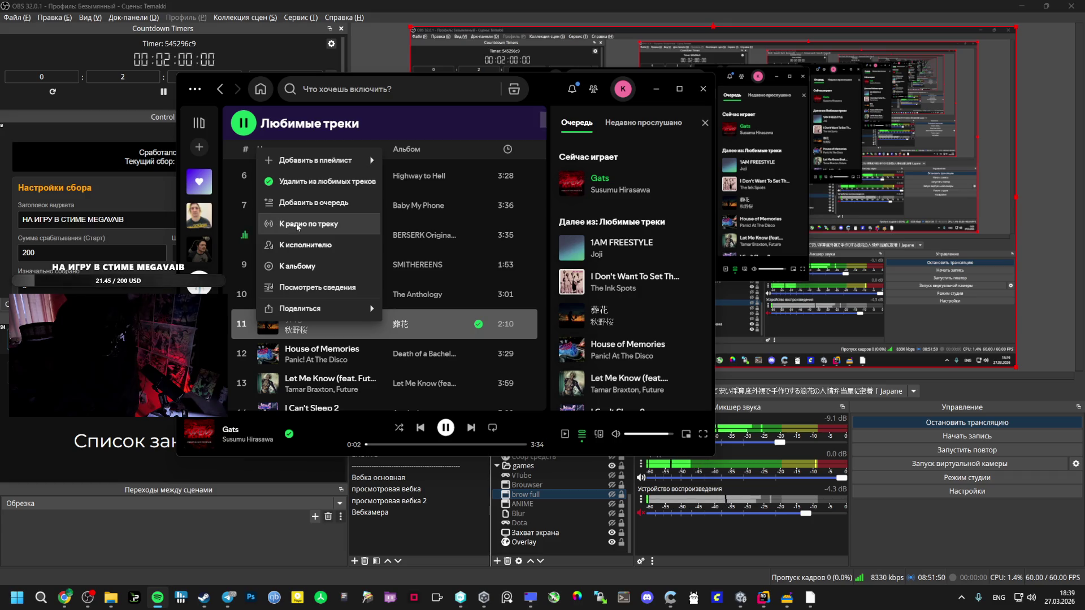
{"action": "left_click", "coordinate": [279, 224]}
{"action": "left_click", "coordinate": [245, 293]}
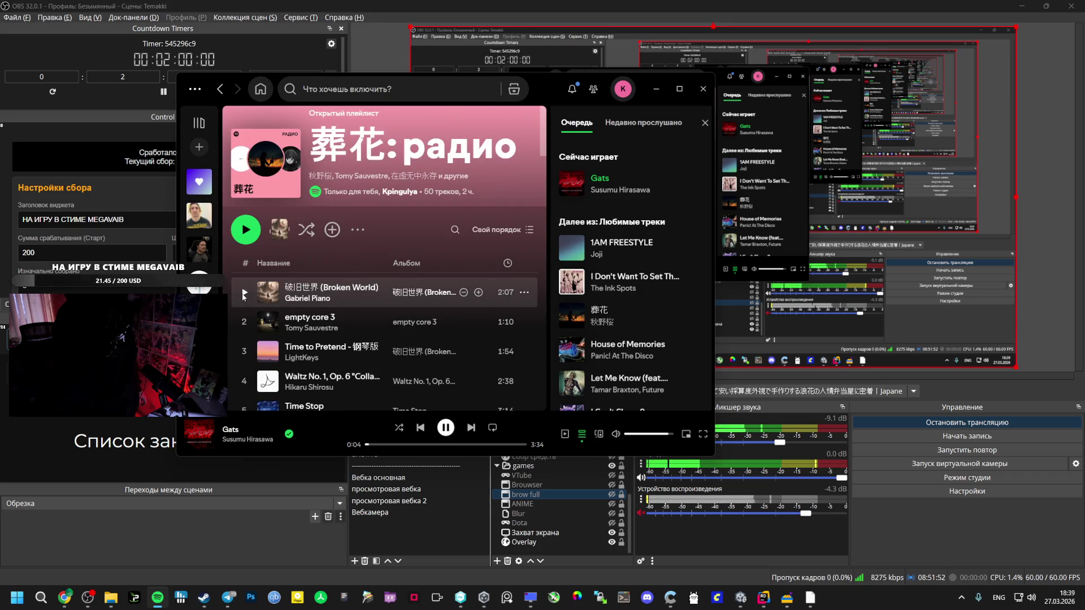
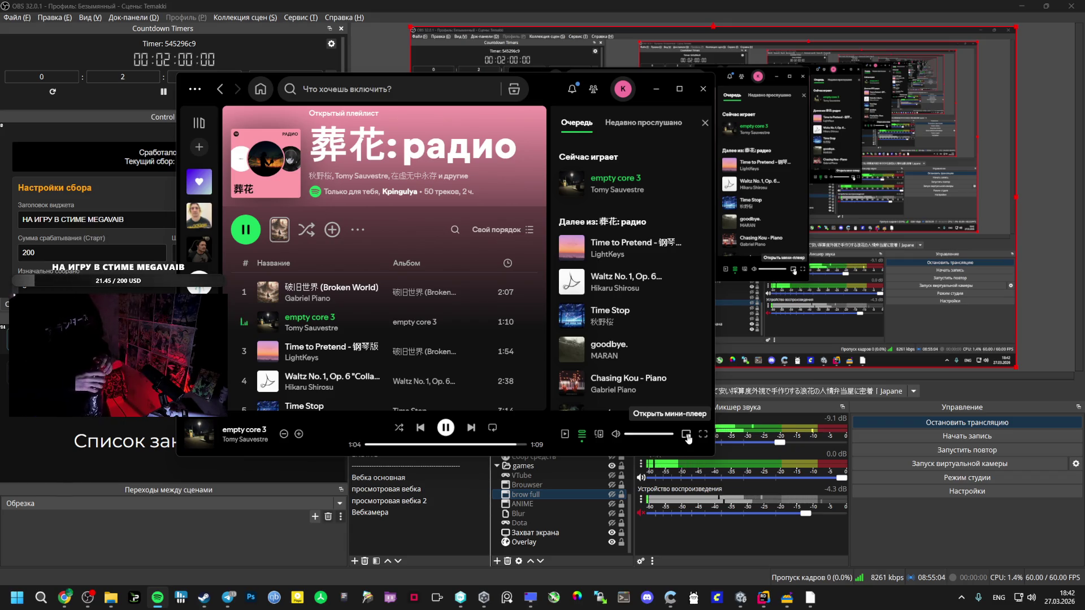
Set Spotify's volume slider to its midpoint, about 50%.
{"action": "left_click", "coordinate": [649, 434]}
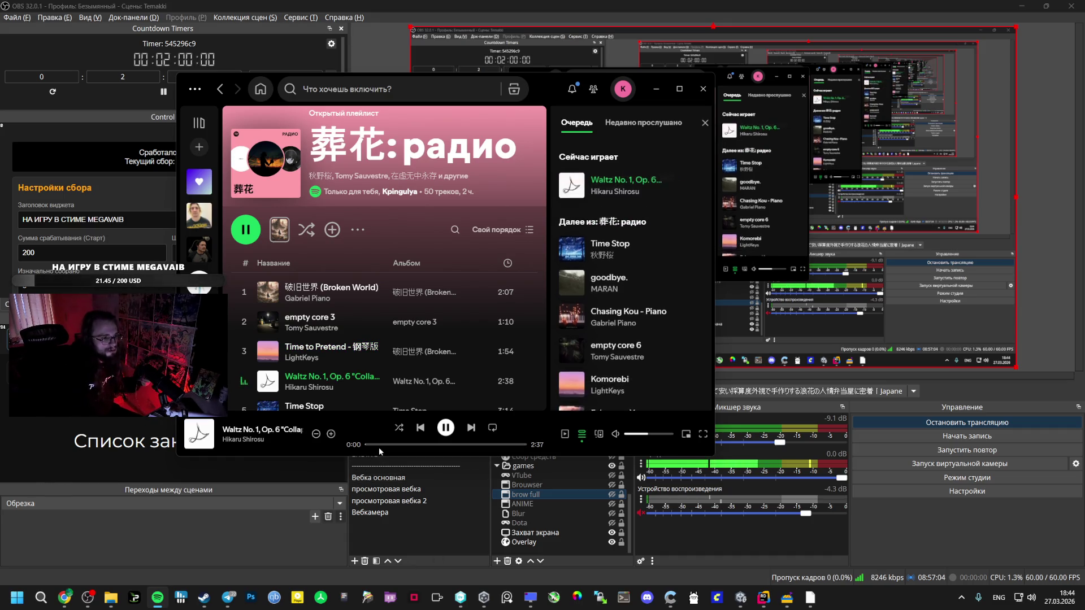
Restart Time to Pretend from about 0:20, then bring OBS back to the front.
{"action": "left_click", "coordinate": [420, 428]}
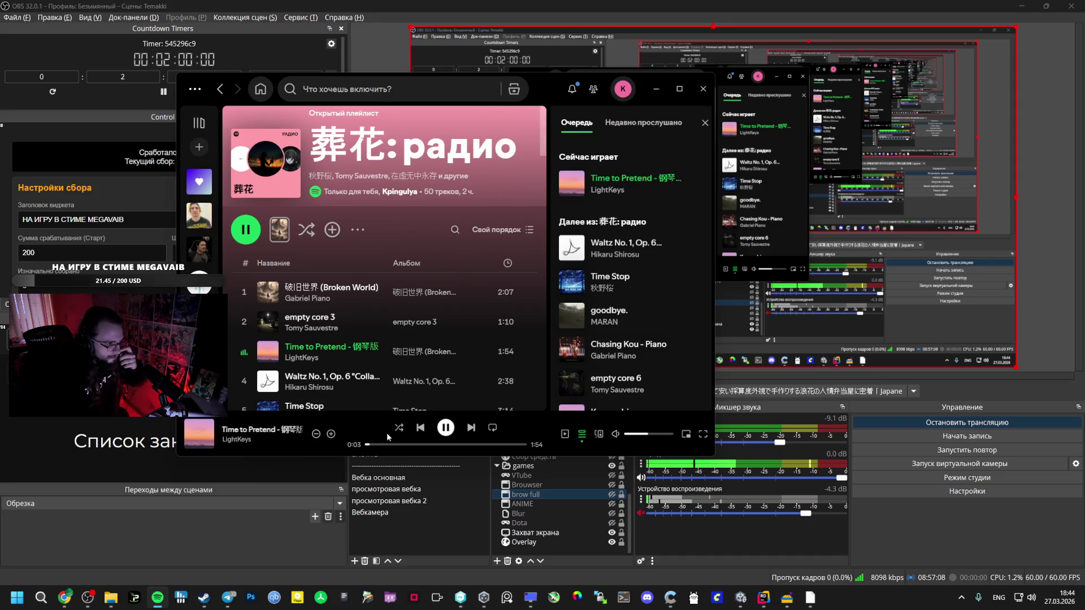
{"action": "left_click", "coordinate": [395, 445]}
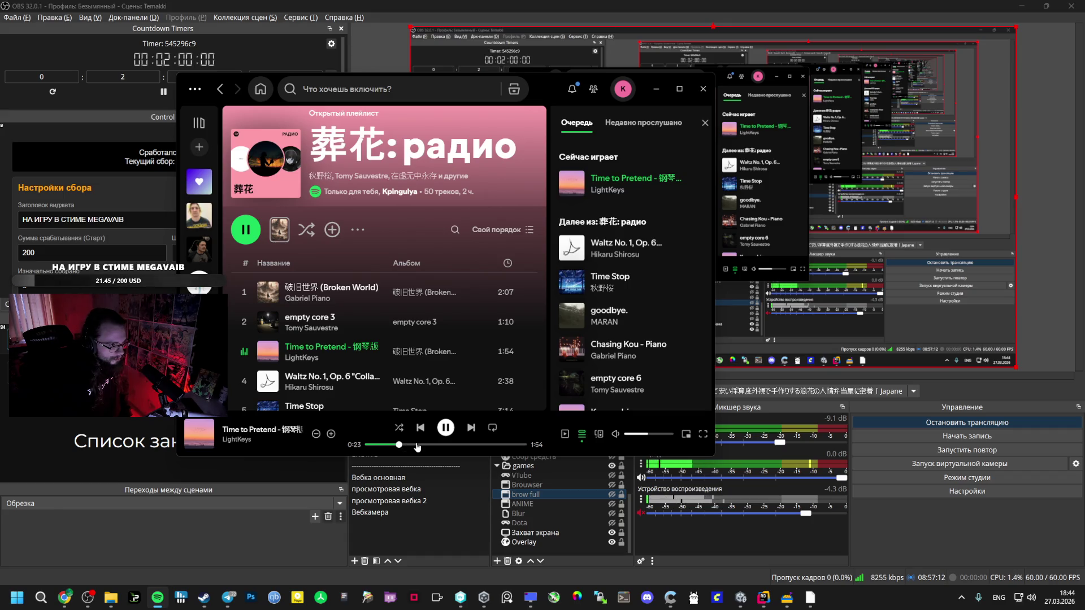
{"action": "left_click", "coordinate": [243, 546]}
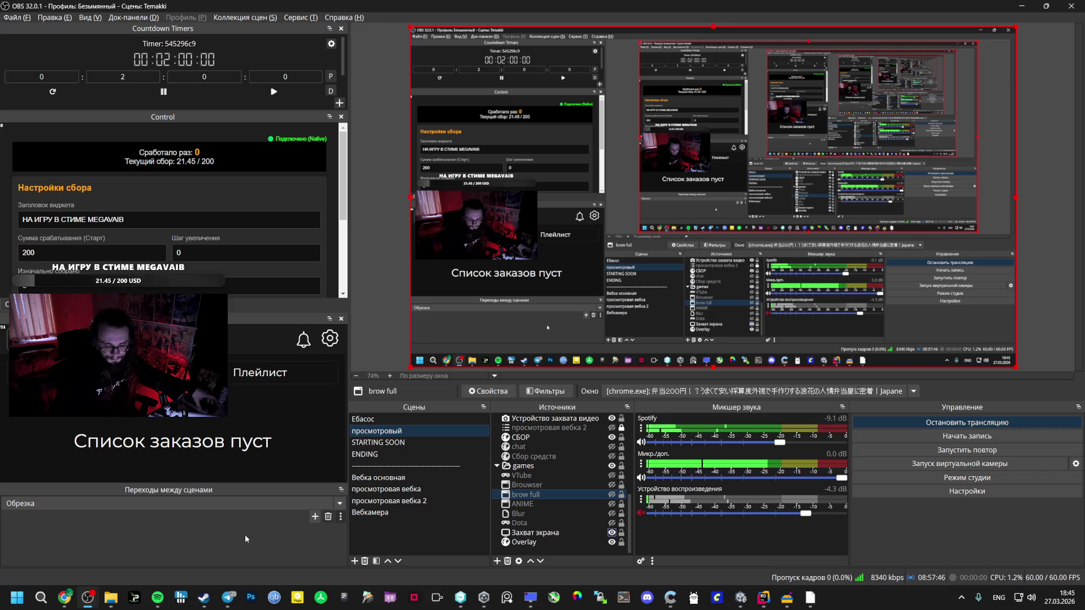
Select the three new timer field lines in the Bullet Hell Stats System AI Studio chat.
{"action": "key", "text": "alt+Tab"}
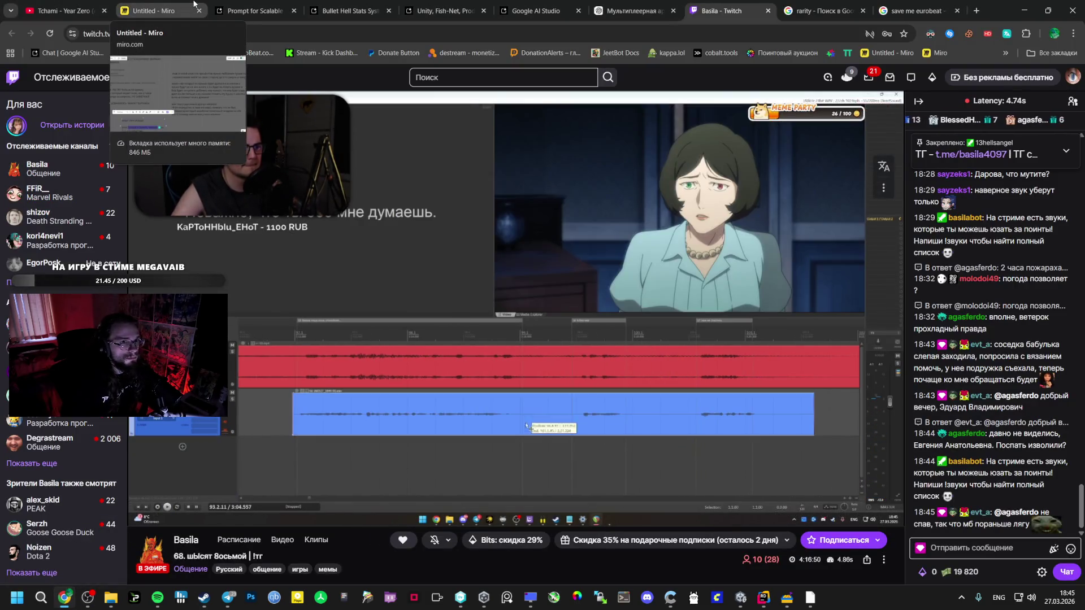
{"action": "left_click", "coordinate": [152, 6]}
{"action": "left_click", "coordinate": [63, 10]}
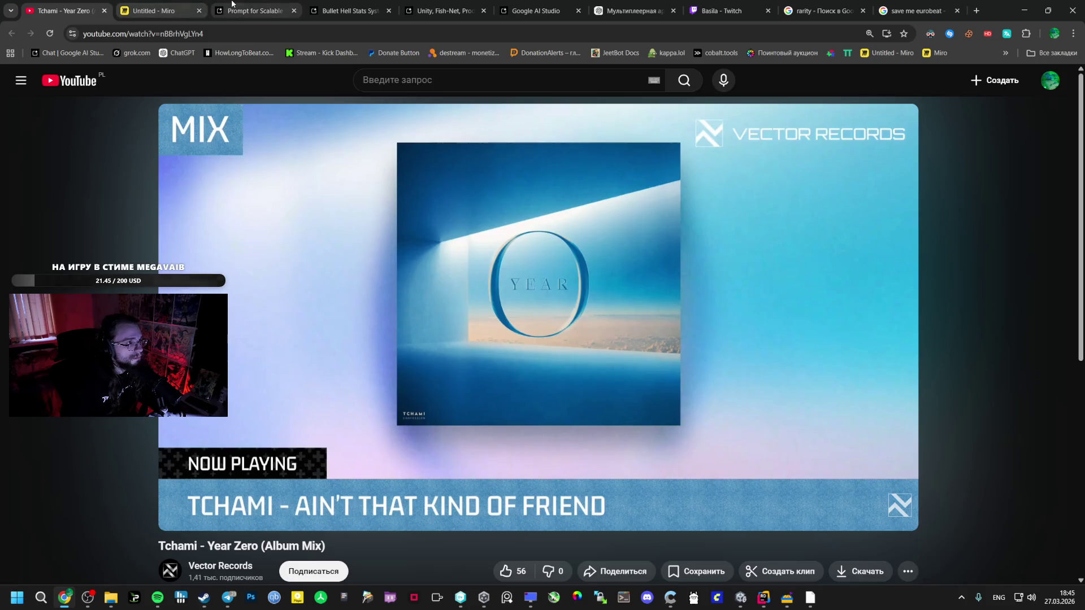
{"action": "left_click", "coordinate": [346, 3]}
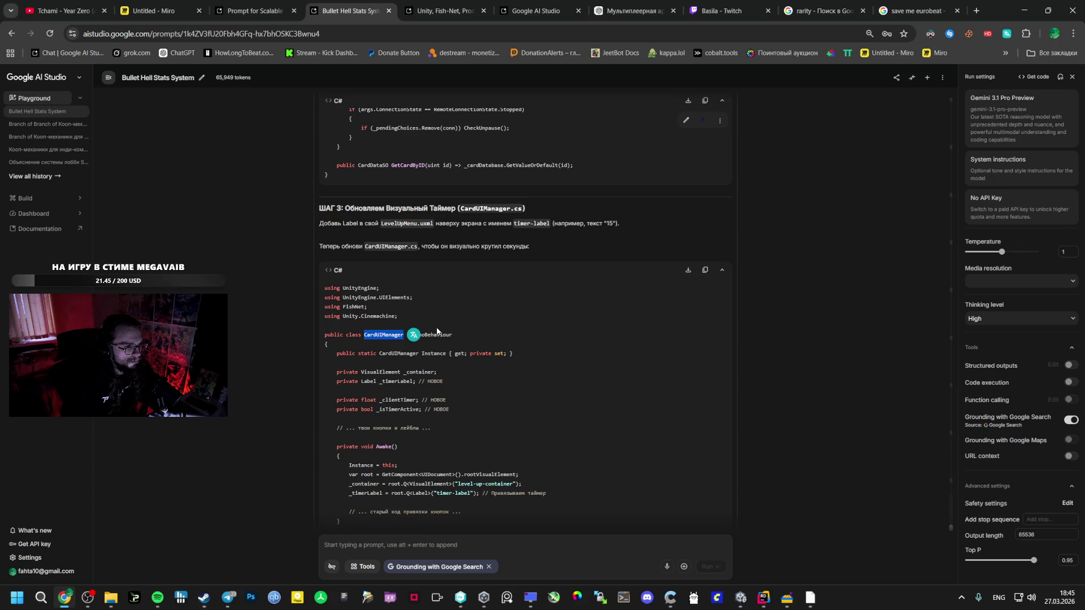
{"action": "left_click_drag", "start_coordinate": [333, 419], "coordinate": [342, 380]}
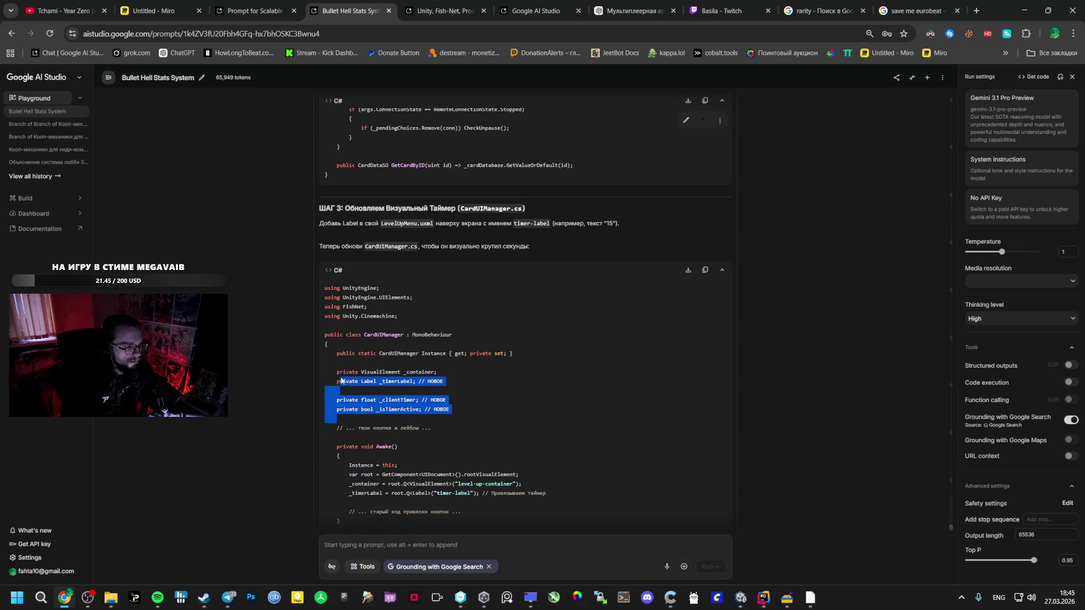
{"action": "left_click", "coordinate": [764, 597]}
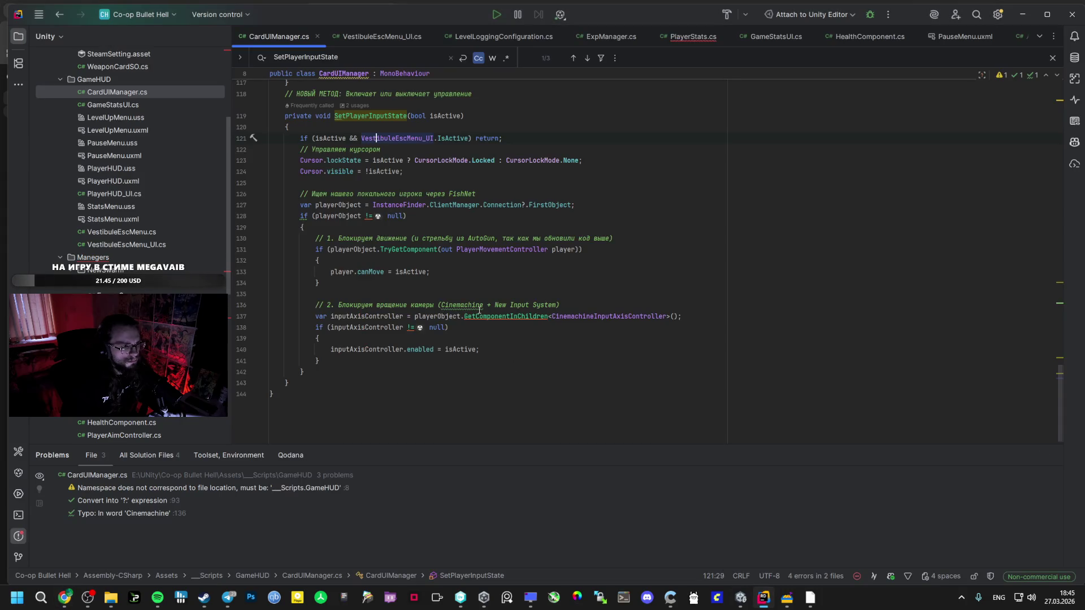
Compare the top of CardUIManager.cs with the AI answer's timer field declarations.
{"action": "scroll", "coordinate": [475, 310], "scroll_direction": "up", "scroll_amount": 5}
{"action": "scroll", "coordinate": [475, 311], "scroll_direction": "down", "scroll_amount": 2}
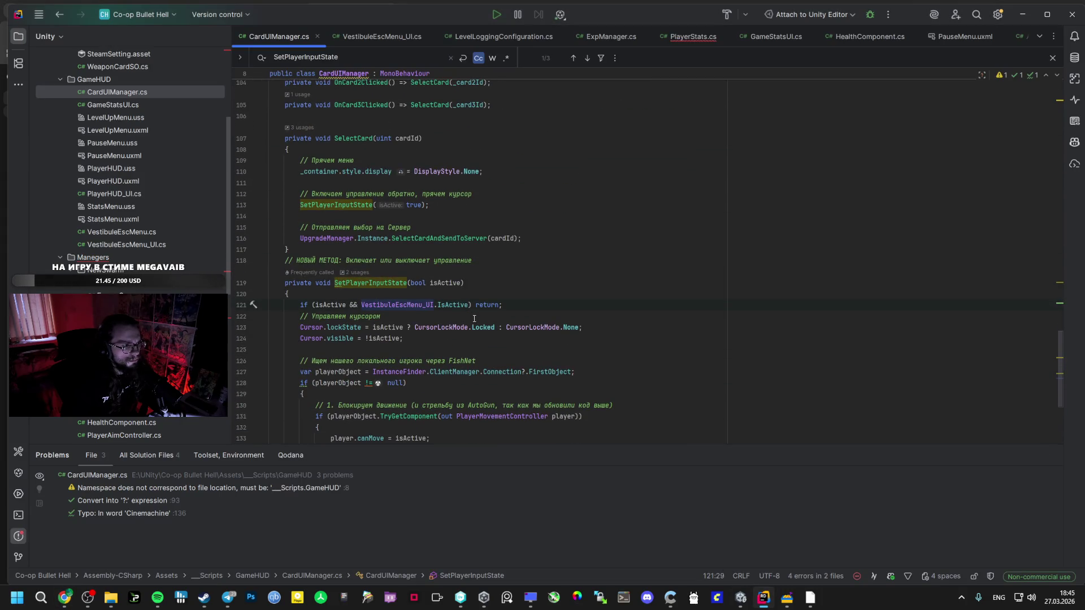
{"action": "scroll", "coordinate": [477, 316], "scroll_direction": "up", "scroll_amount": 20}
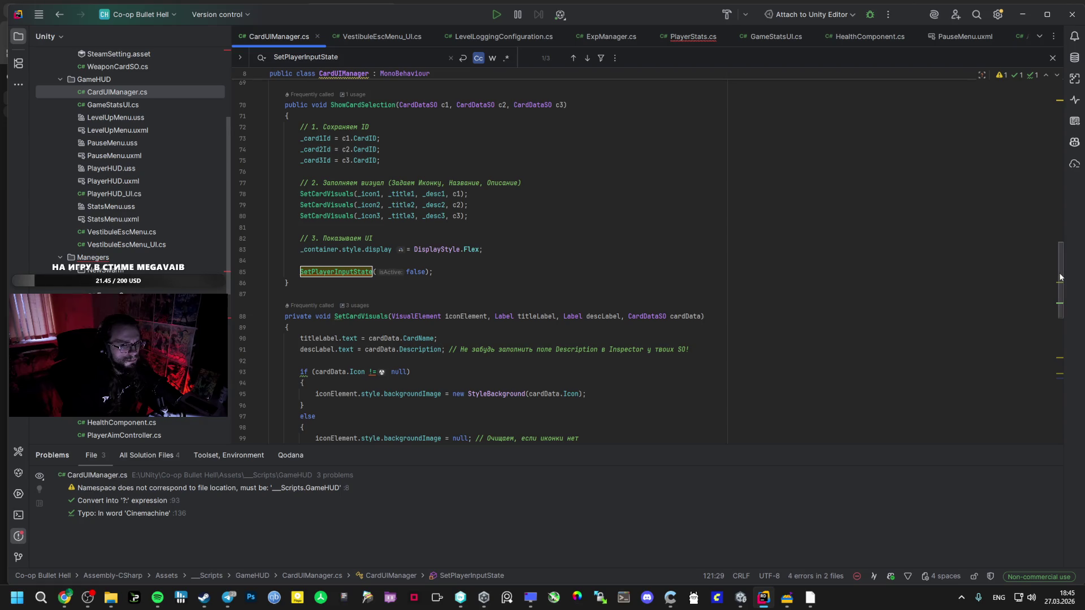
{"action": "scroll", "coordinate": [495, 245], "scroll_direction": "down", "scroll_amount": 3}
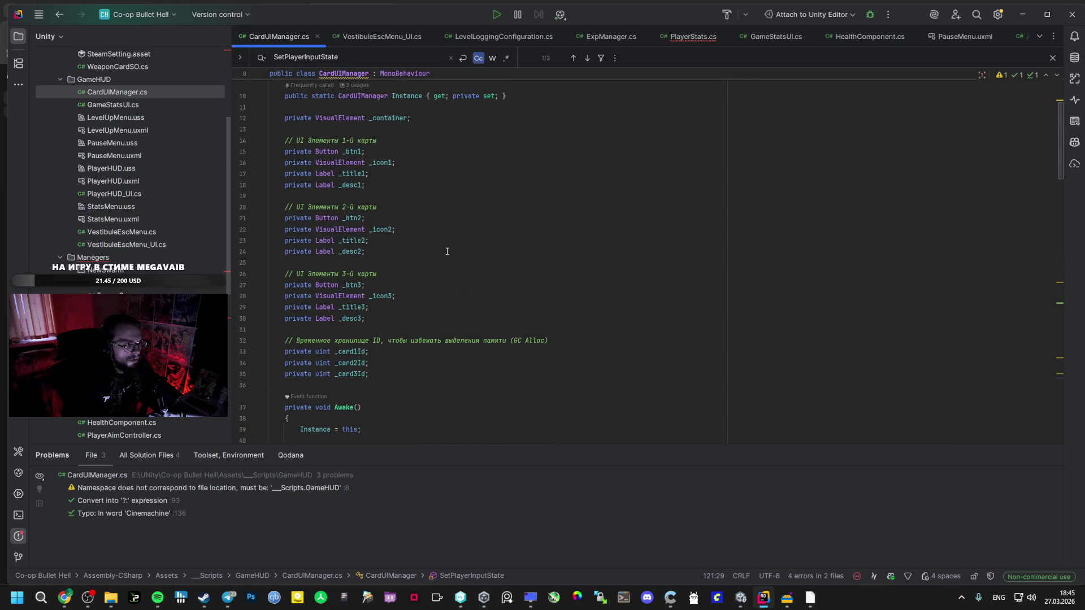
{"action": "scroll", "coordinate": [447, 251], "scroll_direction": "up", "scroll_amount": 3}
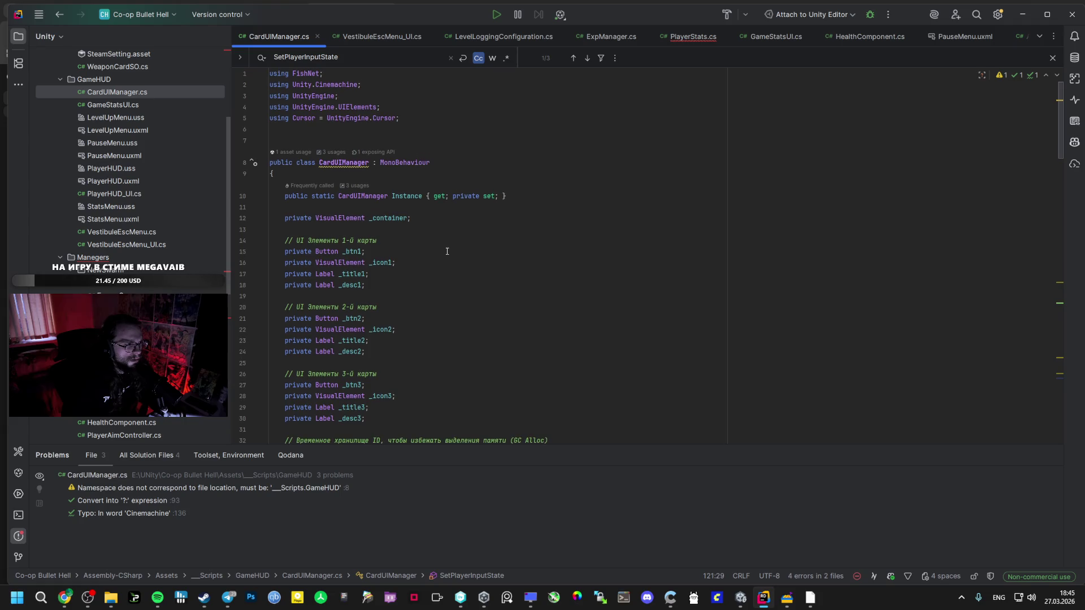
{"action": "key", "text": "alt+Tab"}
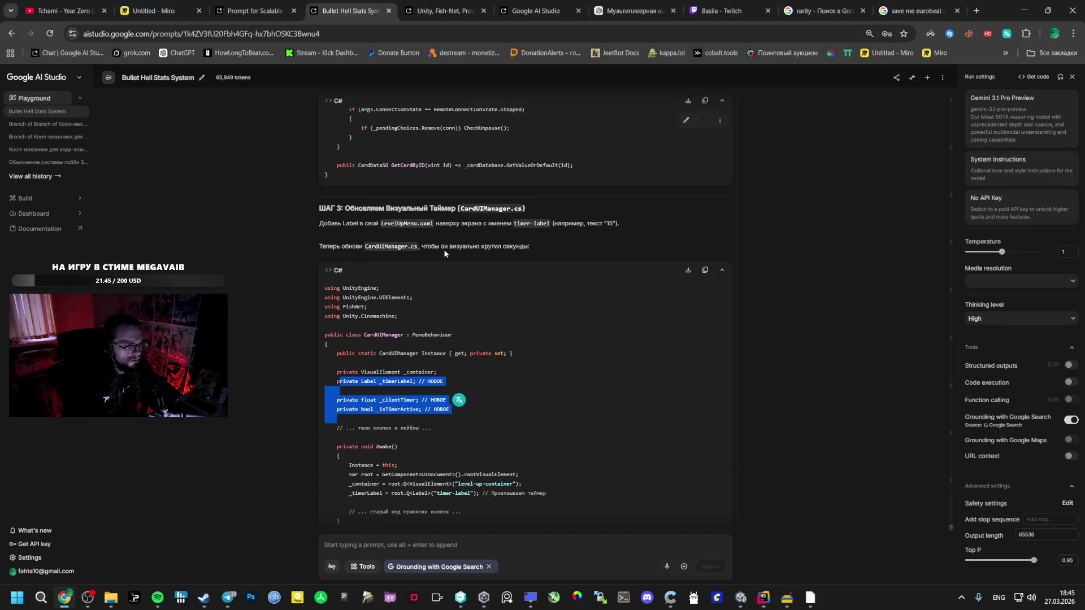
{"action": "key", "text": "alt+Tab"}
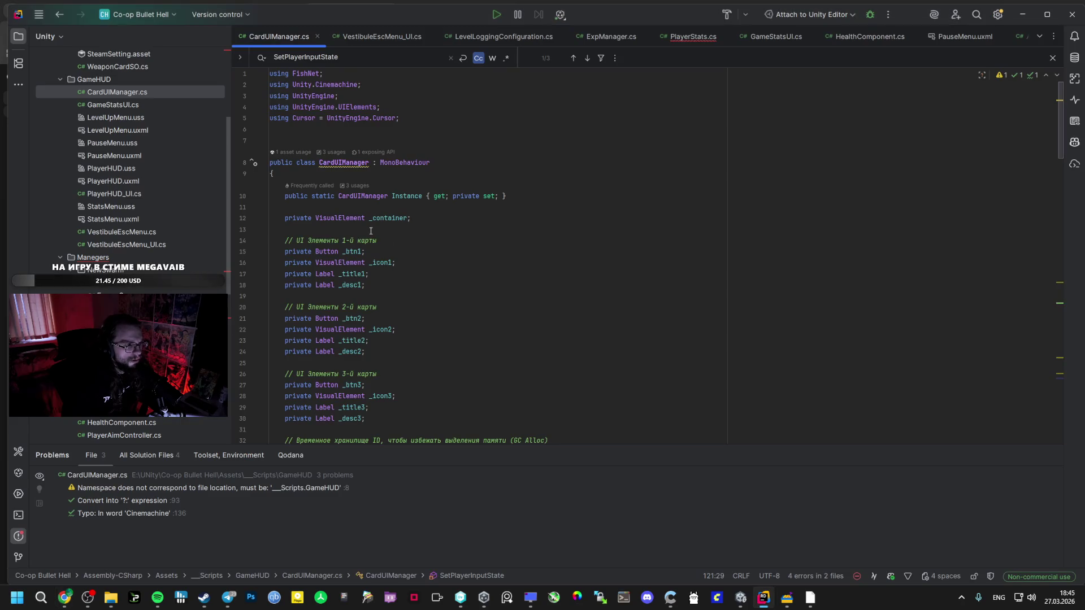
{"action": "key", "text": "alt+Tab"}
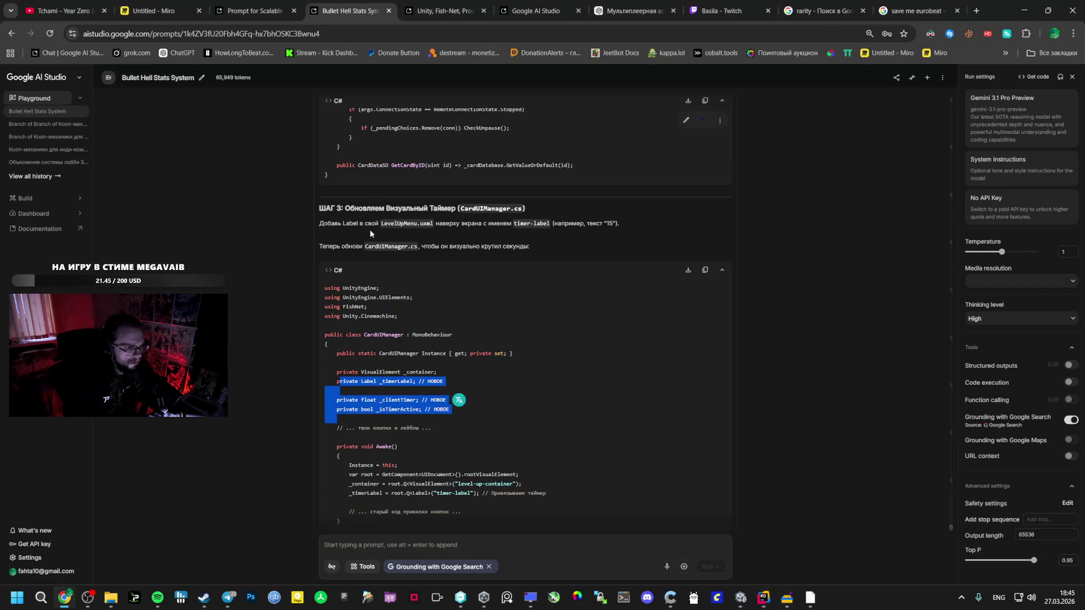
{"action": "key", "text": "alt+Tab"}
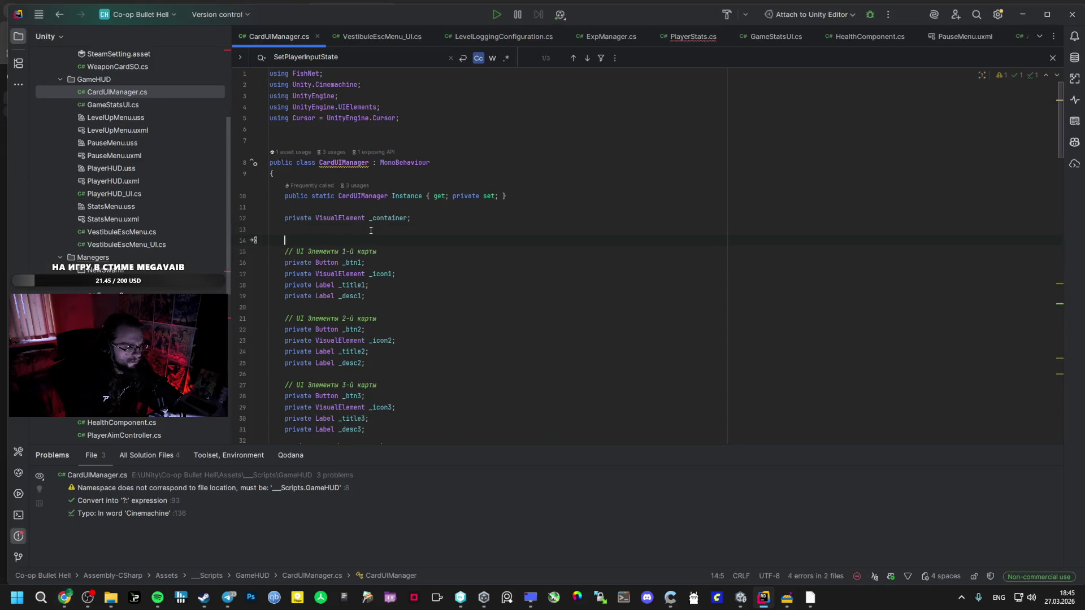
Insert _timerLabel, _clientTimer and _isTimerActive after line 12, restoring the 'p' in 'private'.
{"action": "left_click", "coordinate": [442, 223]}
{"action": "left_click", "coordinate": [286, 229]}
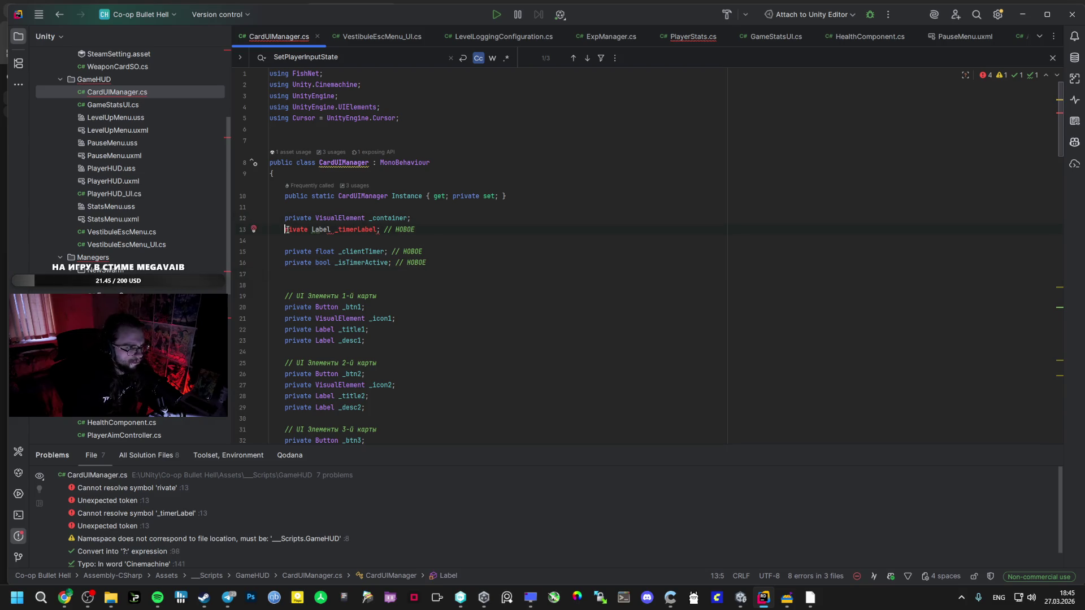
{"action": "type", "text": "p"}
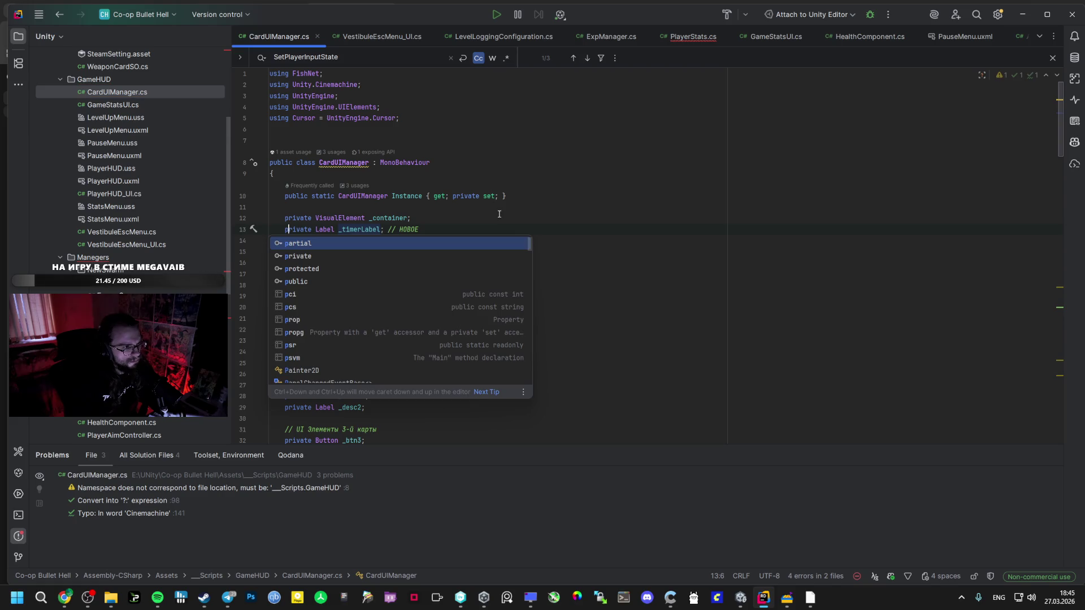
{"action": "left_click", "coordinate": [475, 222]}
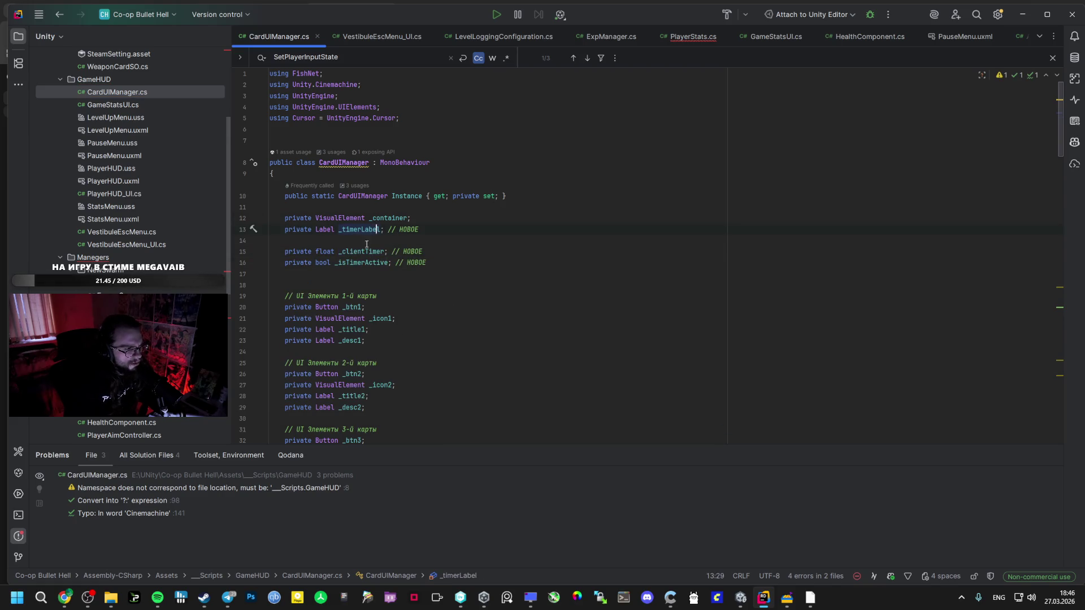
{"action": "key", "text": "alt+Tab"}
{"action": "scroll", "coordinate": [439, 279], "scroll_direction": "down", "scroll_amount": 3}
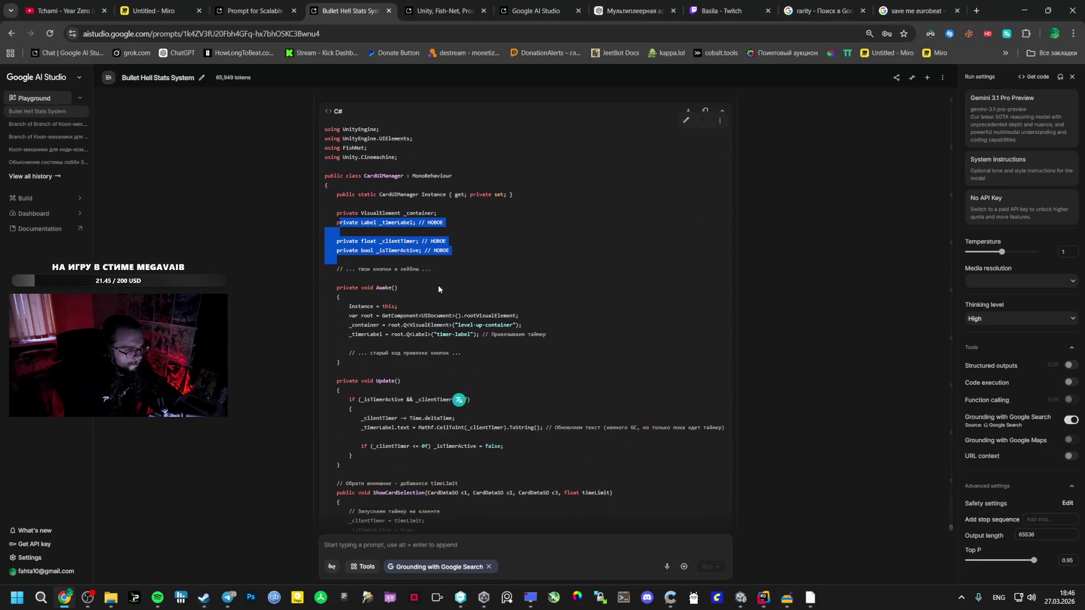
Find the Awake method in CardUIManager.cs using the word Awake copied from the answer.
{"action": "double_click", "coordinate": [384, 288]}
{"action": "key", "text": "ctrl+c"}
{"action": "key", "text": "alt+Tab"}
{"action": "key", "text": "ctrl+f"}
{"action": "key", "text": "ctrl+v"}
{"action": "key", "text": "alt+Tab"}
{"action": "key", "text": "alt+Tab"}
{"action": "scroll", "coordinate": [368, 230], "scroll_direction": "down", "scroll_amount": 1}
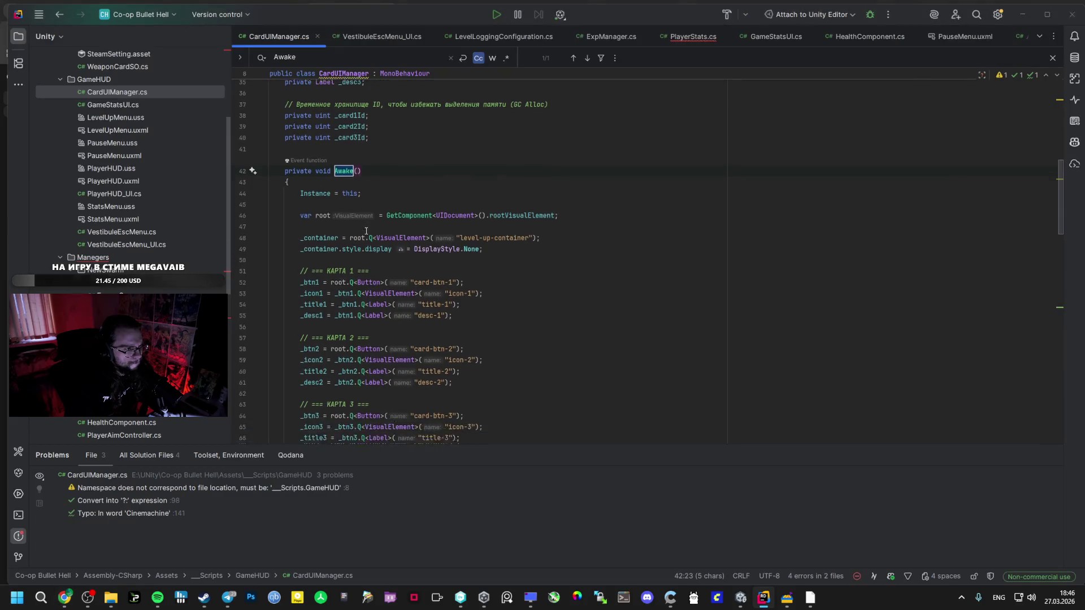
Paste the AI's Awake body lines at line 45, then remove and restore the duplicate Instance = this line.
{"action": "key", "text": "alt+Tab"}
{"action": "left_click_drag", "start_coordinate": [350, 307], "coordinate": [555, 341]}
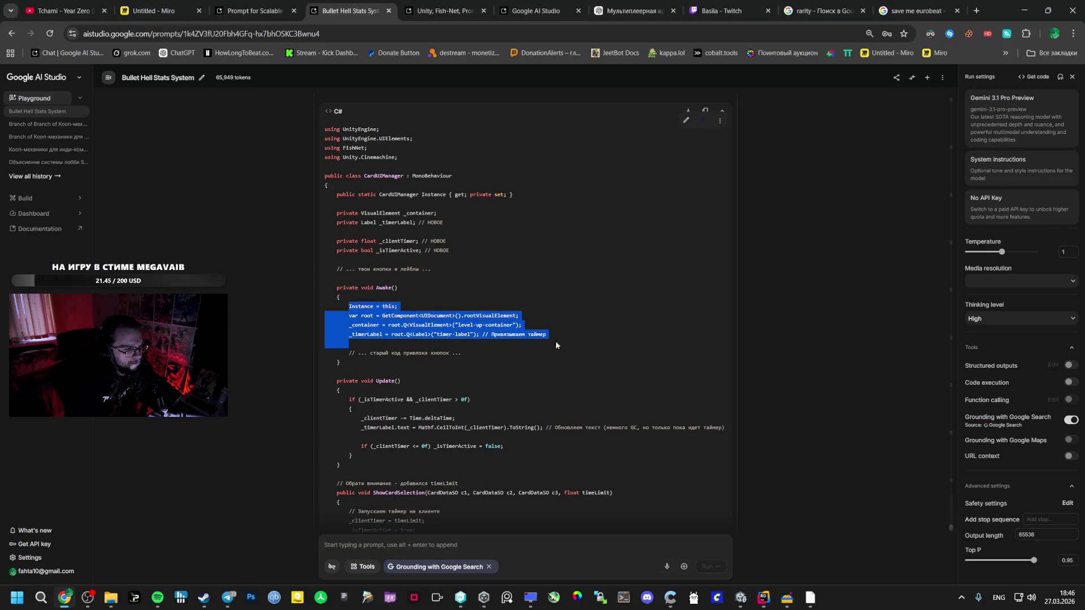
{"action": "key", "text": "alt+Tab"}
{"action": "left_click", "coordinate": [295, 199]}
{"action": "key", "text": "ctrl+v"}
{"action": "left_click", "coordinate": [296, 199]}
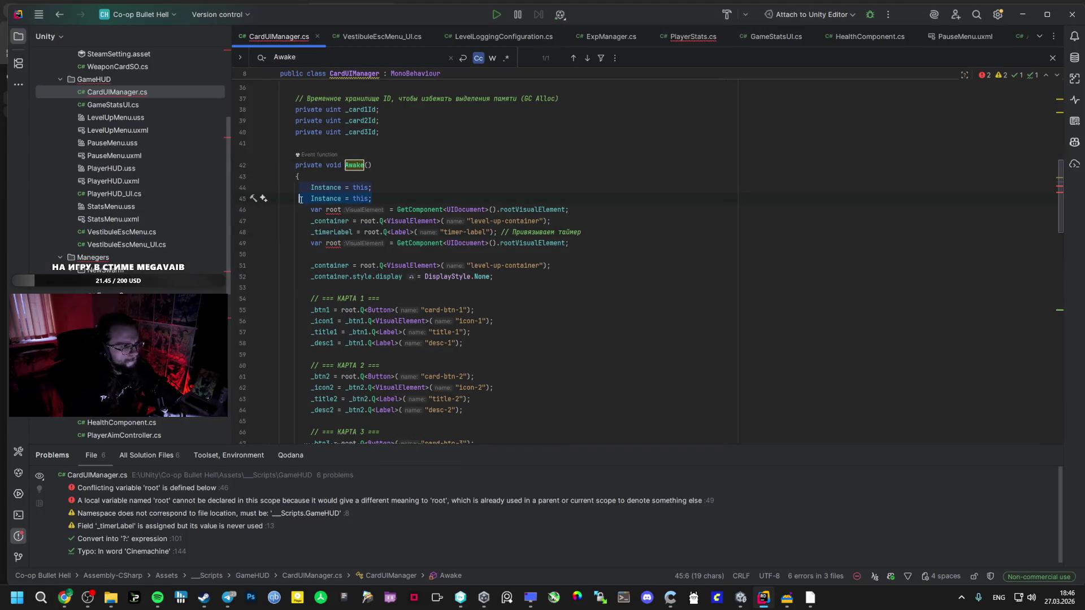
{"action": "key", "text": "shift+End"}
{"action": "key", "text": "BackSpace"}
{"action": "key", "text": "ctrl+z"}
{"action": "key", "text": "ctrl+z"}
{"action": "key", "text": "ctrl+z"}
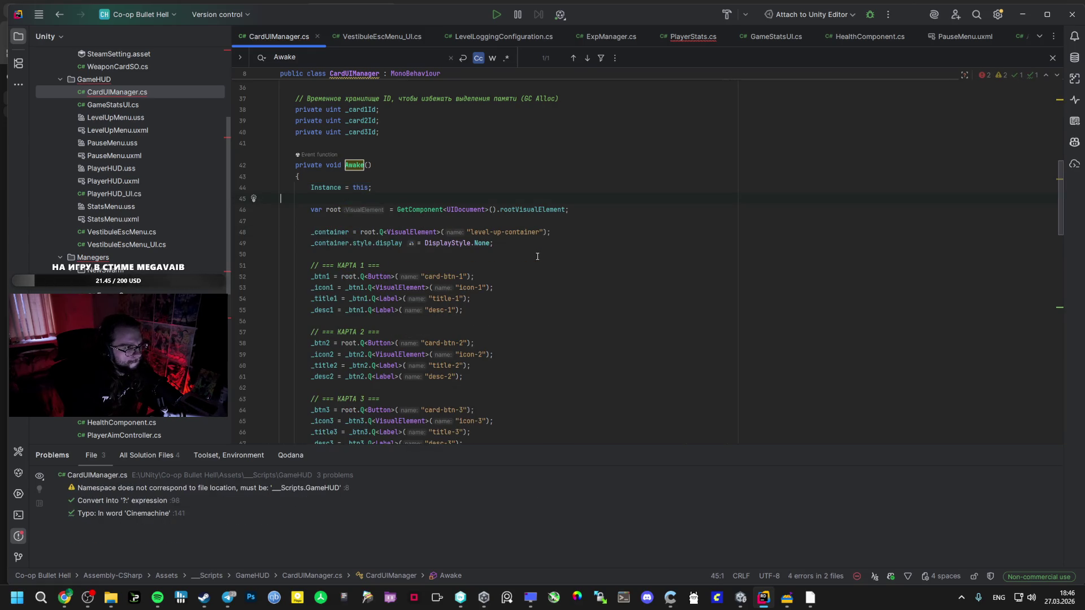
Copy the _timerLabel = root.Q<Label>("timer-label") binding line from the AI's Awake code.
{"action": "key", "text": "alt+Tab"}
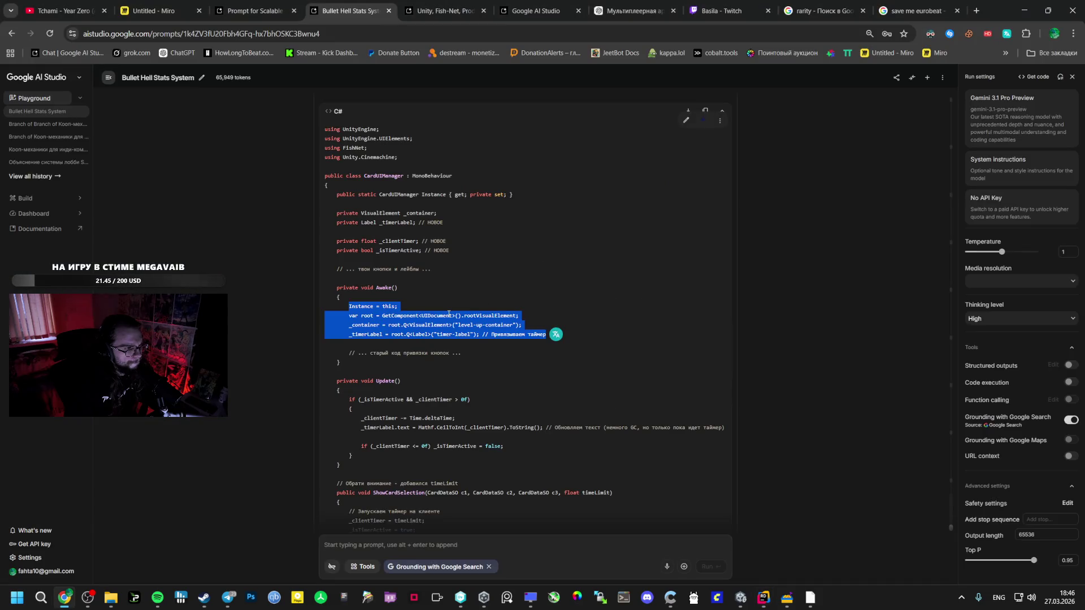
{"action": "key", "text": "alt+Tab"}
{"action": "key", "text": "alt+Tab"}
{"action": "left_click", "coordinate": [450, 317]}
{"action": "key", "text": "alt+Tab"}
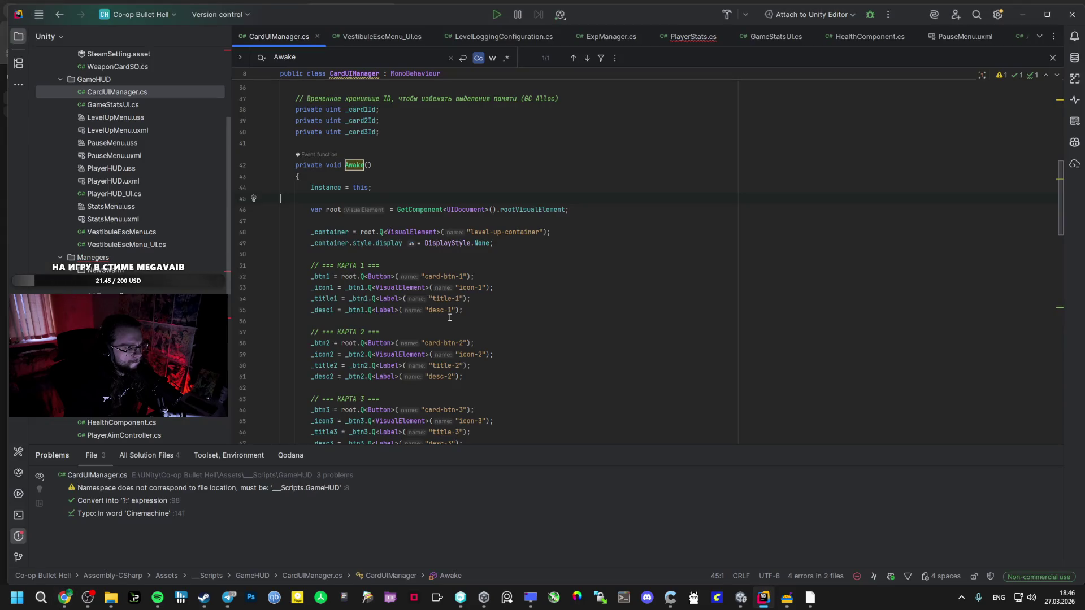
{"action": "key", "text": "alt+Tab"}
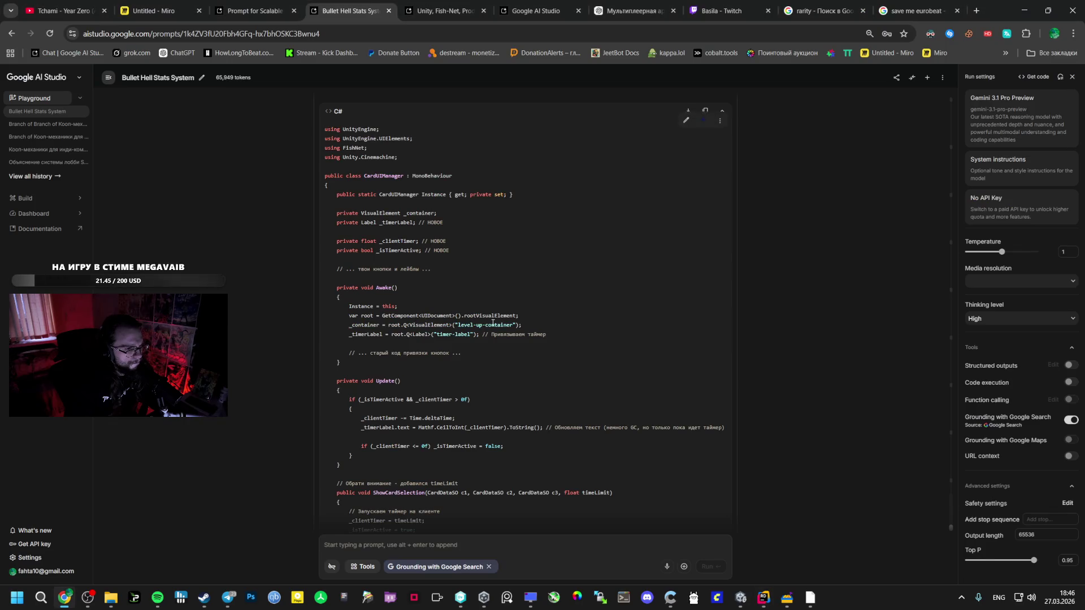
{"action": "key", "text": "alt+Tab"}
{"action": "key", "text": "alt+Tab"}
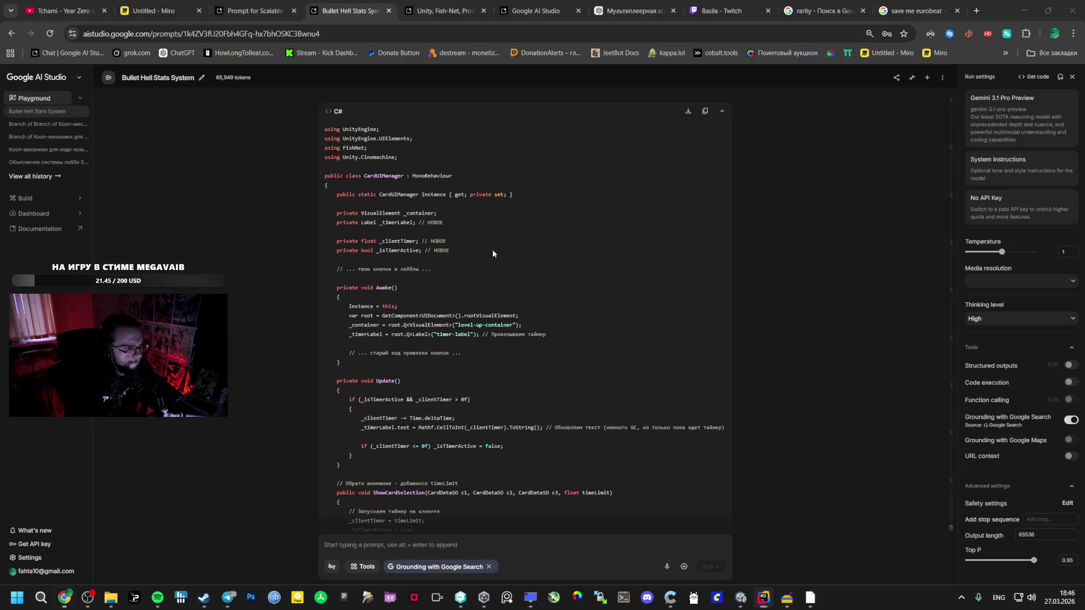
{"action": "mouse_move", "coordinate": [566, 334]}
{"action": "left_mouse_down"}
{"action": "mouse_move", "coordinate": [343, 334]}
{"action": "mouse_move", "coordinate": [352, 335]}
{"action": "left_mouse_up"}
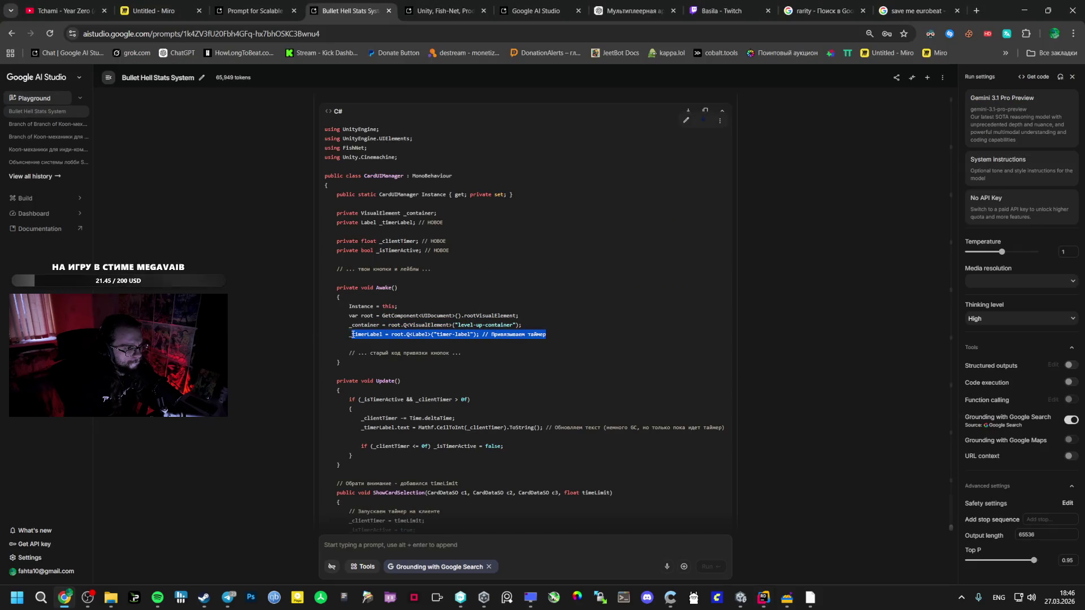
{"action": "key", "text": "alt+Tab"}
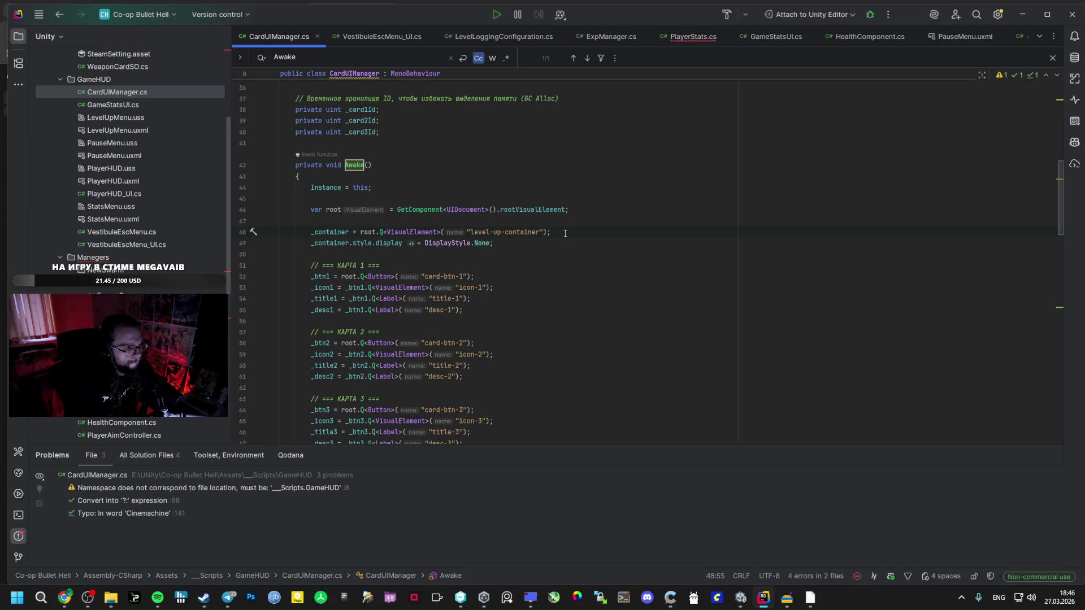
Add the _timerLabel binding line in Awake below the display setting and check it against the AI code.
{"action": "key", "text": "Down"}
{"action": "key", "text": "End"}
{"action": "key", "text": "Return"}
{"action": "key", "text": "ctrl+v"}
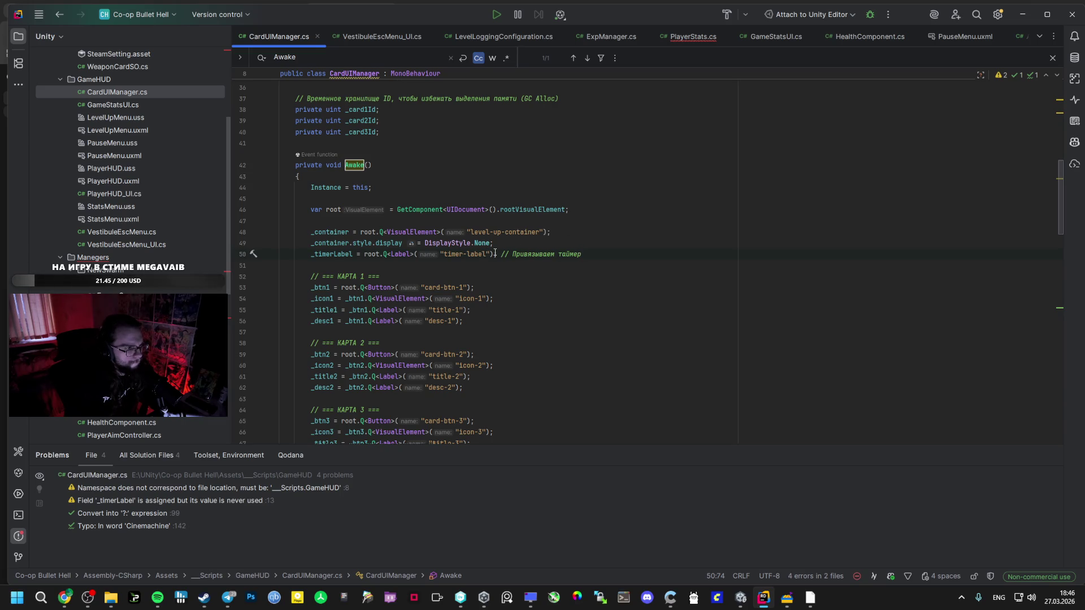
{"action": "key", "text": "alt+Tab"}
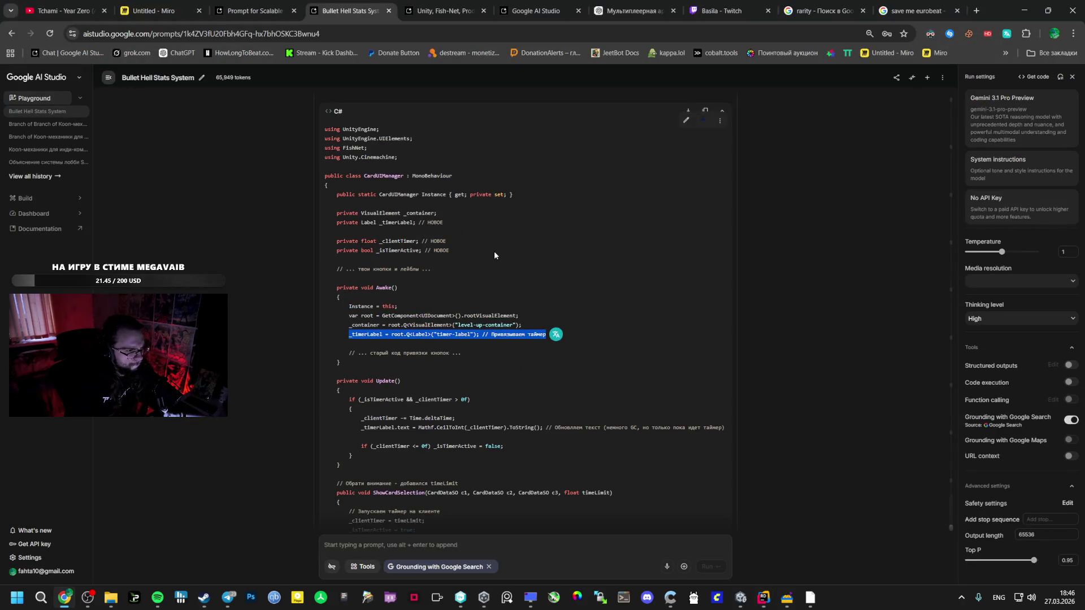
{"action": "key", "text": "alt+Tab"}
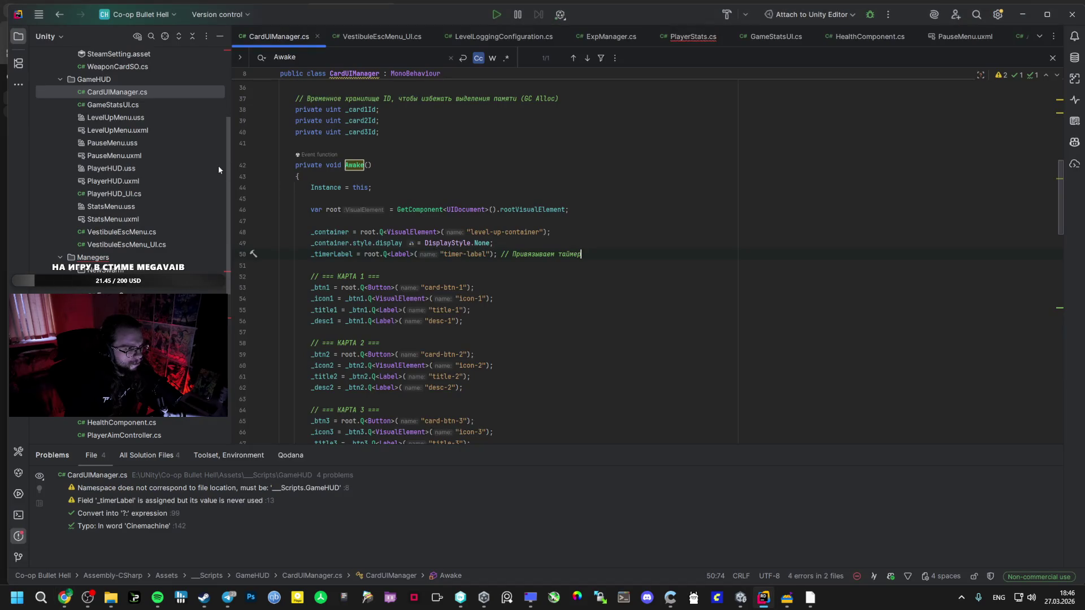
{"action": "key", "text": "alt+Tab"}
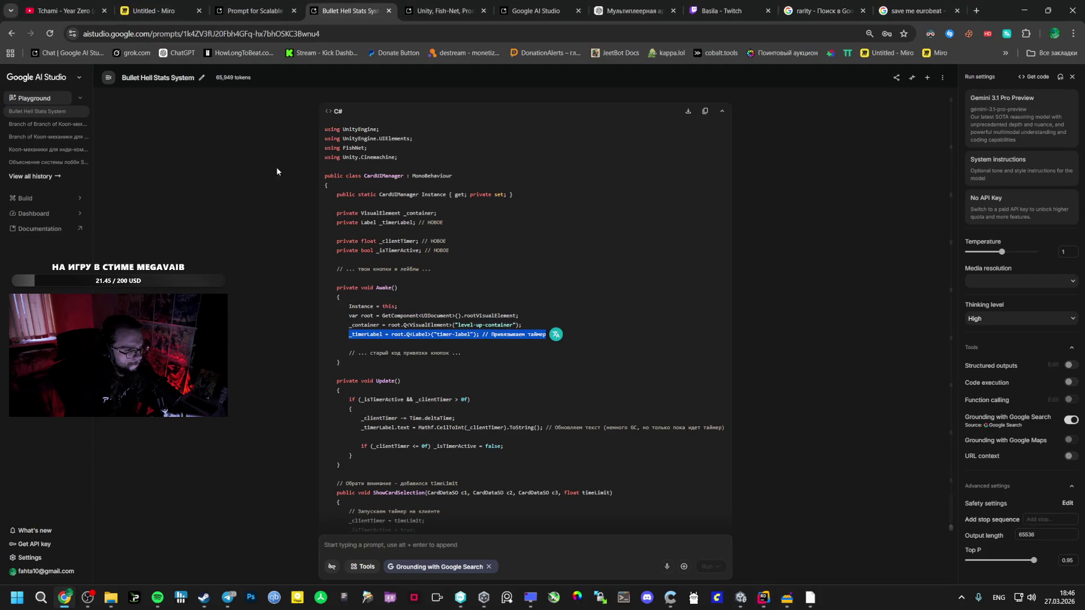
{"action": "key", "text": "alt+Tab"}
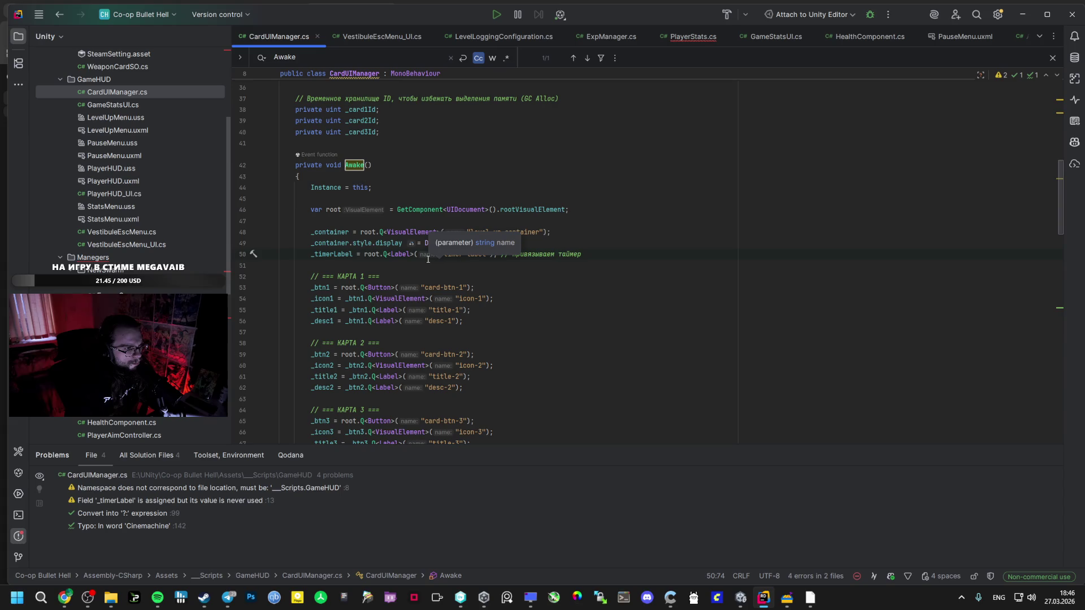
Search CardUIManager.cs for an existing Update method.
{"action": "key", "text": "alt+Tab"}
{"action": "scroll", "coordinate": [381, 330], "scroll_direction": "down", "scroll_amount": 1}
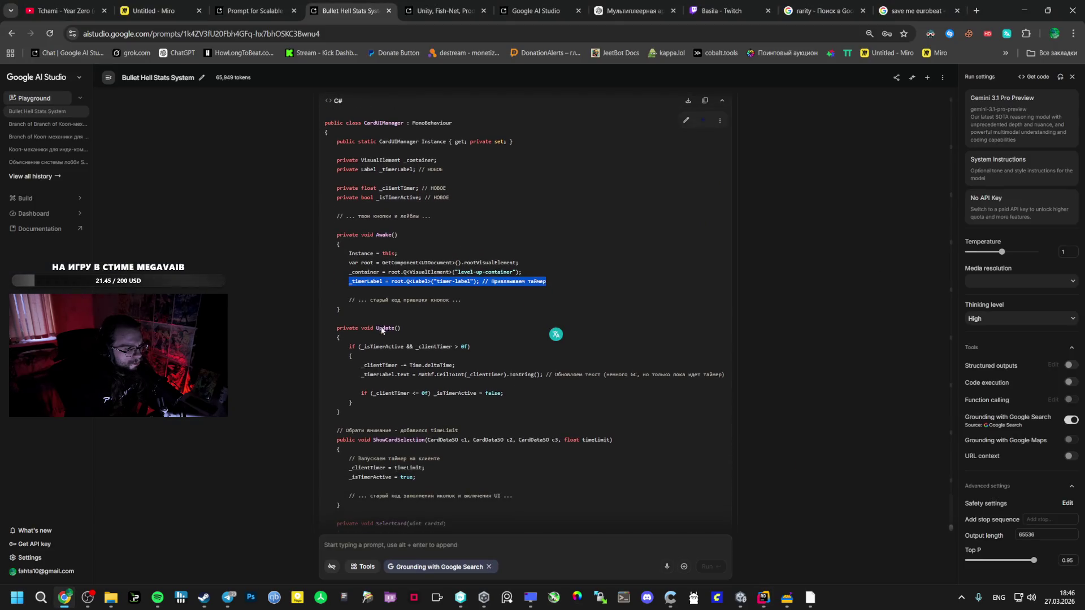
{"action": "left_click", "coordinate": [389, 326]}
{"action": "double_click", "coordinate": [387, 328]}
{"action": "key", "text": "ctrl+c"}
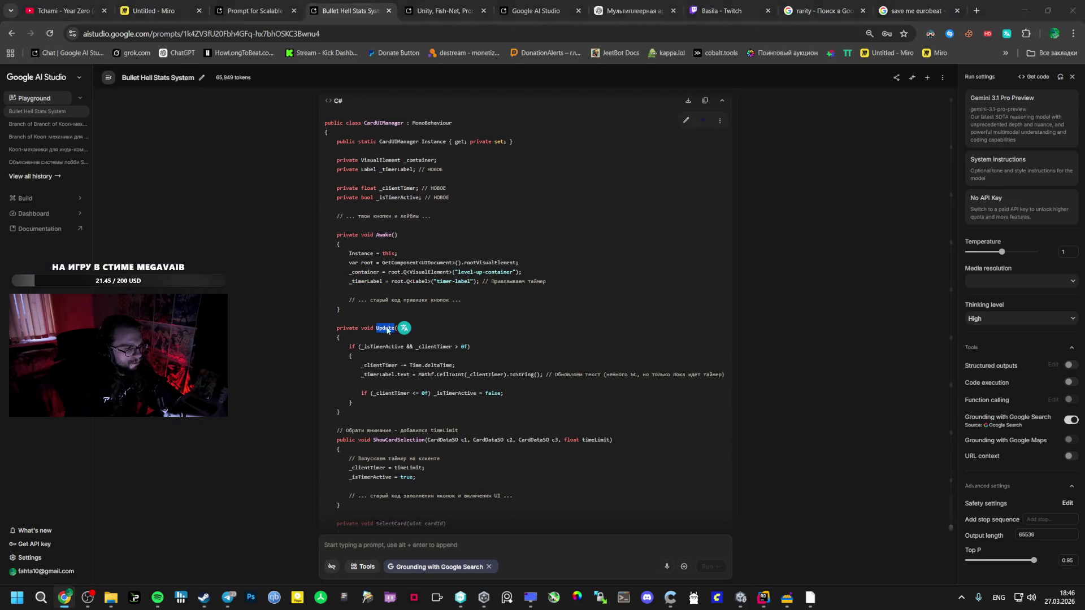
{"action": "key", "text": "alt+Tab"}
{"action": "key", "text": "ctrl+f"}
{"action": "key", "text": "ctrl+v"}
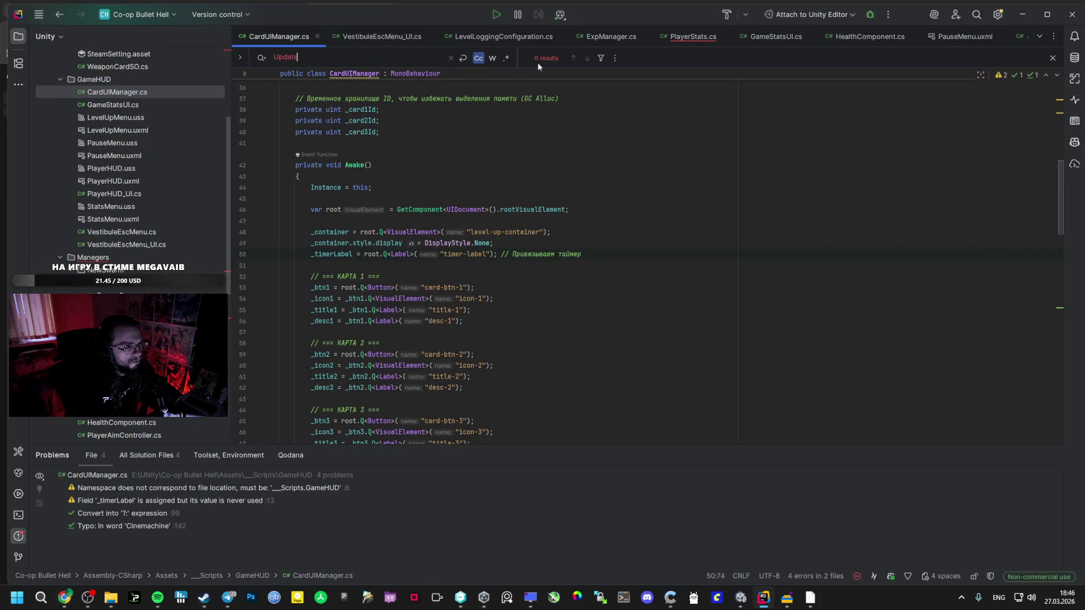
Paste the AI's Update countdown method right after Awake and adjust its indentation.
{"action": "key", "text": "alt+Tab"}
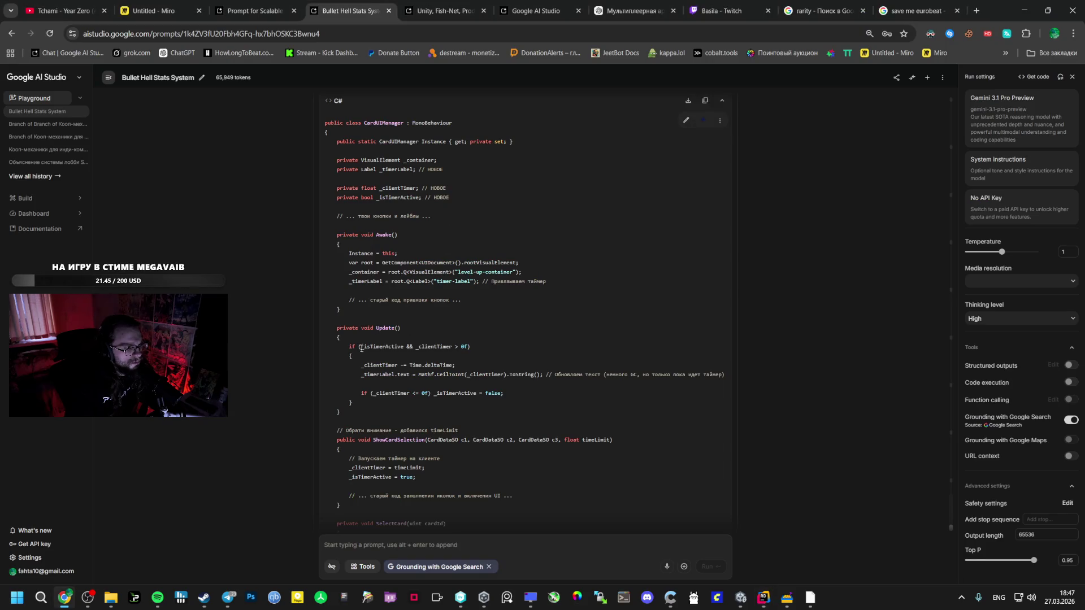
{"action": "left_click_drag", "start_coordinate": [333, 330], "coordinate": [346, 413]}
{"action": "key", "text": "ctrl+c"}
{"action": "key", "text": "alt+Tab"}
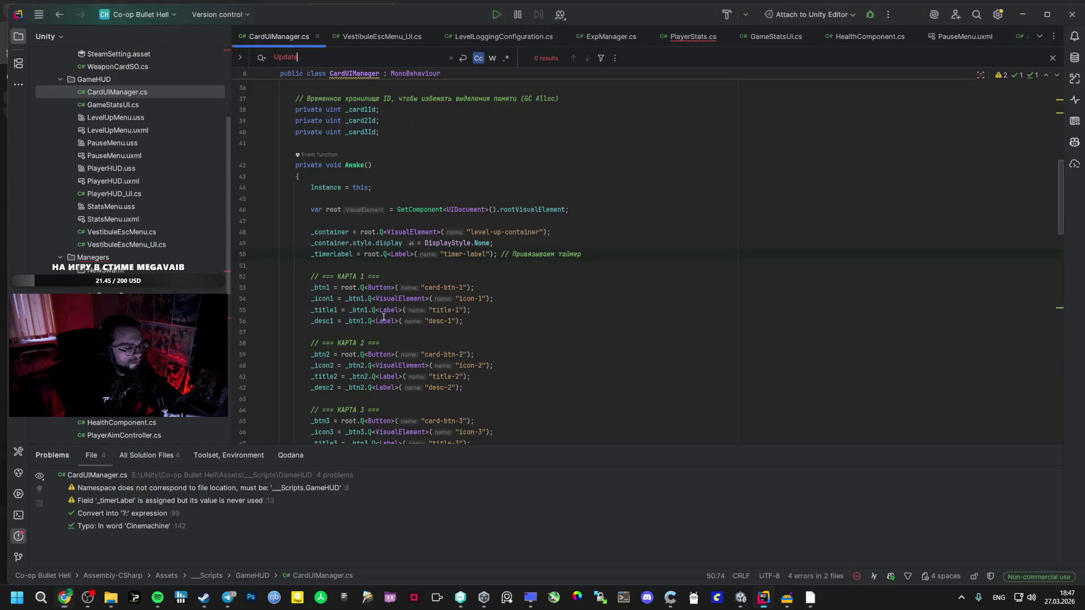
{"action": "scroll", "coordinate": [382, 317], "scroll_direction": "down", "scroll_amount": 5}
{"action": "left_click", "coordinate": [350, 121]}
{"action": "key", "text": "ctrl+v"}
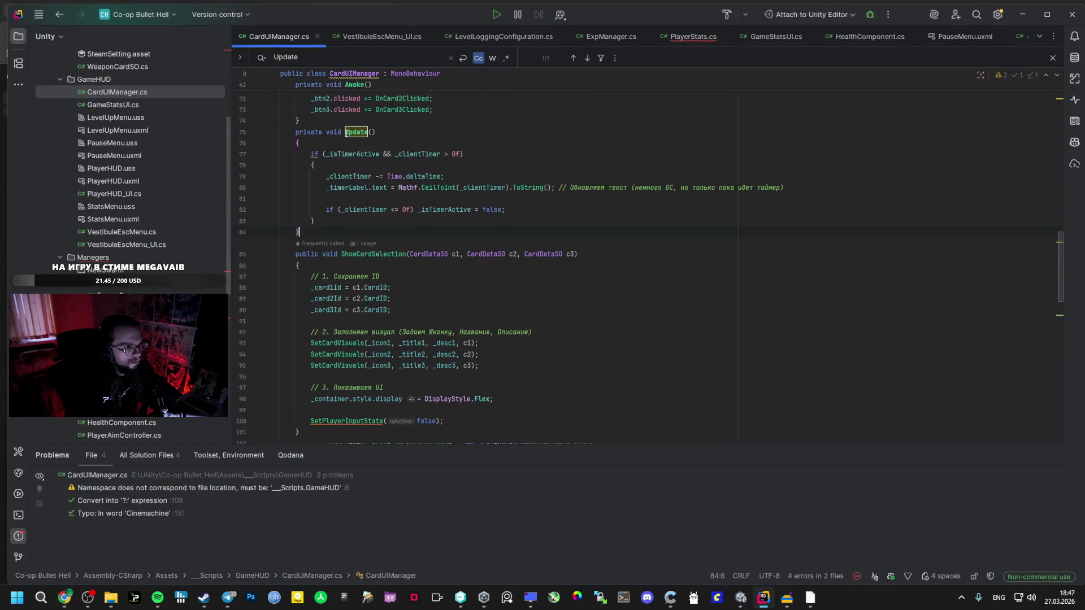
{"action": "key", "text": "ctrl+z"}
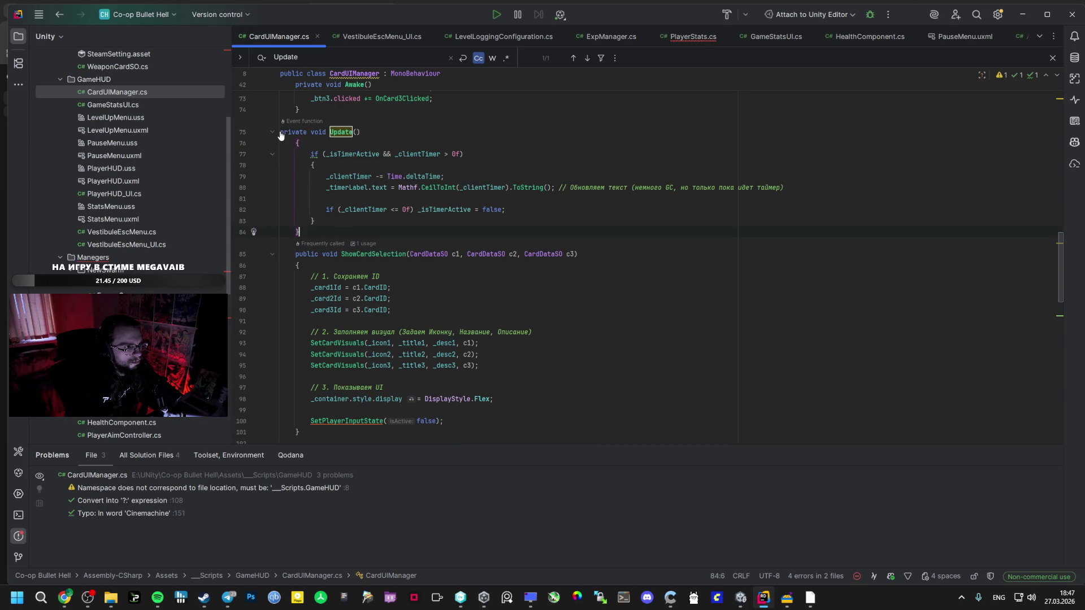
{"action": "key", "text": "ctrl+shift+z"}
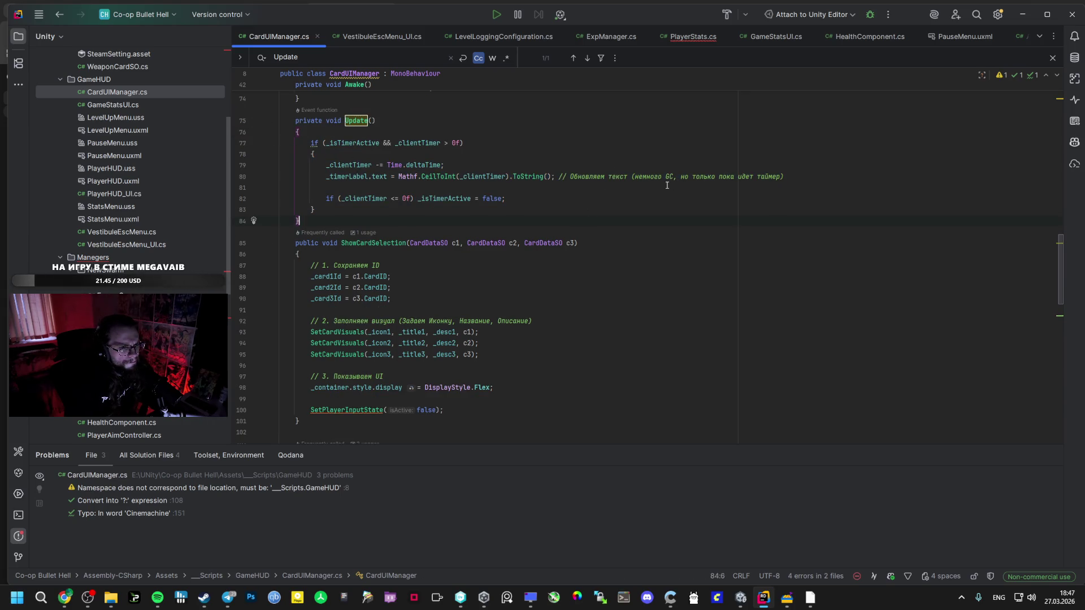
{"action": "key", "text": "alt+Tab"}
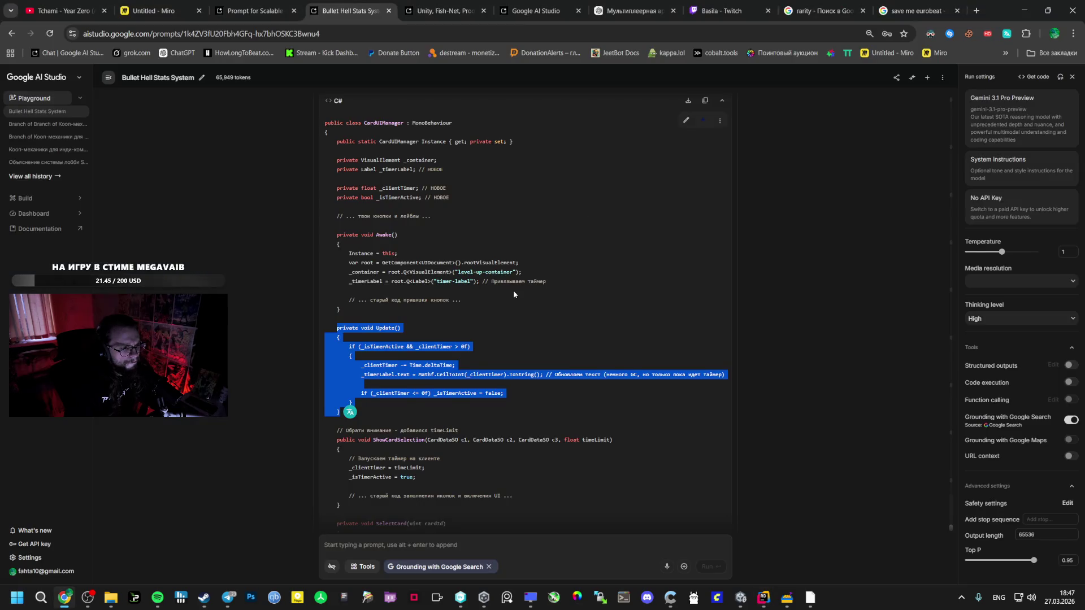
Compare the ShowCardSelection signatures and copy ', float timeLimit' from the AI's version.
{"action": "scroll", "coordinate": [513, 290], "scroll_direction": "down", "scroll_amount": 3}
{"action": "left_click", "coordinate": [410, 277]}
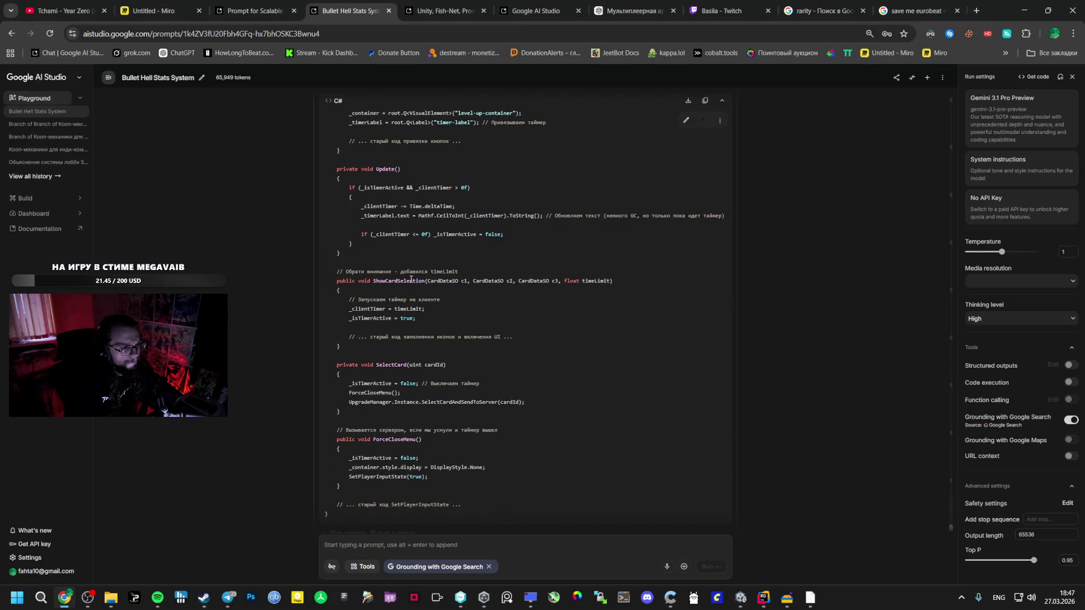
{"action": "double_click", "coordinate": [410, 282]}
{"action": "triple_click", "coordinate": [410, 283]}
{"action": "double_click", "coordinate": [406, 281]}
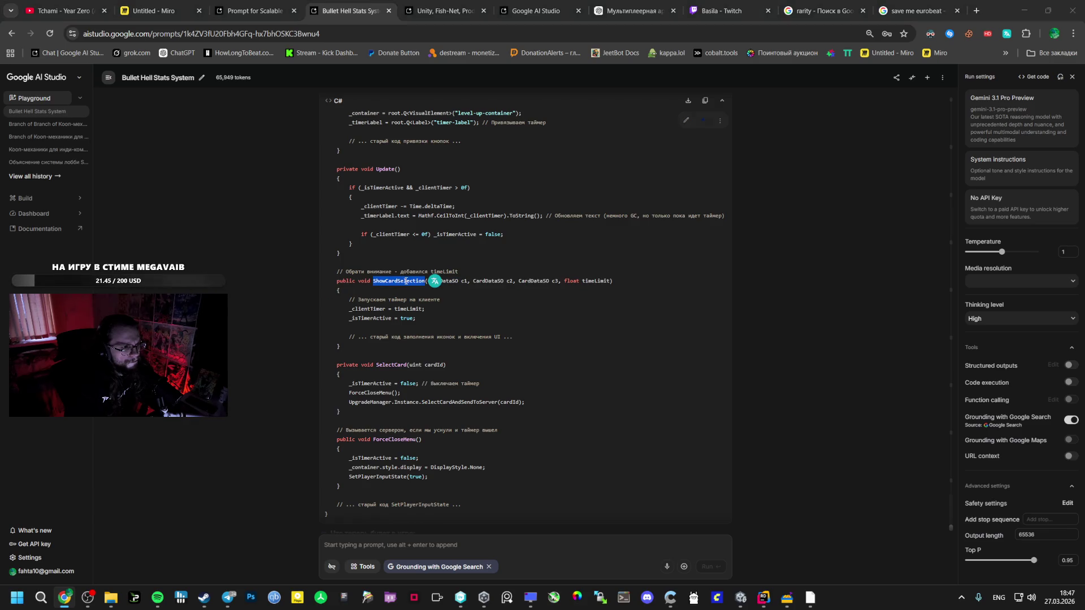
{"action": "key", "text": "alt+Tab"}
{"action": "key", "text": "alt+Tab"}
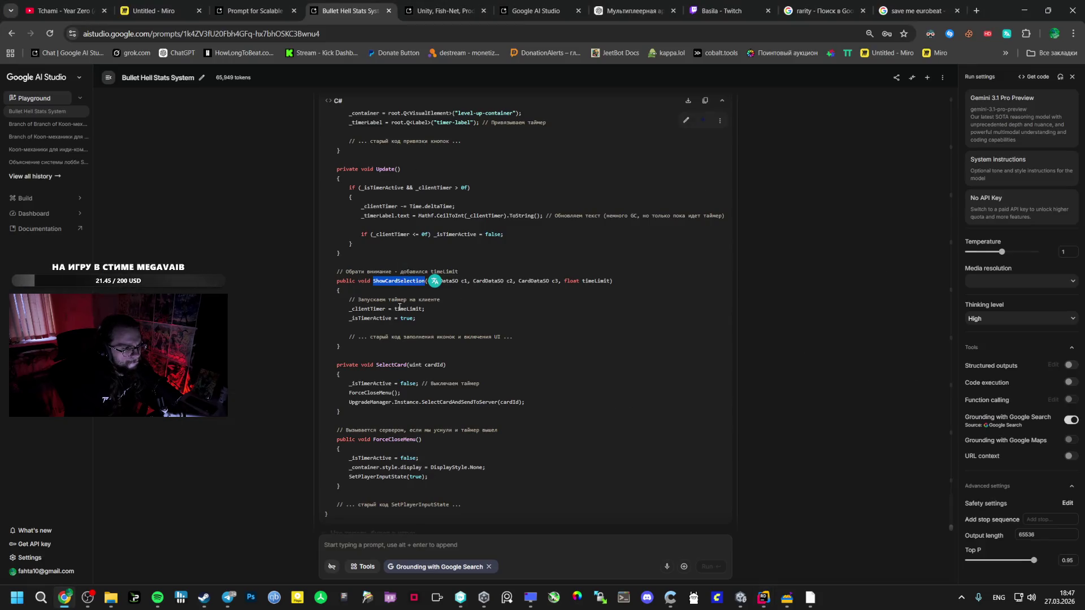
{"action": "left_click_drag", "start_coordinate": [446, 318], "coordinate": [354, 301]}
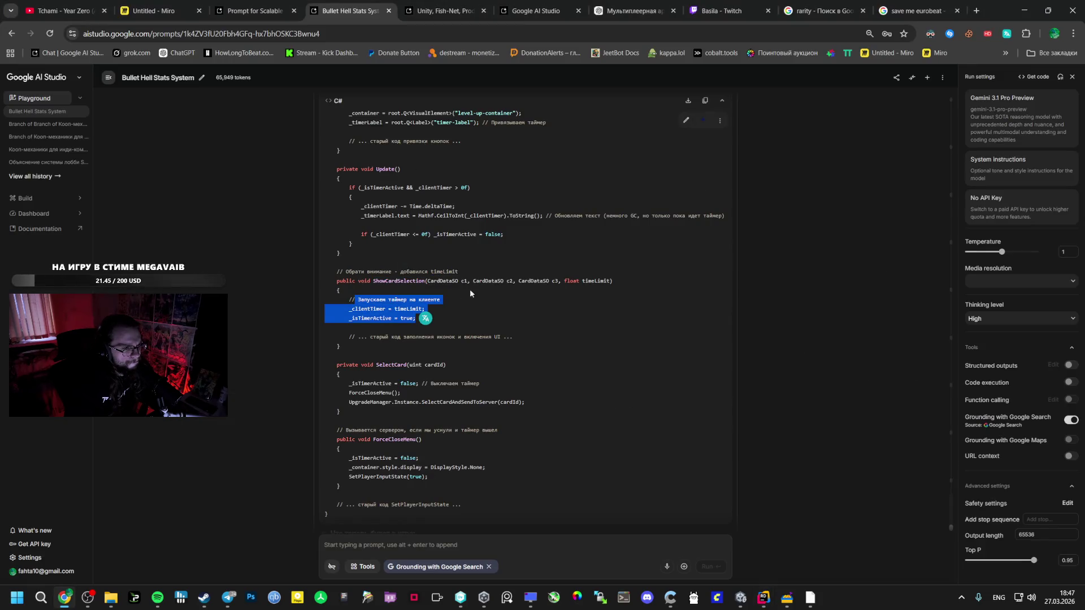
{"action": "left_click_drag", "start_coordinate": [610, 281], "coordinate": [559, 281]}
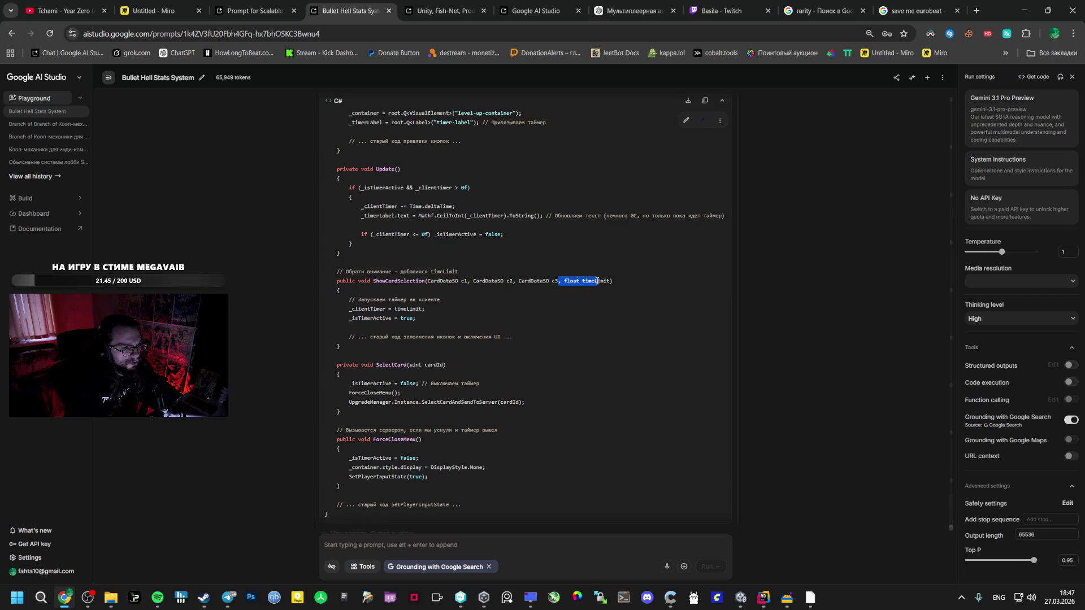
{"action": "key", "text": "alt+Tab"}
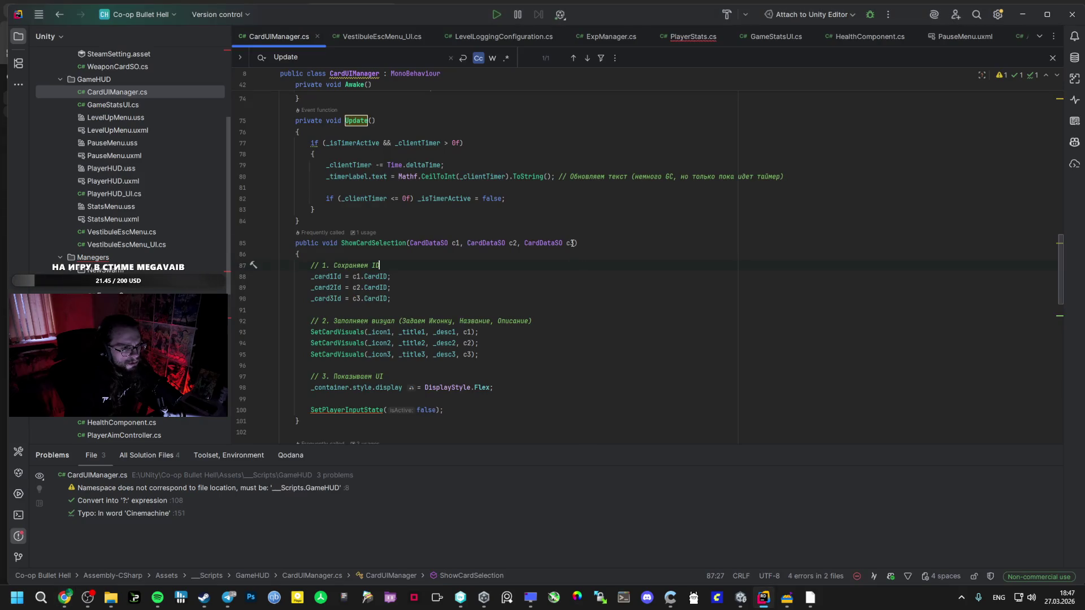
Add the float timeLimit parameter to Rider's ShowCardSelection, after a glance at a Discord announcement.
{"action": "key", "text": "ctrl+v"}
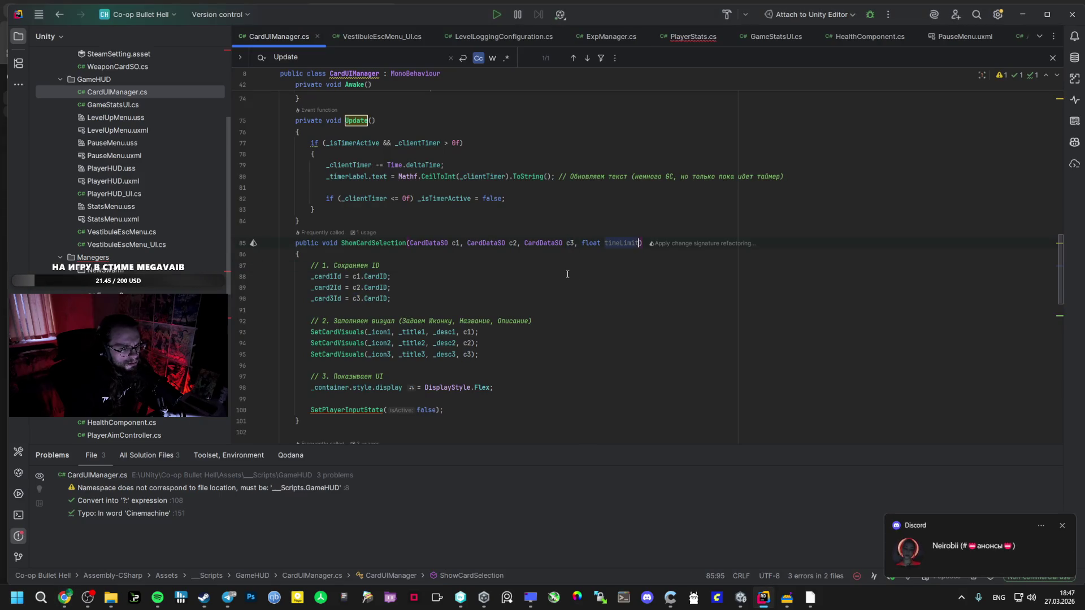
{"action": "left_click", "coordinate": [909, 522]}
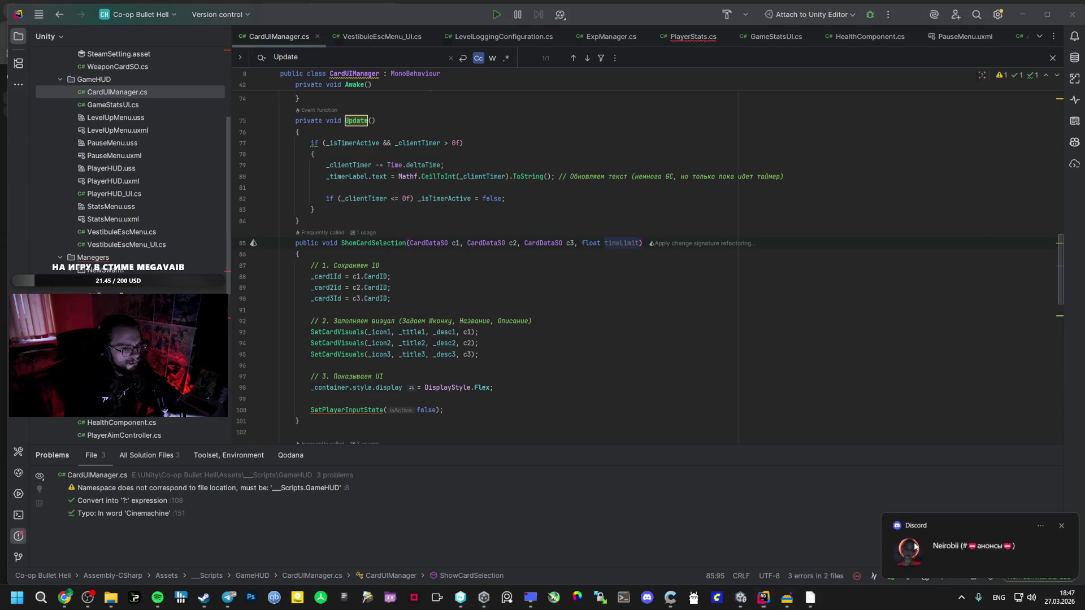
{"action": "scroll", "coordinate": [500, 395], "scroll_direction": "down", "scroll_amount": 2}
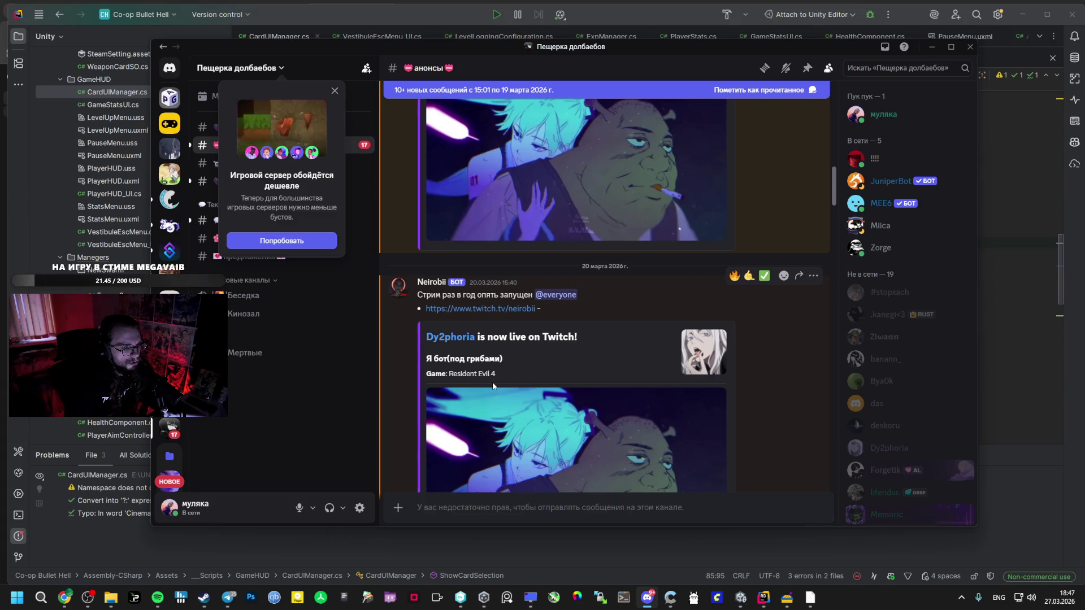
{"action": "left_click", "coordinate": [1008, 354]}
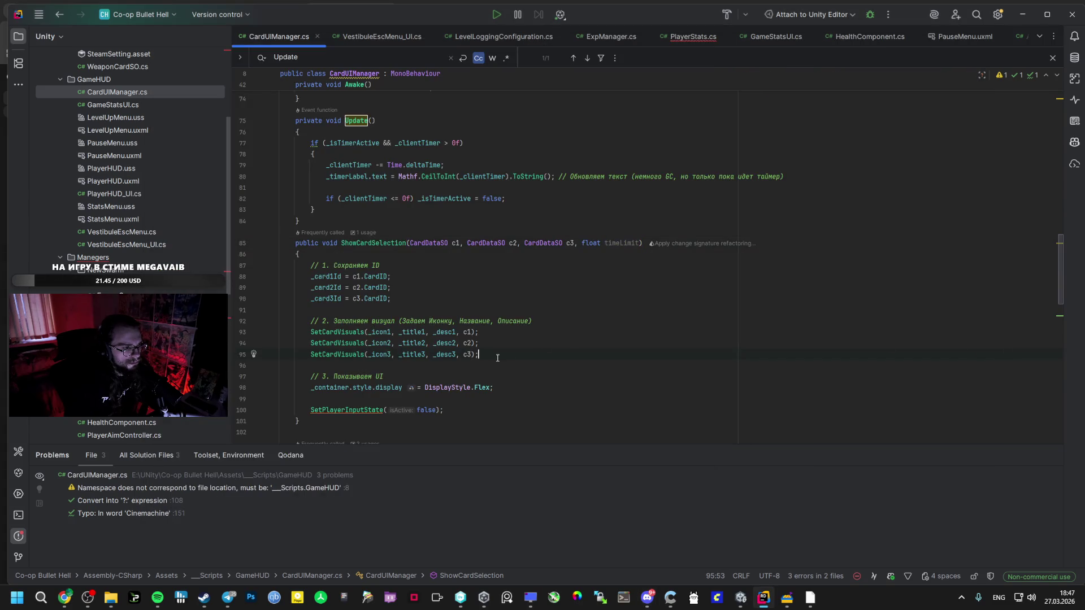
{"action": "key", "text": "alt+Tab"}
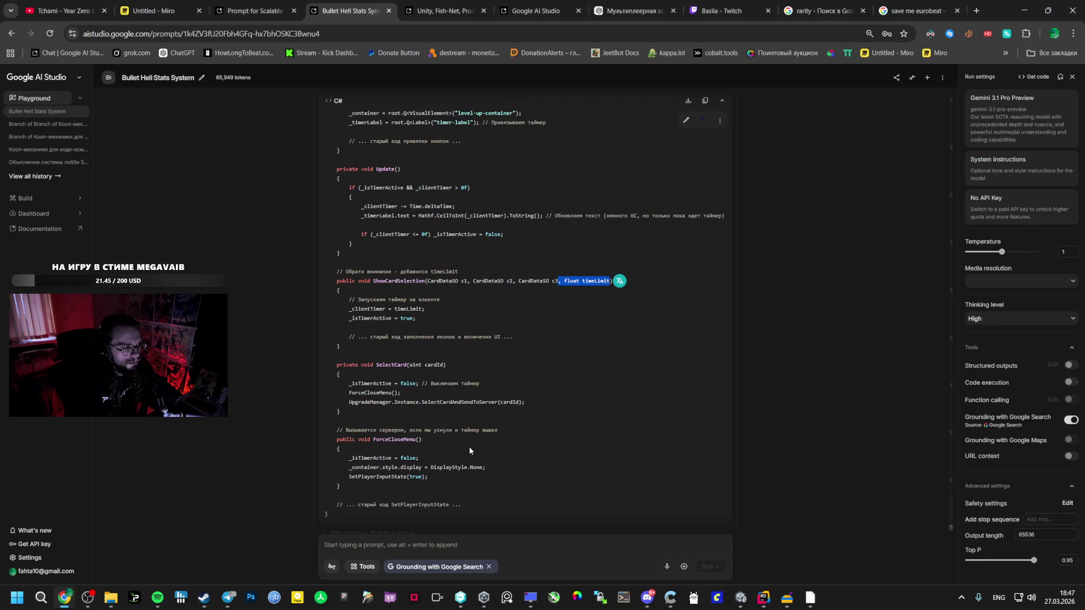
Copy the AI's three timer-start lines for ShowCardSelection and return to CardUIManager.cs.
{"action": "left_click", "coordinate": [523, 303]}
{"action": "left_click_drag", "start_coordinate": [426, 317], "coordinate": [350, 302]}
{"action": "key", "text": "ctrl+c"}
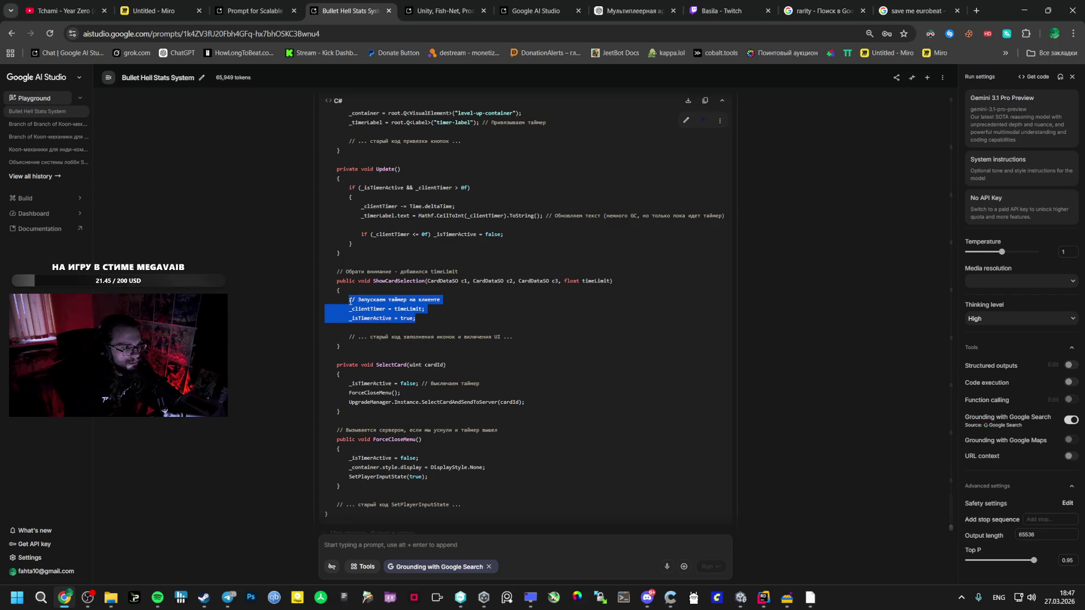
{"action": "key", "text": "alt+Tab"}
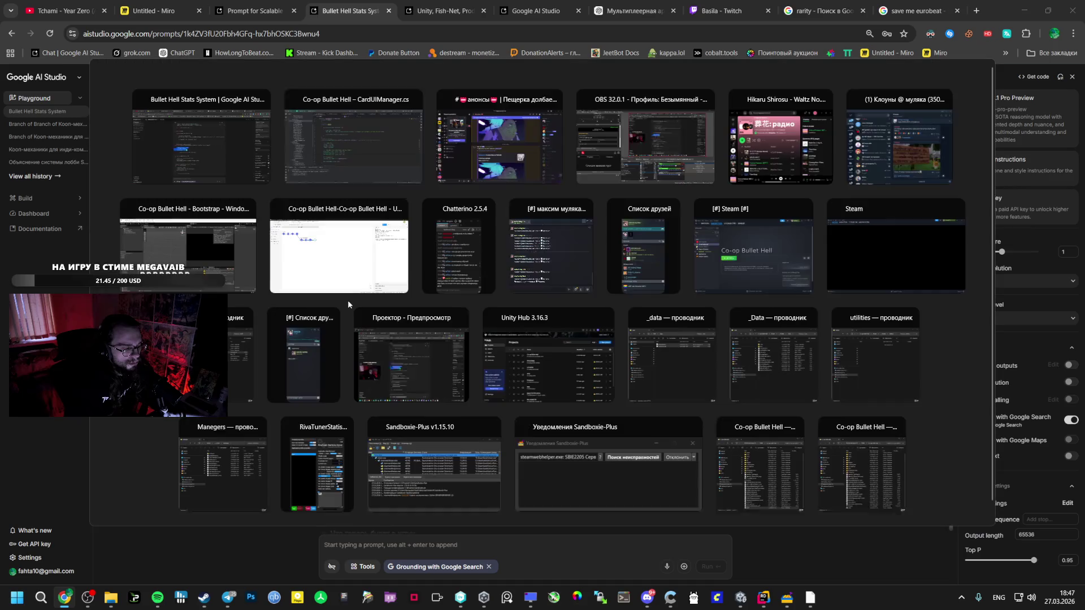
{"action": "key", "text": "alt+Tab"}
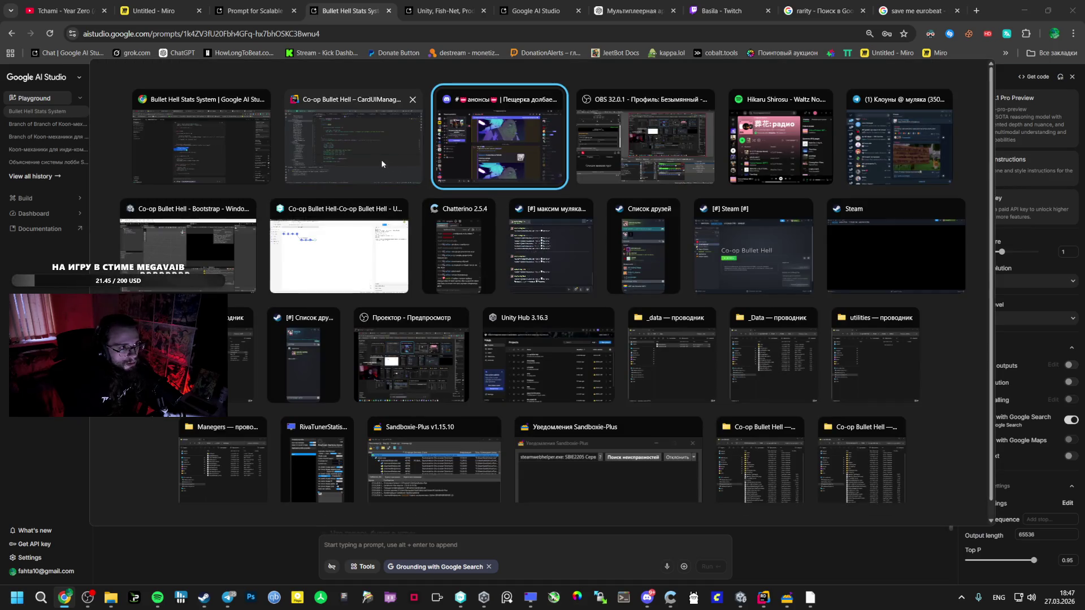
{"action": "left_click", "coordinate": [353, 142]}
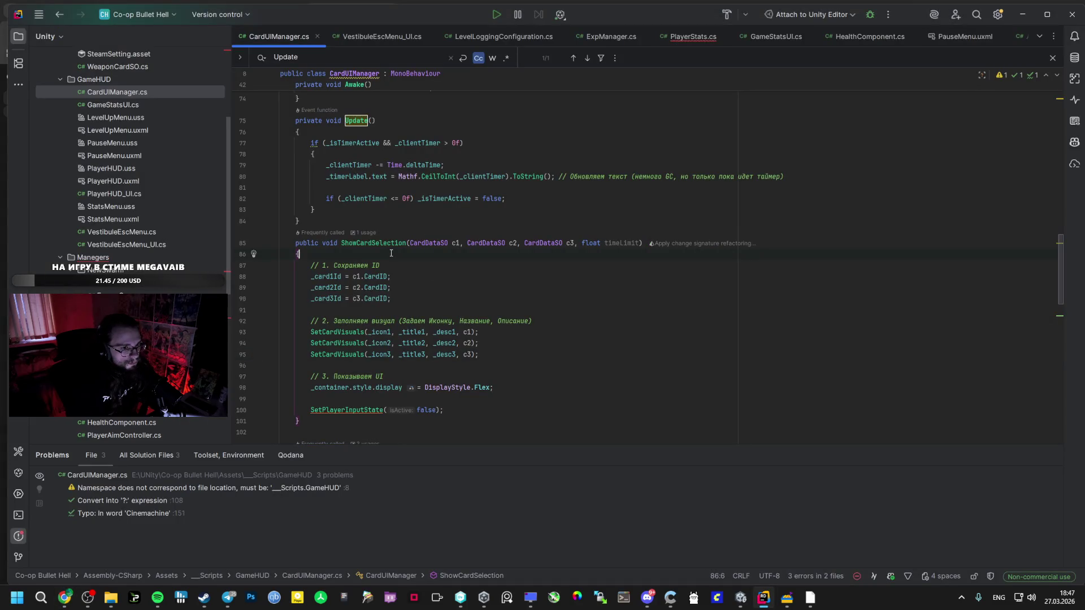
Paste the timer-start lines after ShowCardSelection's opening brace on line 86, then compare with the AI code.
{"action": "key", "text": "Return"}
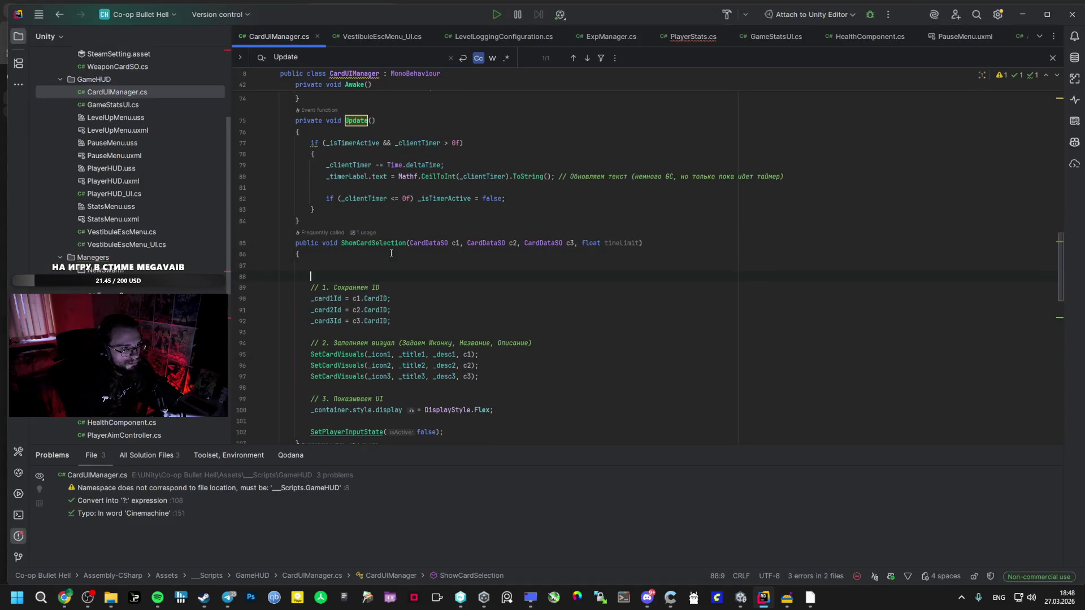
{"action": "key", "text": "ctrl+v"}
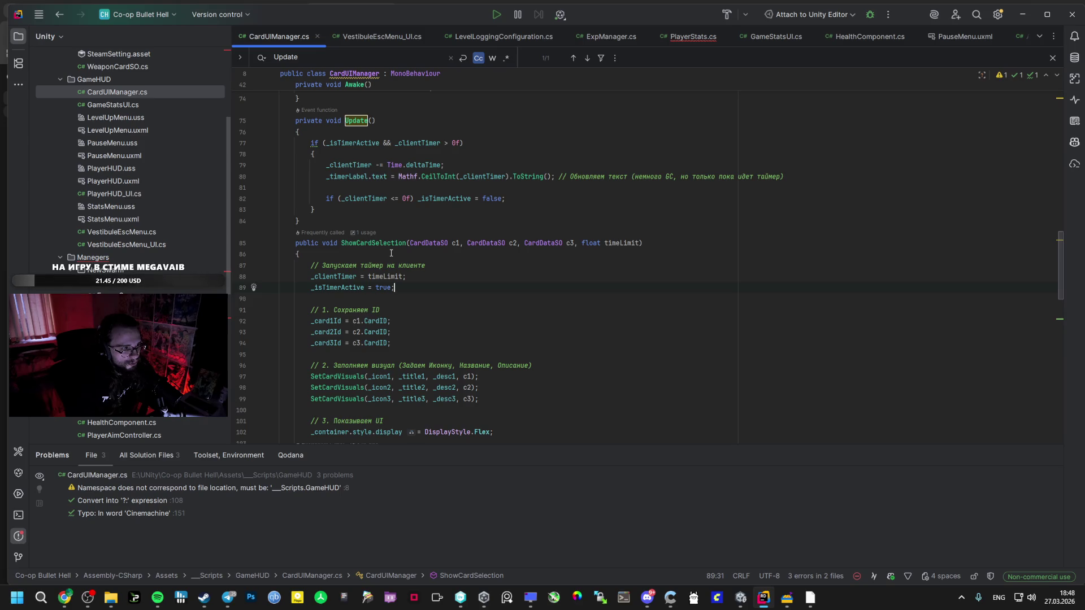
{"action": "key", "text": "alt+Tab"}
{"action": "key", "text": "alt+Tab"}
{"action": "key", "text": "Tab"}
{"action": "key", "text": "alt+Tab"}
{"action": "key", "text": "Tab"}
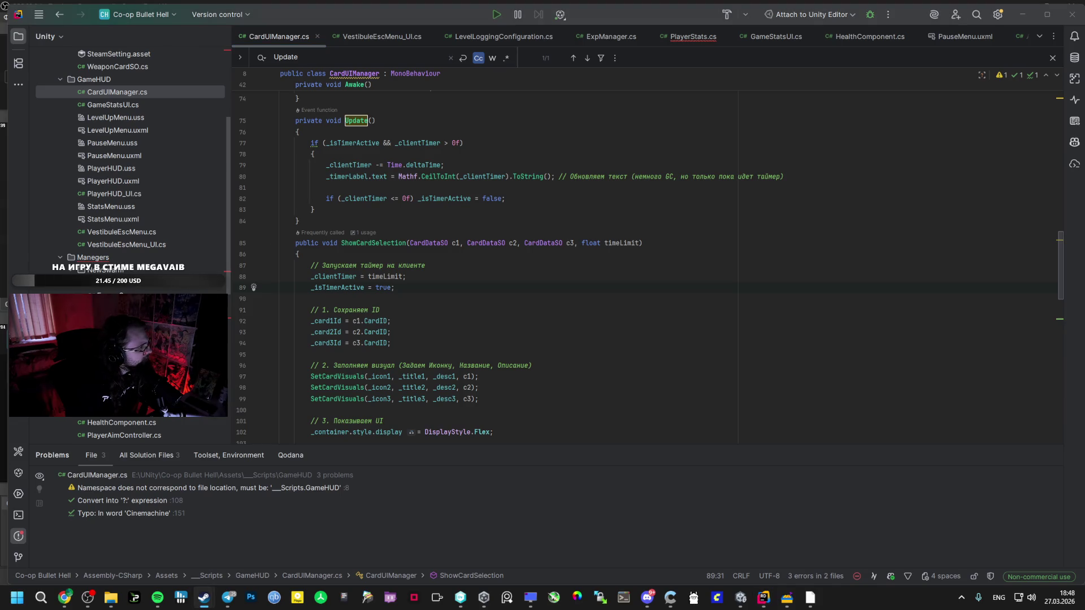
{"action": "key", "text": "alt+Tab"}
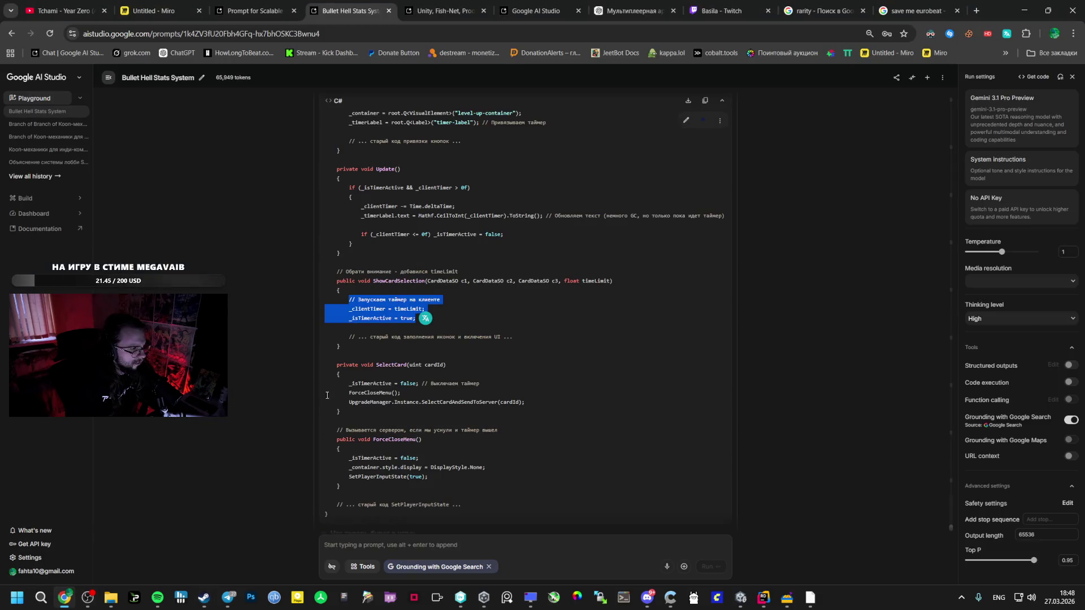
{"action": "key", "text": "alt+Tab"}
{"action": "key", "text": "Tab"}
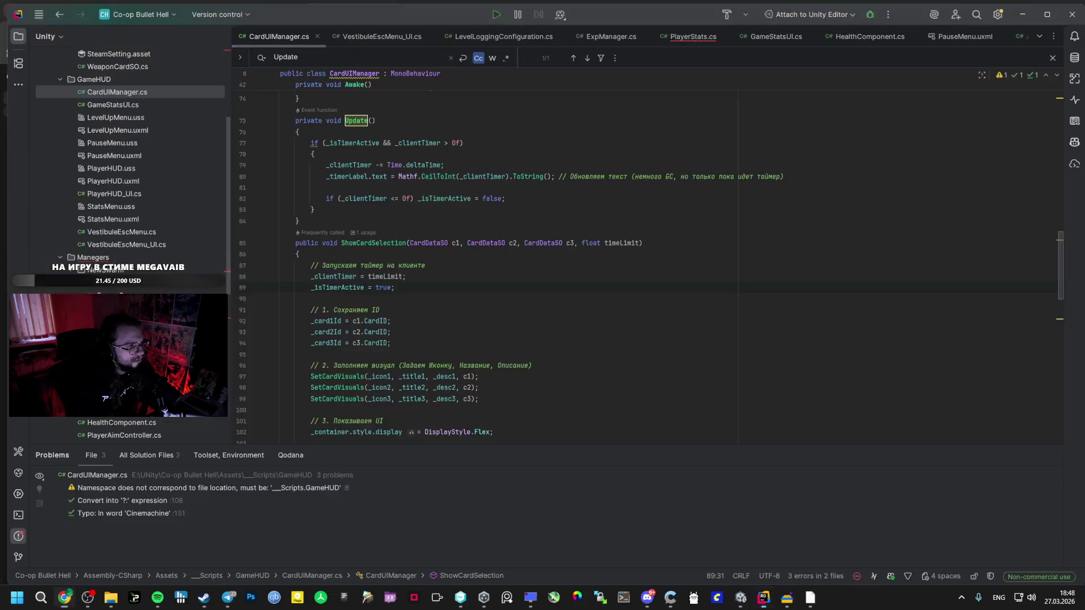
Compare the AI Studio suggestion against CardUIManager.cs, switching between the two windows.
{"action": "key", "text": "alt+Tab"}
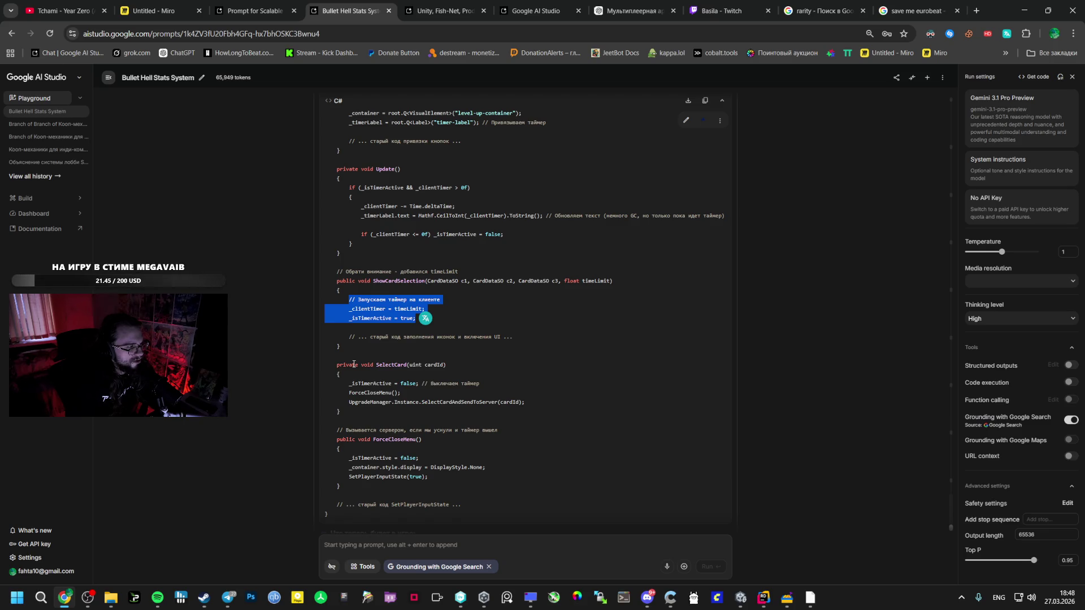
{"action": "key", "text": "alt+Tab"}
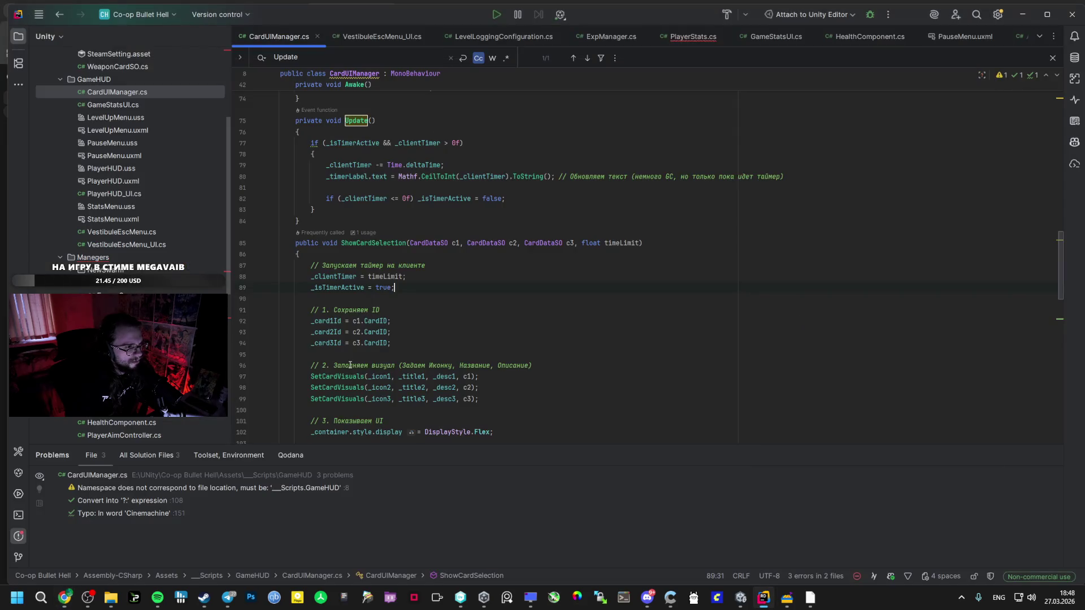
{"action": "key", "text": "alt+Tab"}
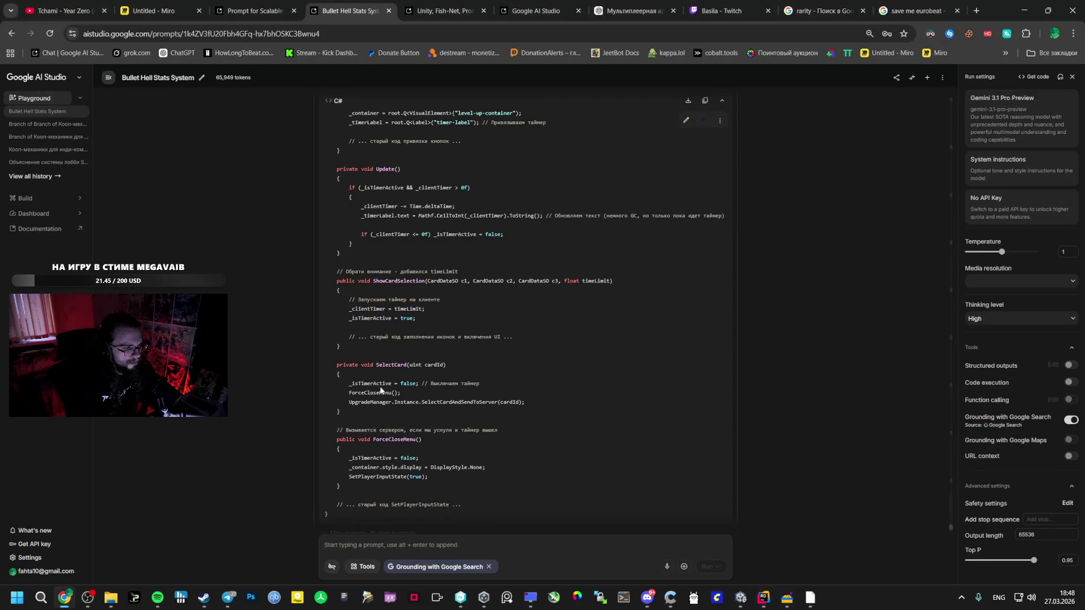
{"action": "key", "text": "alt+Tab"}
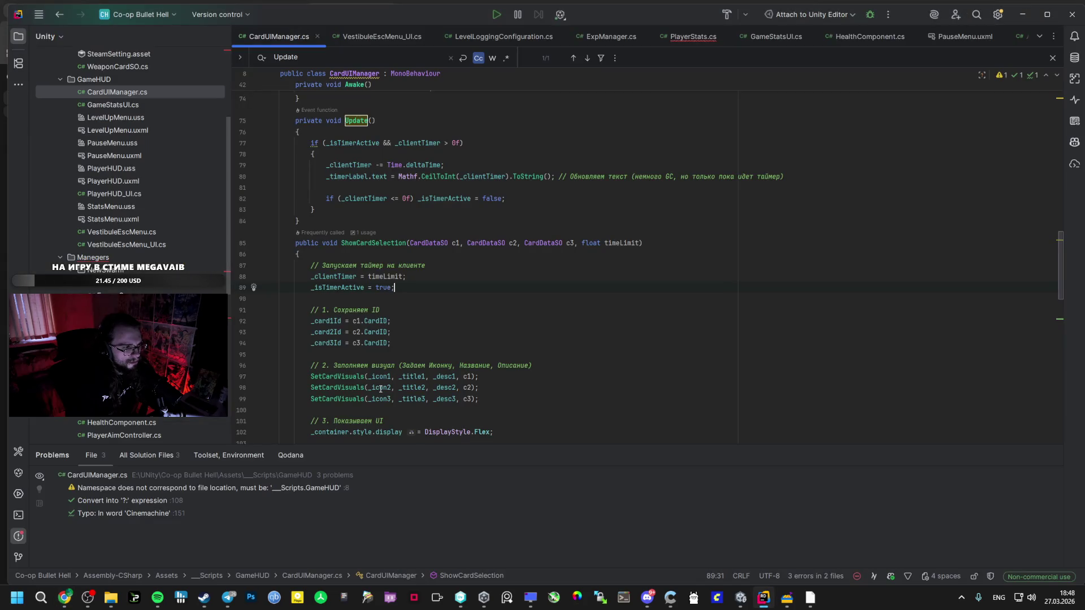
{"action": "key", "text": "alt+Tab"}
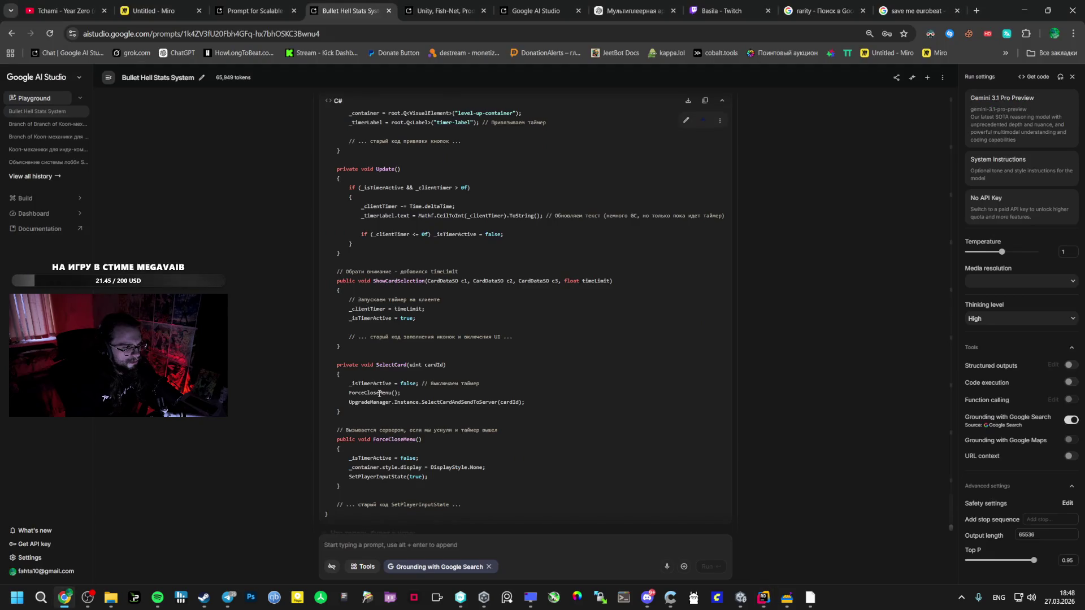
{"action": "key", "text": "alt+Tab"}
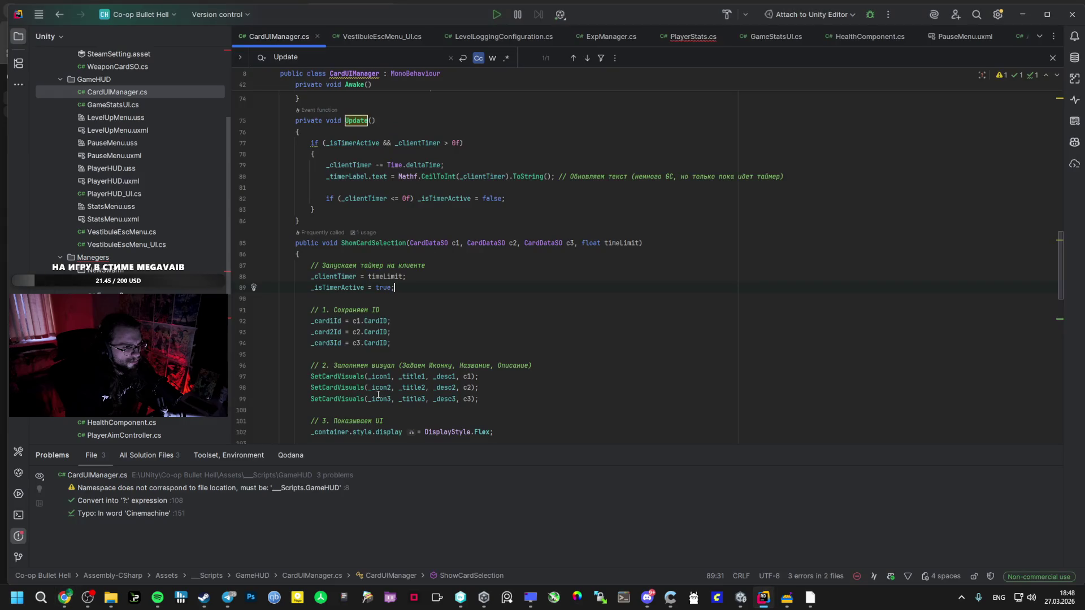
{"action": "scroll", "coordinate": [378, 394], "scroll_direction": "down", "scroll_amount": 8}
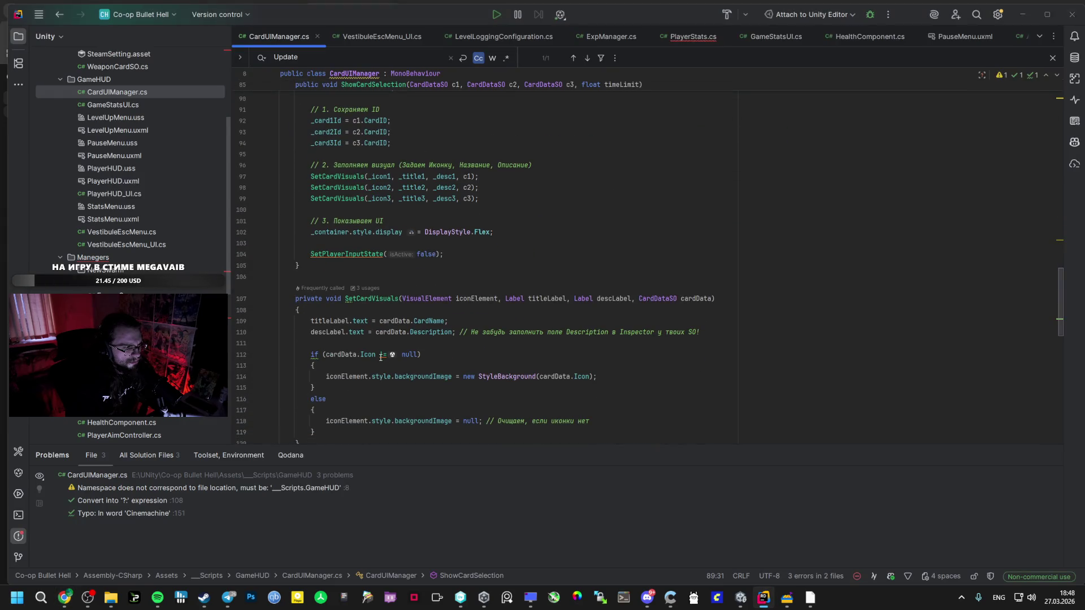
Copy the name SelectCard from the AI suggestion and search CardUIManager.cs for it.
{"action": "key", "text": "alt+Tab"}
{"action": "double_click", "coordinate": [389, 366]}
{"action": "key", "text": "ctrl+c"}
{"action": "key", "text": "alt+Tab"}
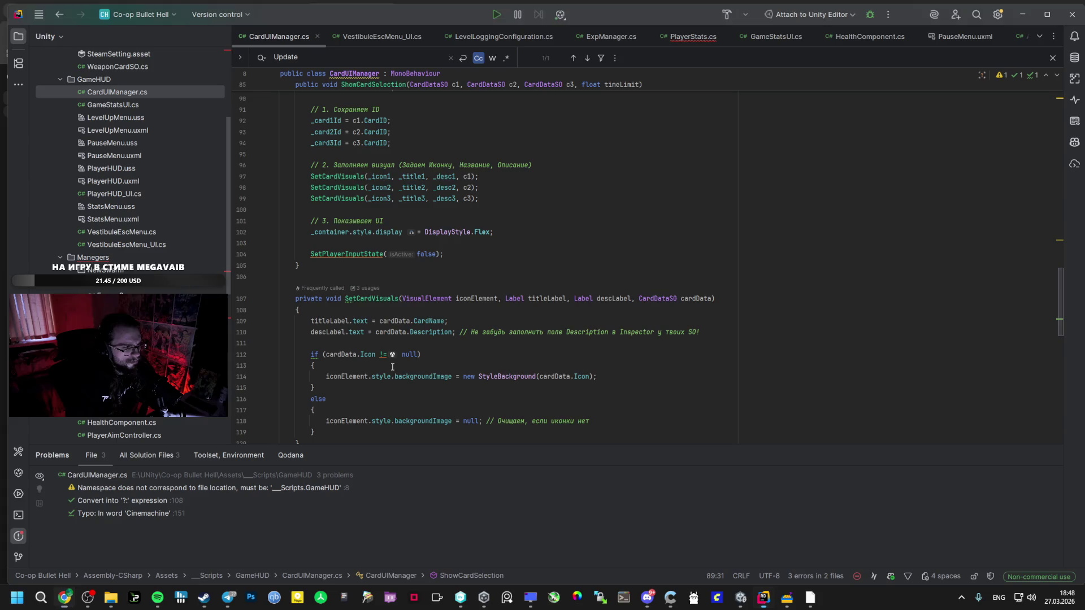
{"action": "key", "text": "ctrl+f"}
{"action": "key", "text": "ctrl+v"}
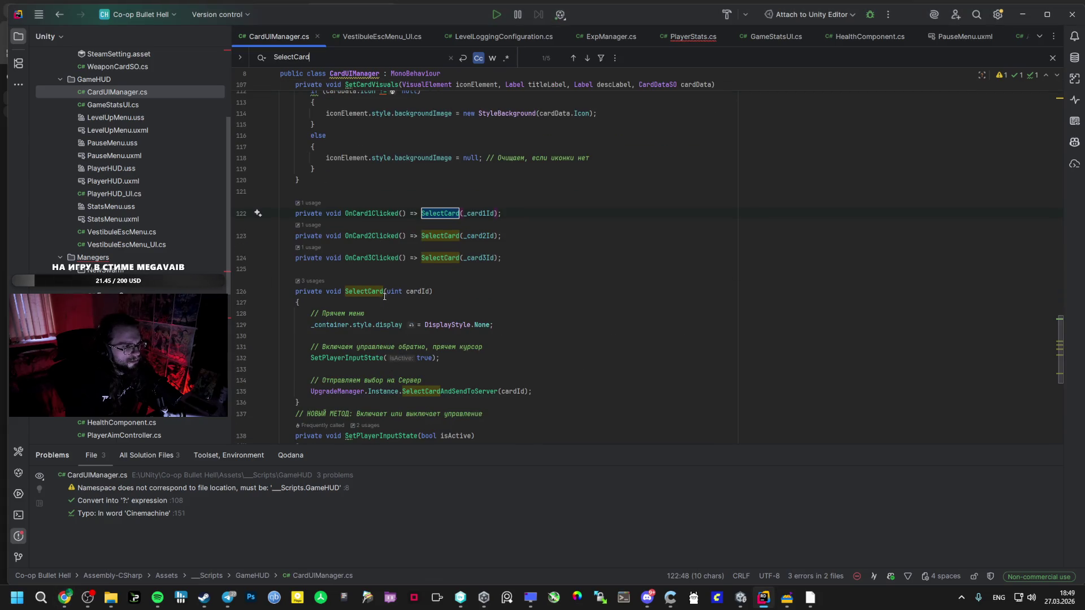
Select the _isTimerActive = false line in AI Studio and place the cursor at line 128.
{"action": "key", "text": "alt+Tab"}
{"action": "mouse_move", "coordinate": [373, 374]}
{"action": "left_mouse_down"}
{"action": "mouse_move", "coordinate": [351, 383]}
{"action": "mouse_move", "coordinate": [503, 379]}
{"action": "left_mouse_up"}
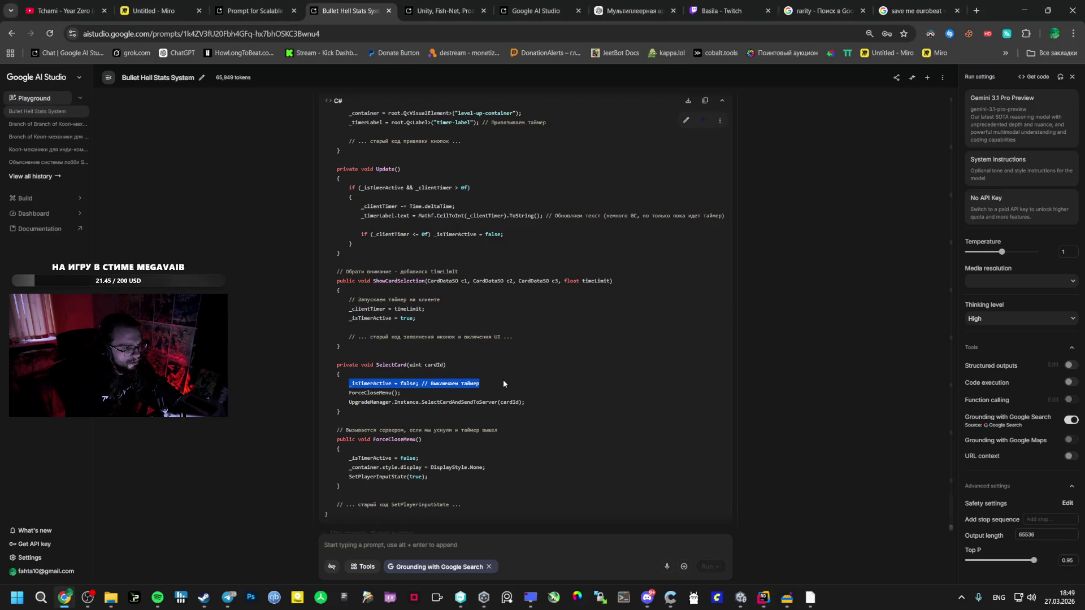
{"action": "key", "text": "alt+Tab"}
{"action": "left_click", "coordinate": [394, 312]}
Compare Rider's SelectCard method with the AI Studio code, switching back and forth.
{"action": "key", "text": "alt+Tab"}
{"action": "key", "text": "alt+Tab"}
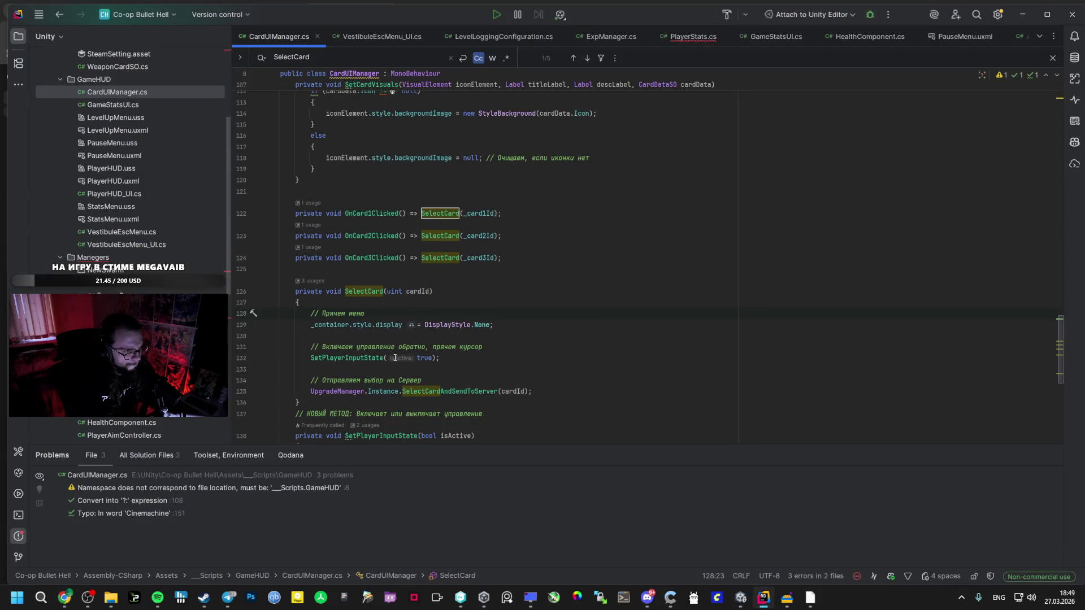
{"action": "key", "text": "alt+Tab"}
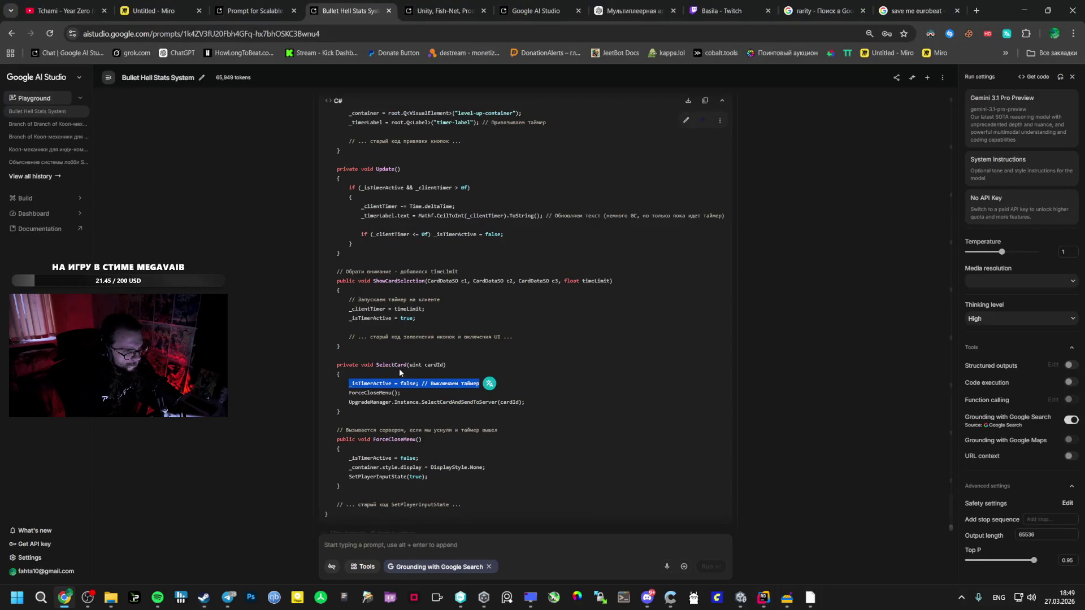
{"action": "key", "text": "alt+Tab"}
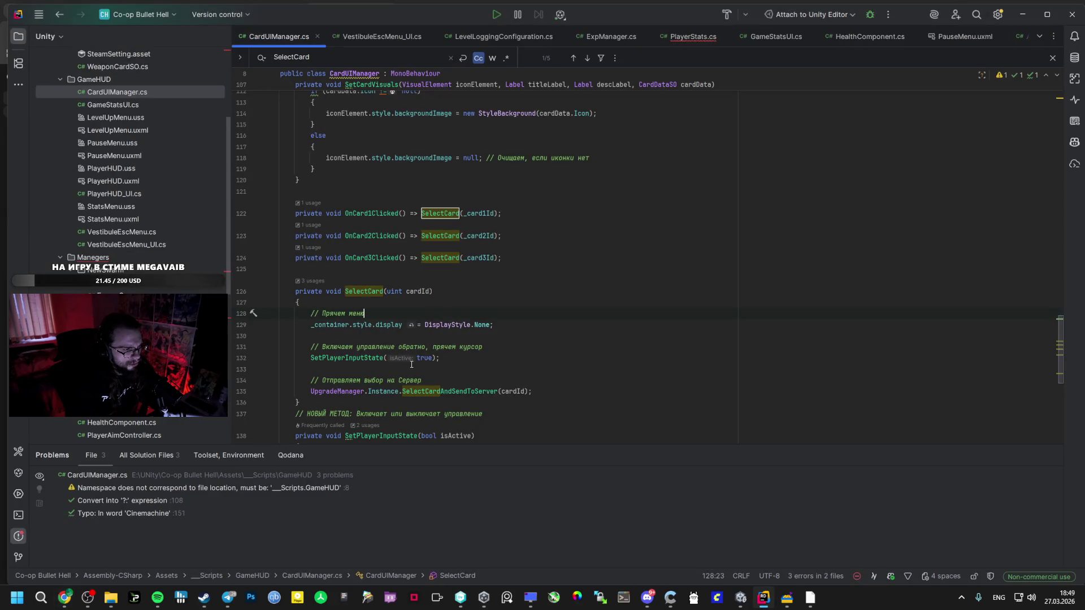
{"action": "key", "text": "alt+Tab"}
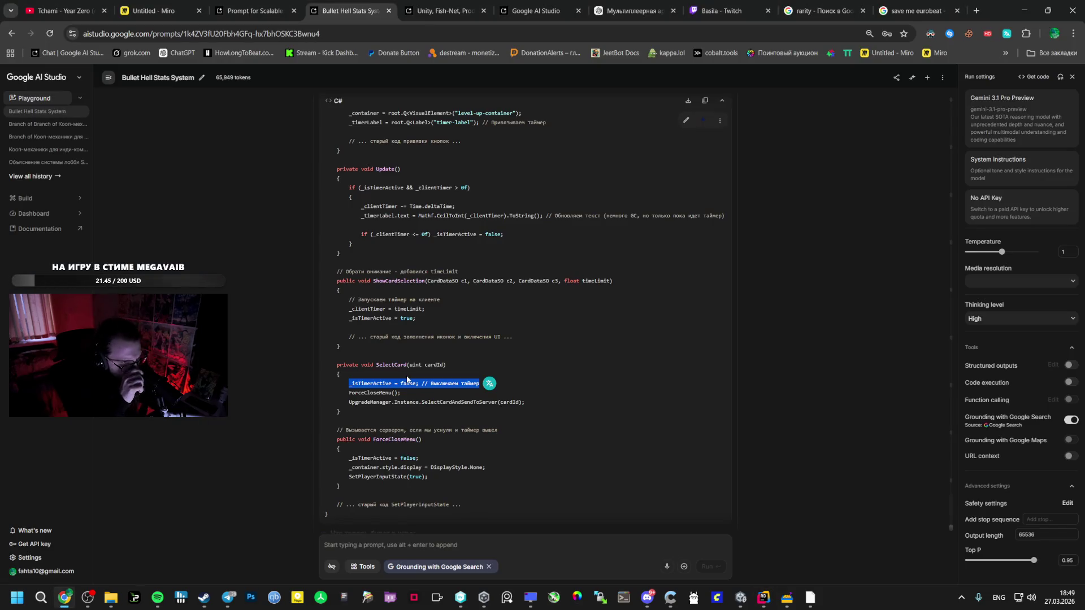
{"action": "key", "text": "alt+Tab"}
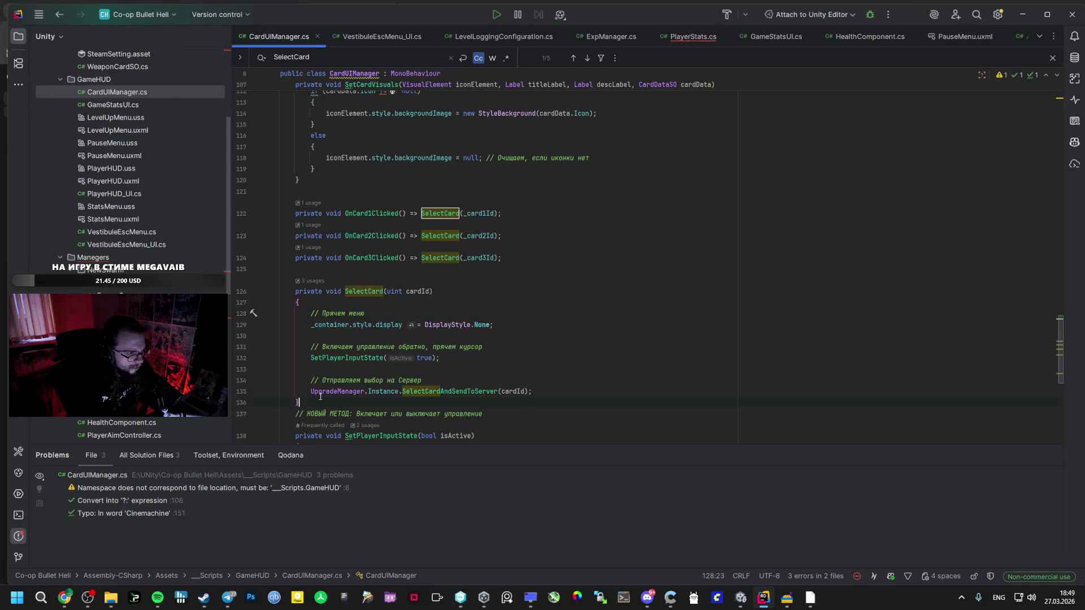
{"action": "key", "text": "alt+Tab"}
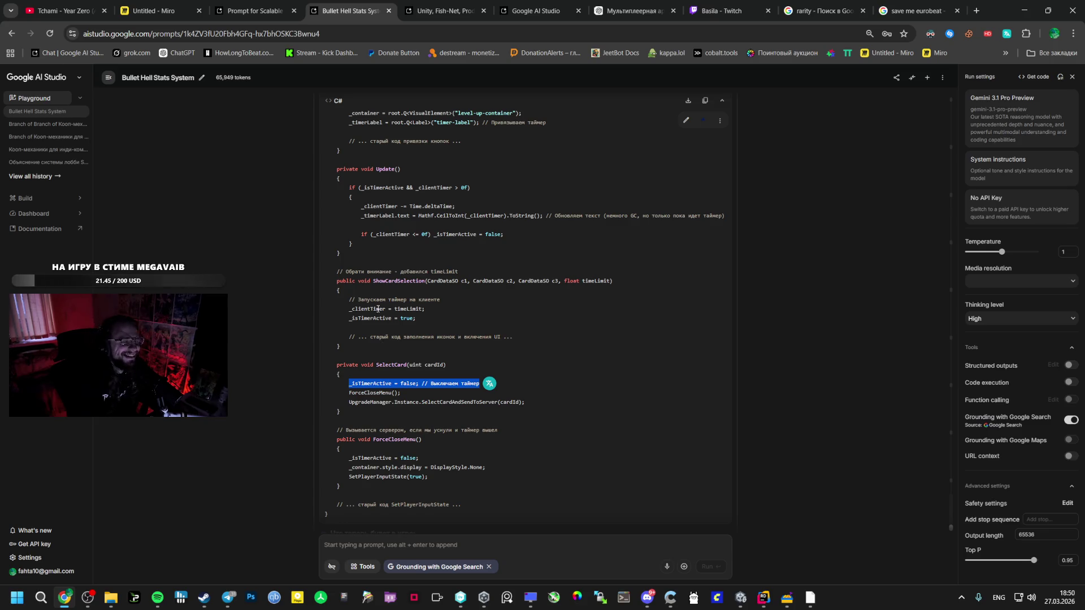
Select the SelectCard name in Gemini's updated answer with the timer-aware method.
{"action": "double_click", "coordinate": [388, 365]}
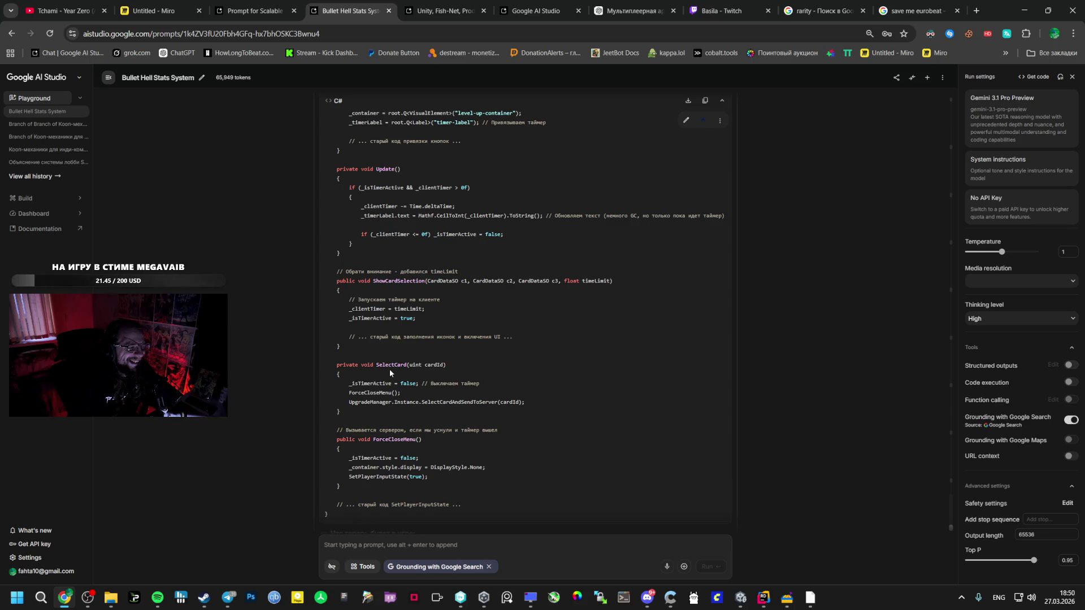
Replace the old SelectCard method (lines 126–136) with the suggested timer-stopping version.
{"action": "key", "text": "alt+Tab"}
{"action": "key", "text": "alt+Tab"}
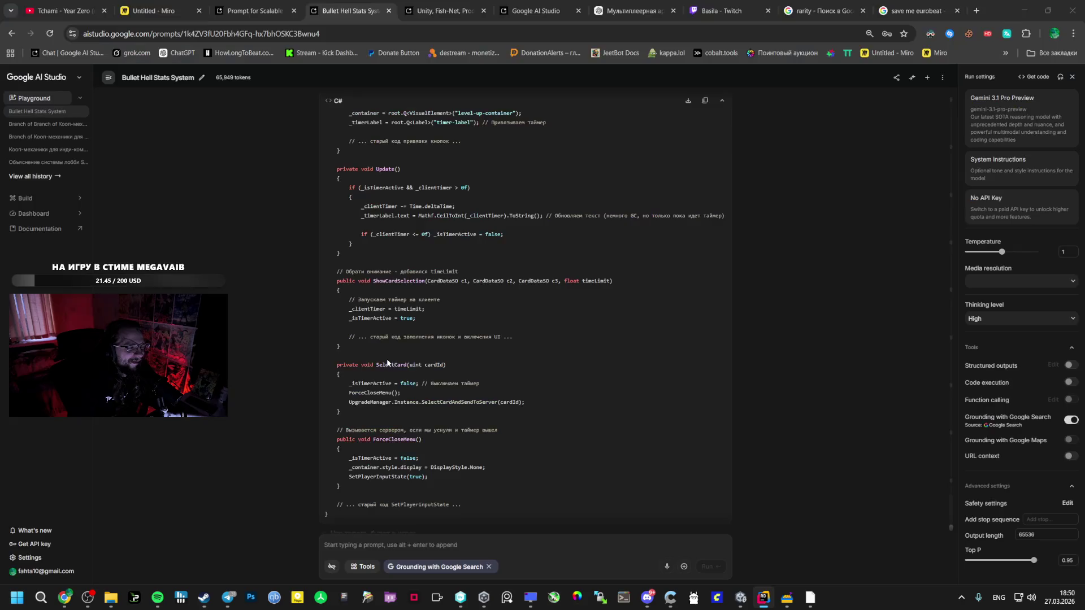
{"action": "left_click_drag", "start_coordinate": [341, 412], "coordinate": [337, 362]}
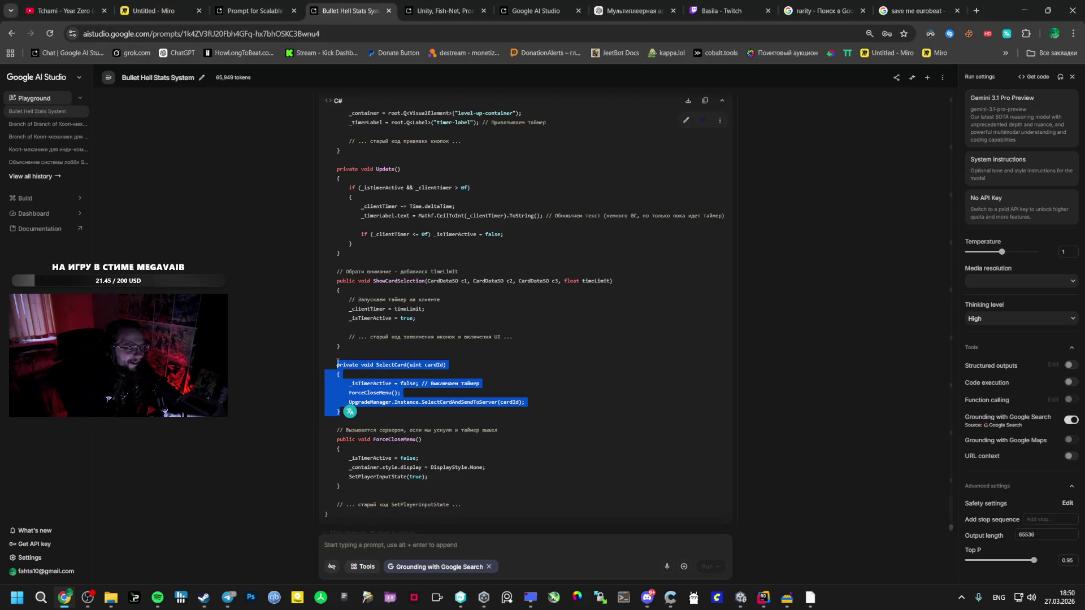
{"action": "key", "text": "alt+Tab"}
{"action": "left_click", "coordinate": [330, 391]}
{"action": "left_click_drag", "start_coordinate": [319, 402], "coordinate": [293, 290]}
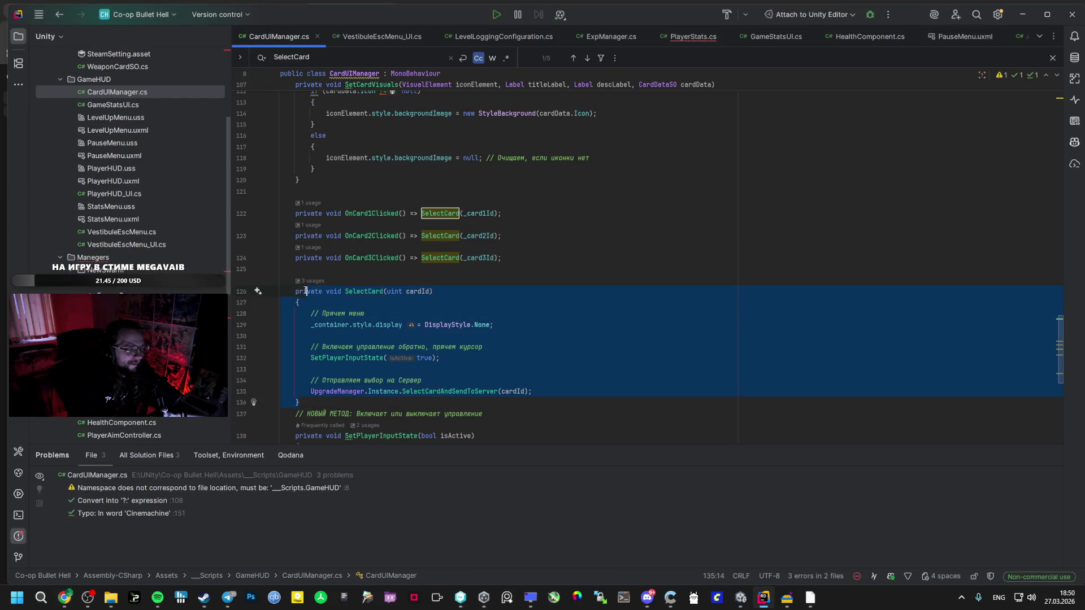
{"action": "key", "text": "ctrl+v"}
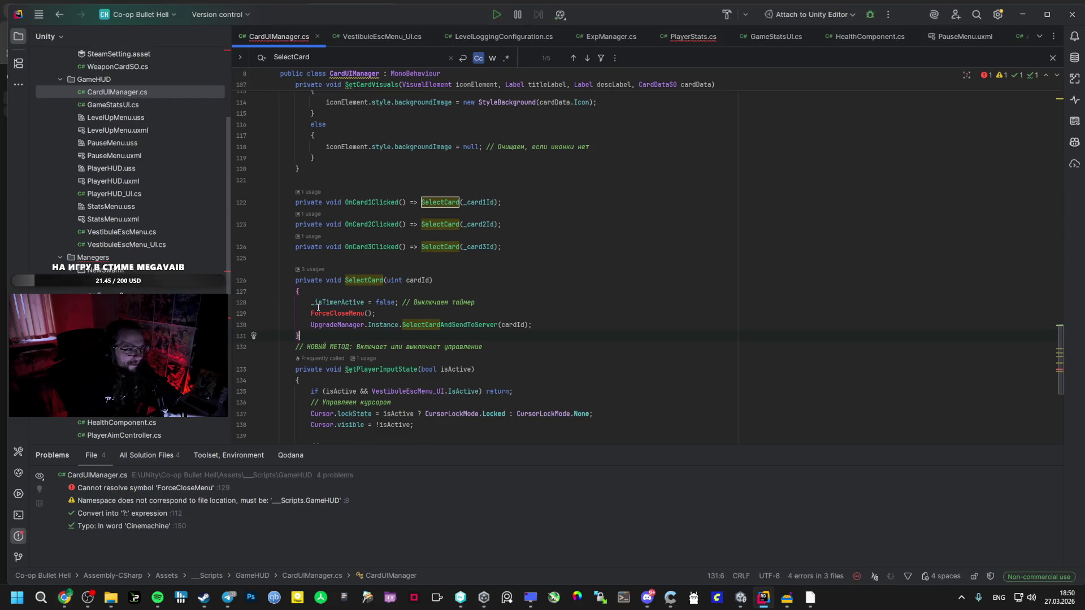
Copy the suggested ForceCloseMenu method from the AI answer.
{"action": "key", "text": "alt+Tab"}
{"action": "left_click_drag", "start_coordinate": [338, 433], "coordinate": [348, 493]}
{"action": "key", "text": "ctrl+c"}
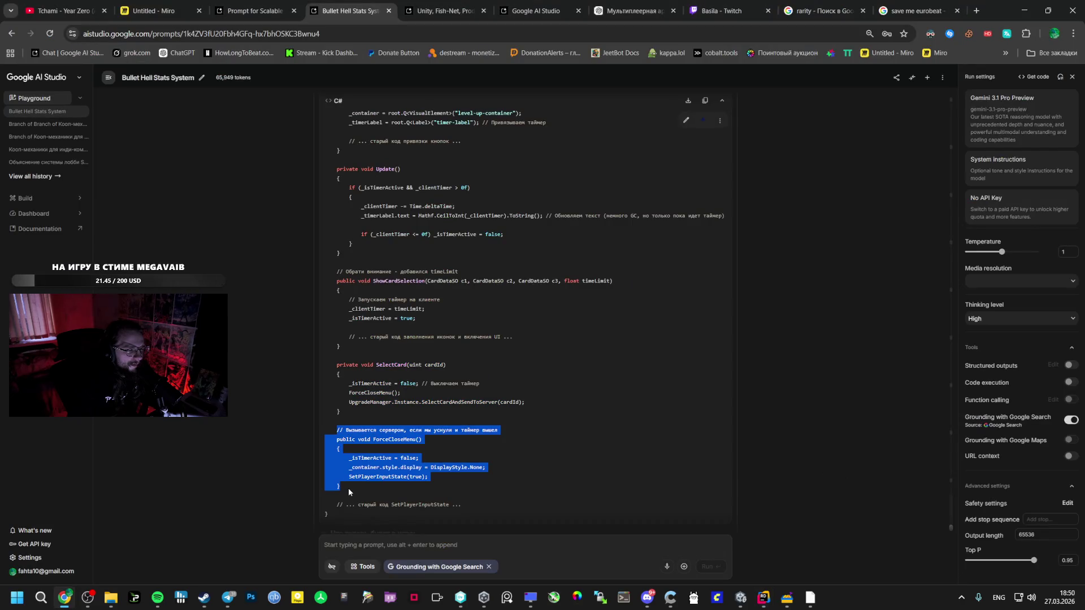
{"action": "key", "text": "alt+Tab"}
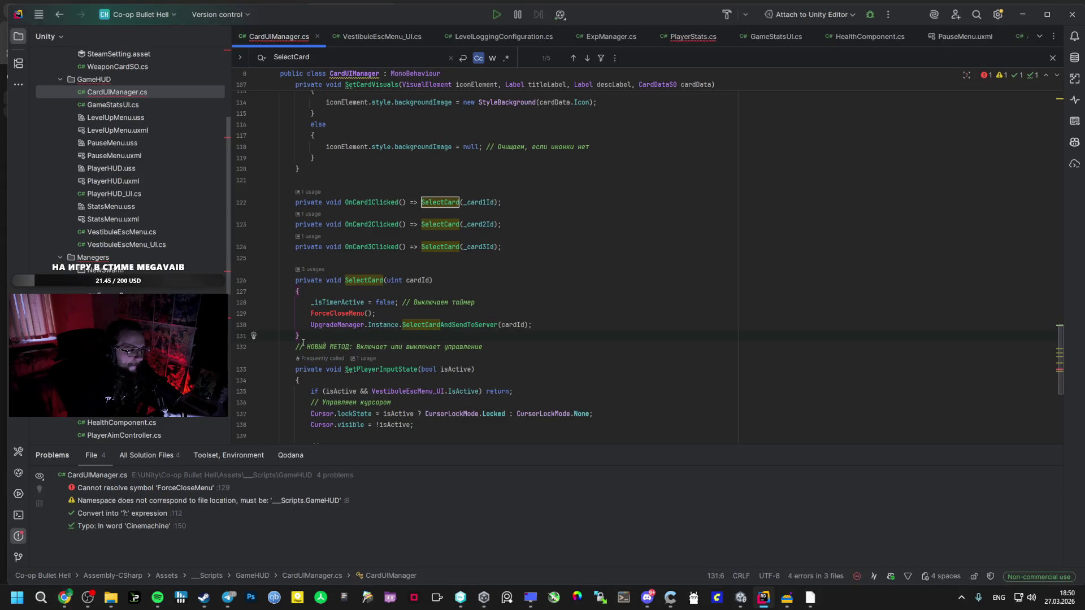
{"action": "mouse_move", "coordinate": [303, 347]}
{"action": "left_mouse_down"}
{"action": "mouse_move", "coordinate": [339, 384]}
{"action": "mouse_move", "coordinate": [344, 418]}
{"action": "mouse_move", "coordinate": [332, 306]}
{"action": "left_mouse_up"}
{"action": "left_click", "coordinate": [381, 335]}
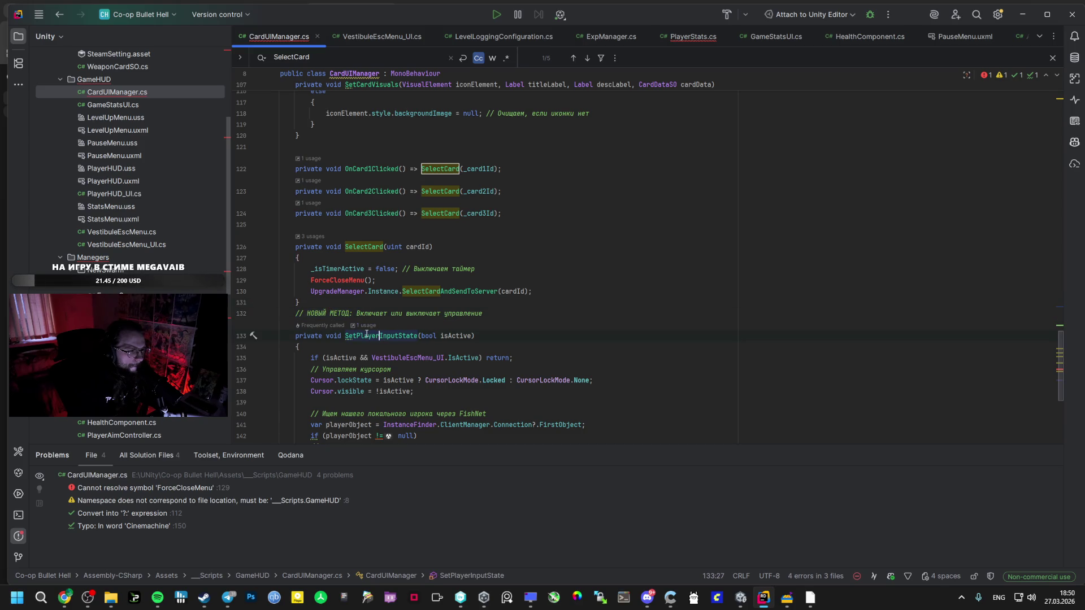
Paste ForceCloseMenu below SelectCard's closing brace and check its SetPlayerInputState call.
{"action": "left_click", "coordinate": [380, 302]}
{"action": "key", "text": "Return"}
{"action": "key", "text": "Return"}
{"action": "key", "text": "Return"}
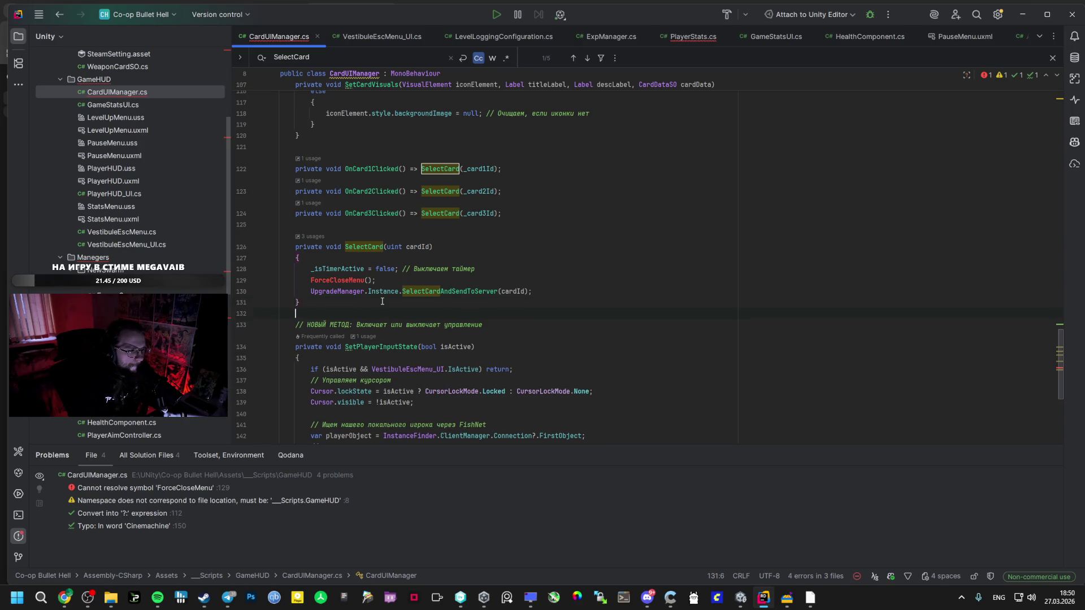
{"action": "key", "text": "alt+Tab"}
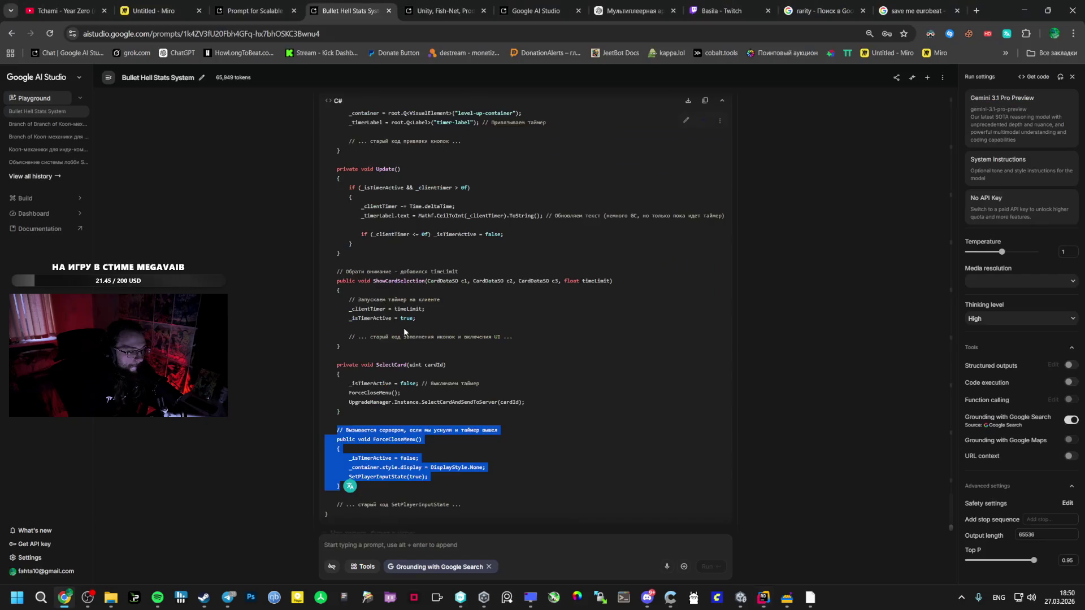
{"action": "scroll", "coordinate": [407, 331], "scroll_direction": "down", "scroll_amount": 3}
{"action": "key", "text": "alt+Tab"}
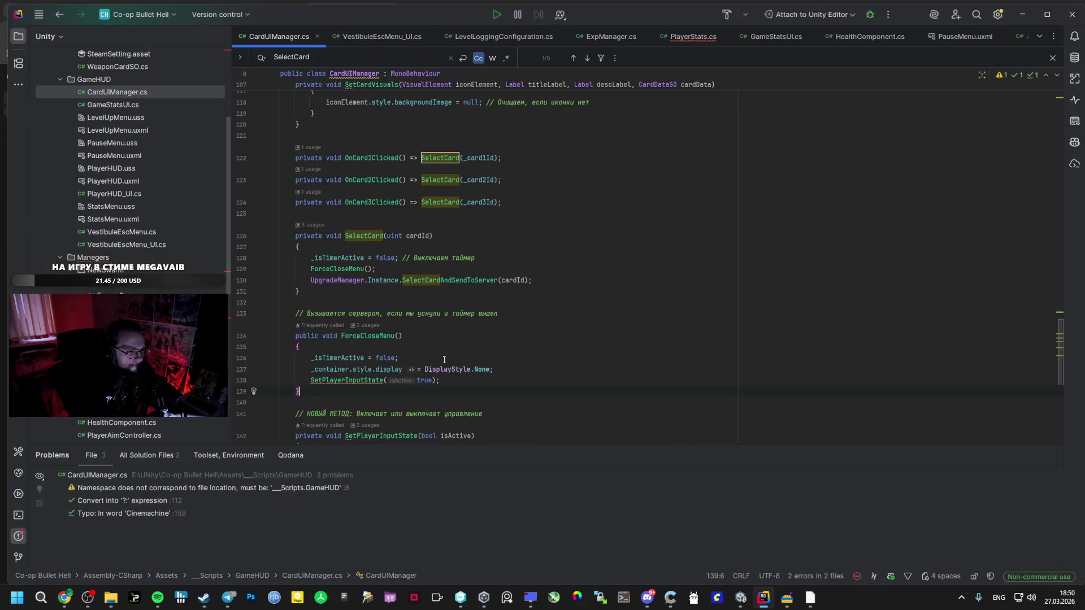
{"action": "key", "text": "ctrl+v"}
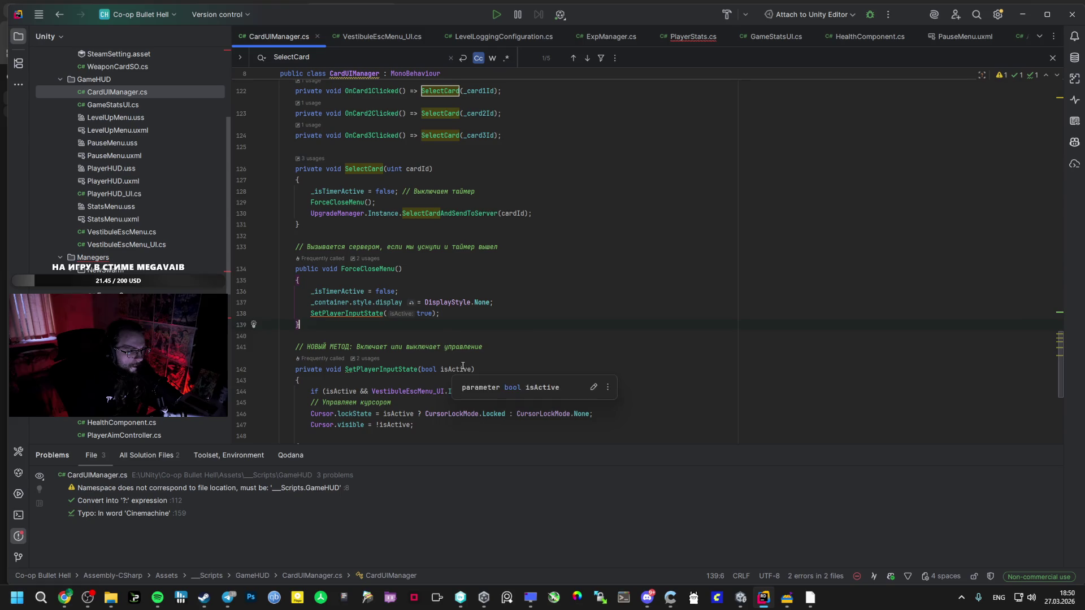
{"action": "left_click", "coordinate": [377, 316]}
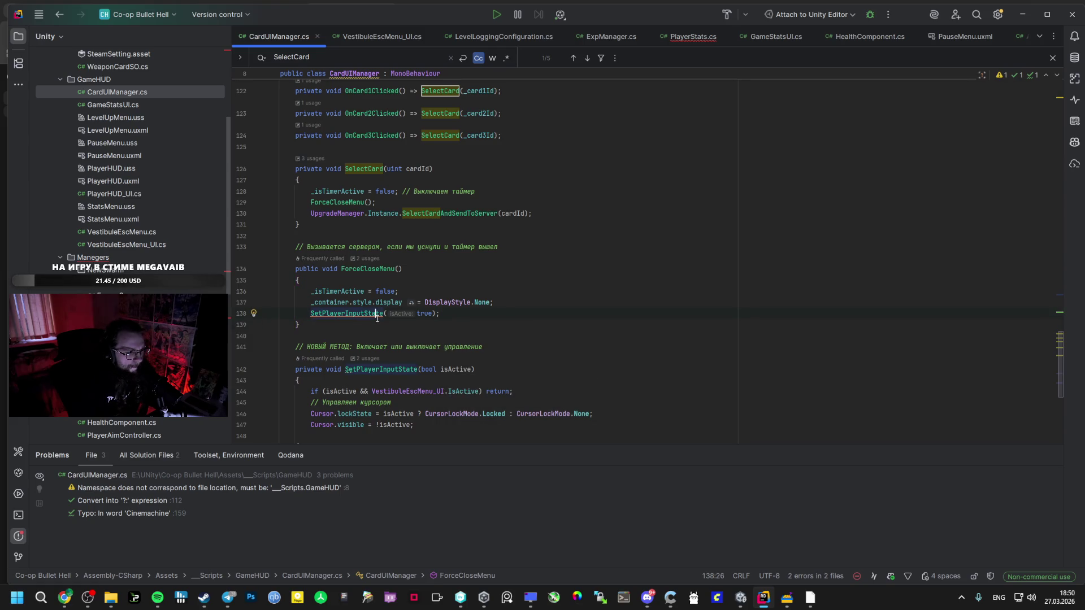
{"action": "key", "text": "alt+Tab"}
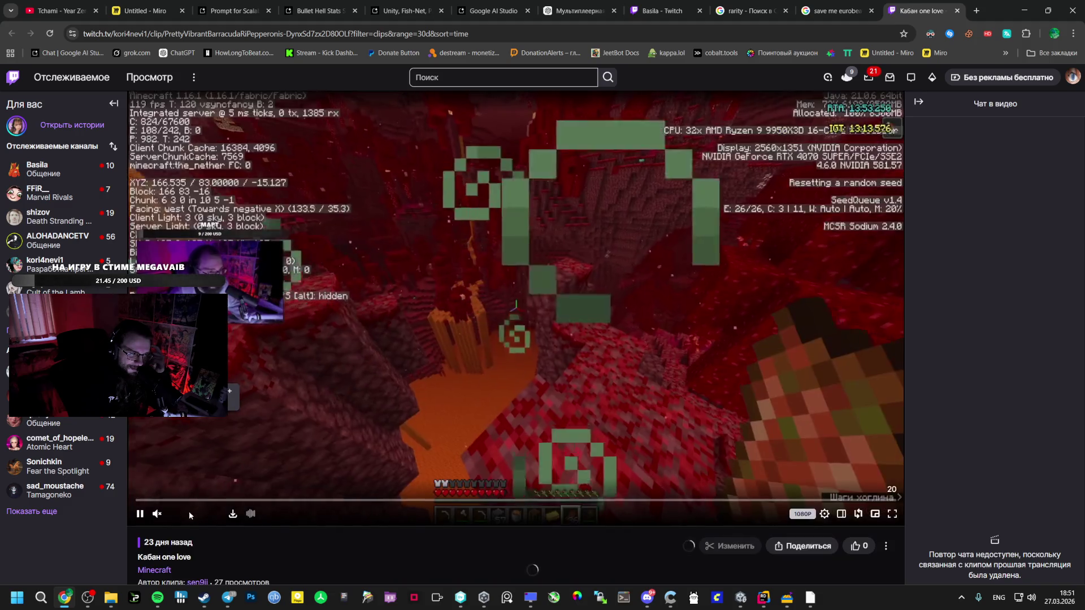
Raise the Minecraft clip's volume to 100 % and look through its extra options.
{"action": "mouse_move", "coordinate": [204, 519]}
{"action": "left_click_drag", "start_coordinate": [204, 518], "coordinate": [223, 523]}
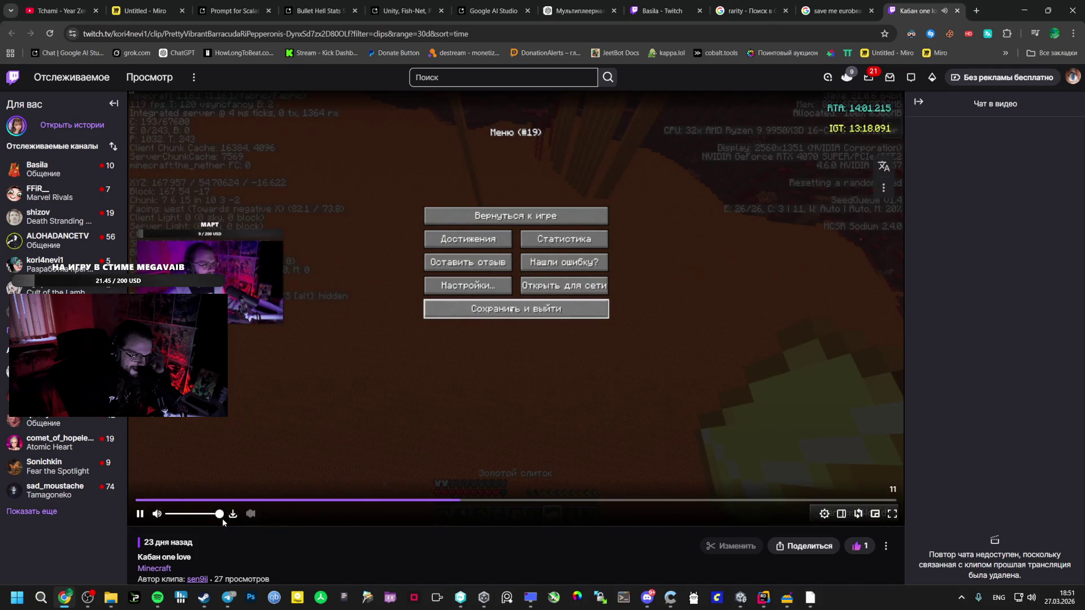
{"action": "scroll", "coordinate": [220, 520], "scroll_direction": "down", "scroll_amount": 3}
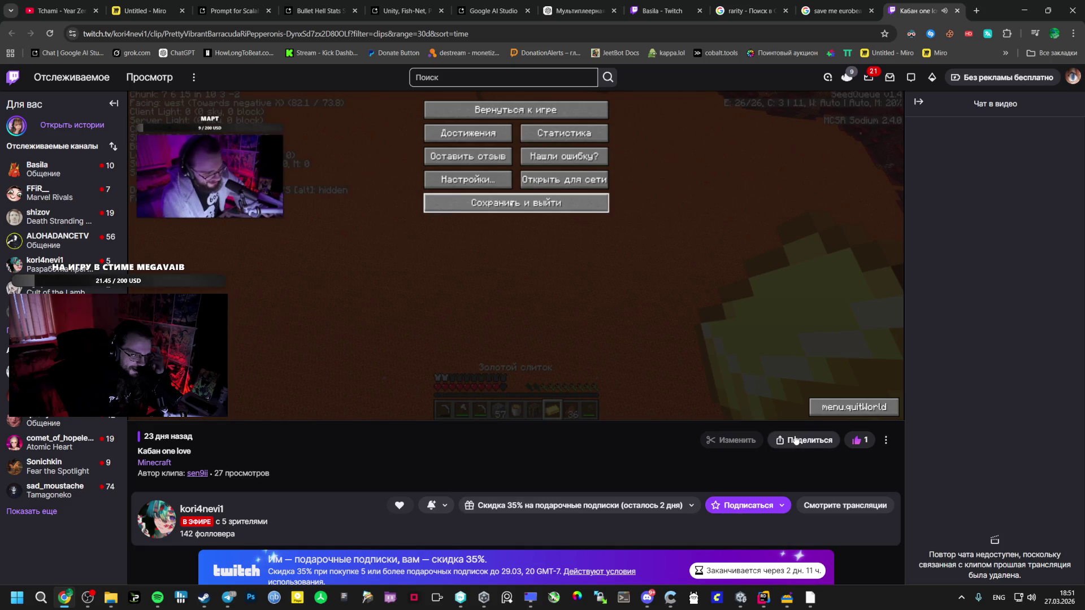
{"action": "scroll", "coordinate": [713, 456], "scroll_direction": "up", "scroll_amount": 1}
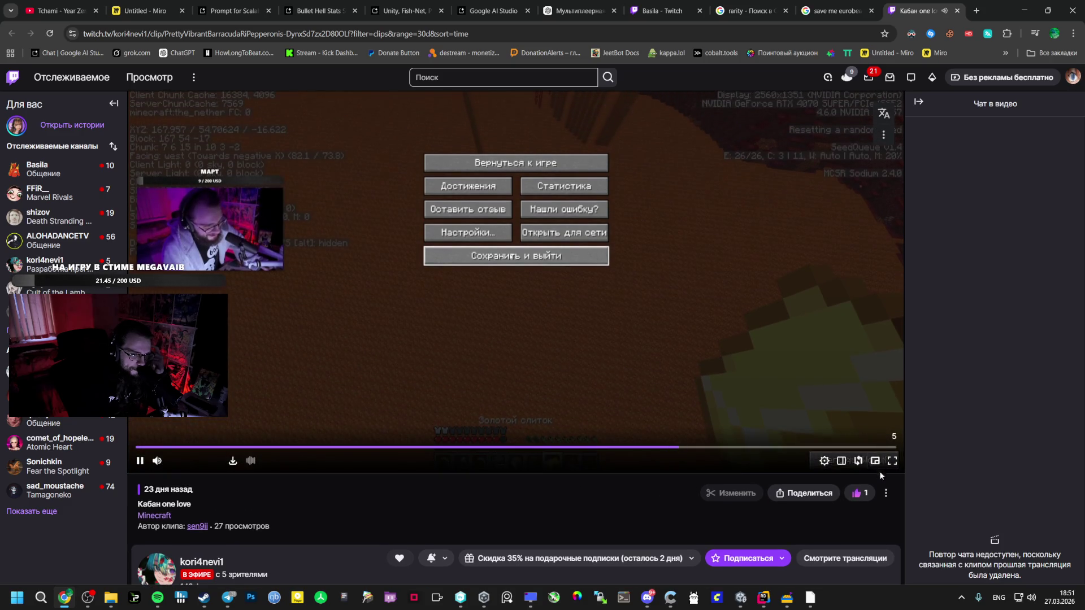
{"action": "left_click", "coordinate": [886, 494]}
{"action": "left_click", "coordinate": [873, 527]}
{"action": "scroll", "coordinate": [576, 371], "scroll_direction": "down", "scroll_amount": 5}
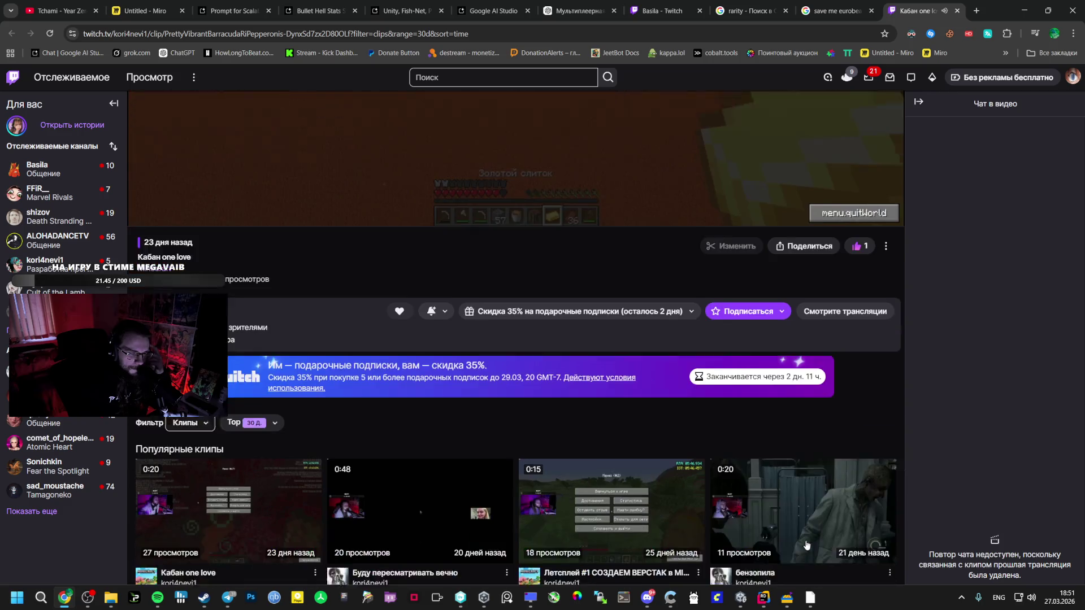
{"action": "scroll", "coordinate": [282, 342], "scroll_direction": "up", "scroll_amount": 5}
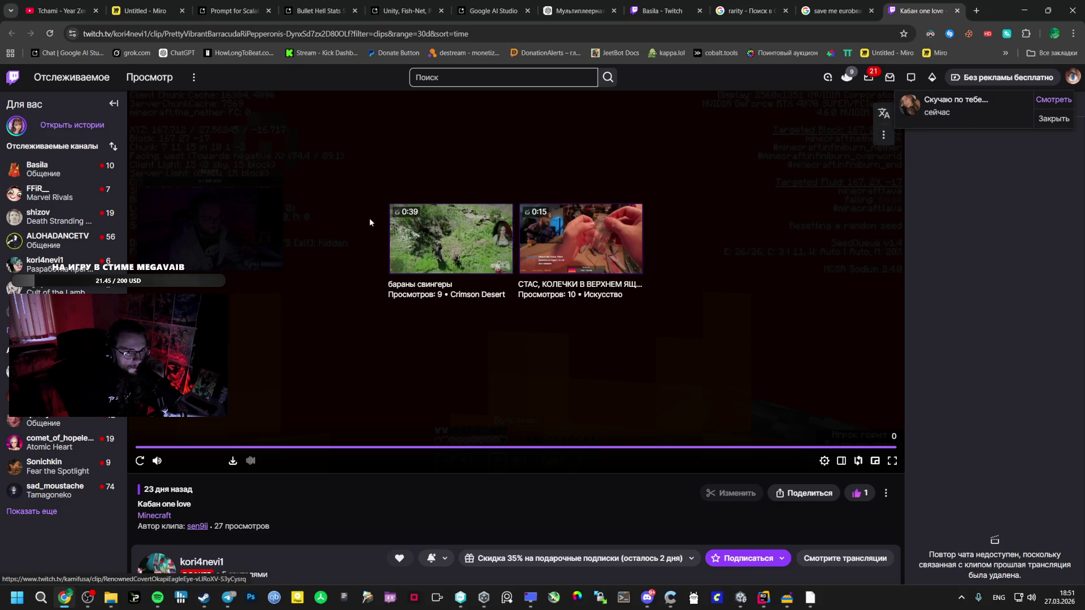
Open a recommended live Cult of the Lamb channel at 94 % volume, then return to Bullet Hell Stats.
{"action": "left_click", "coordinate": [904, 103]}
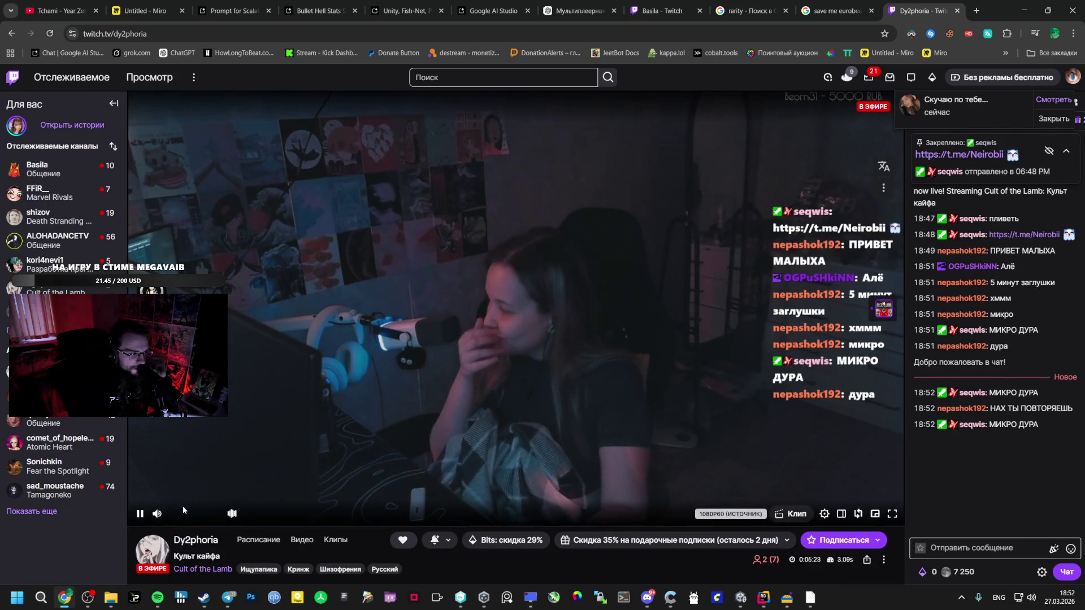
{"action": "mouse_move", "coordinate": [207, 514]}
{"action": "left_mouse_down"}
{"action": "mouse_move", "coordinate": [218, 520]}
{"action": "mouse_move", "coordinate": [200, 523]}
{"action": "left_mouse_up"}
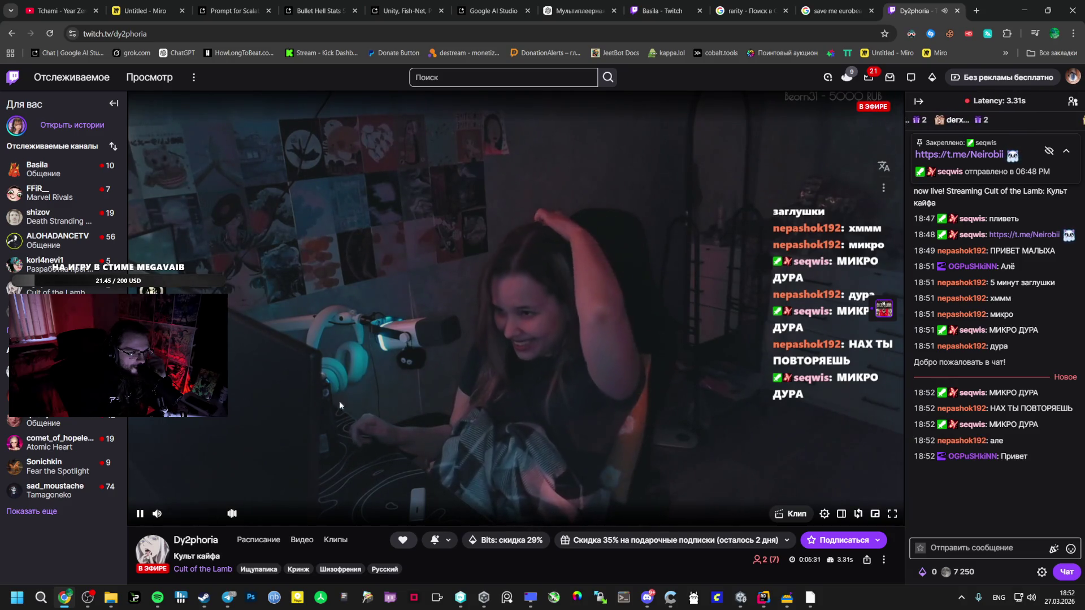
{"action": "left_click", "coordinate": [872, 3]}
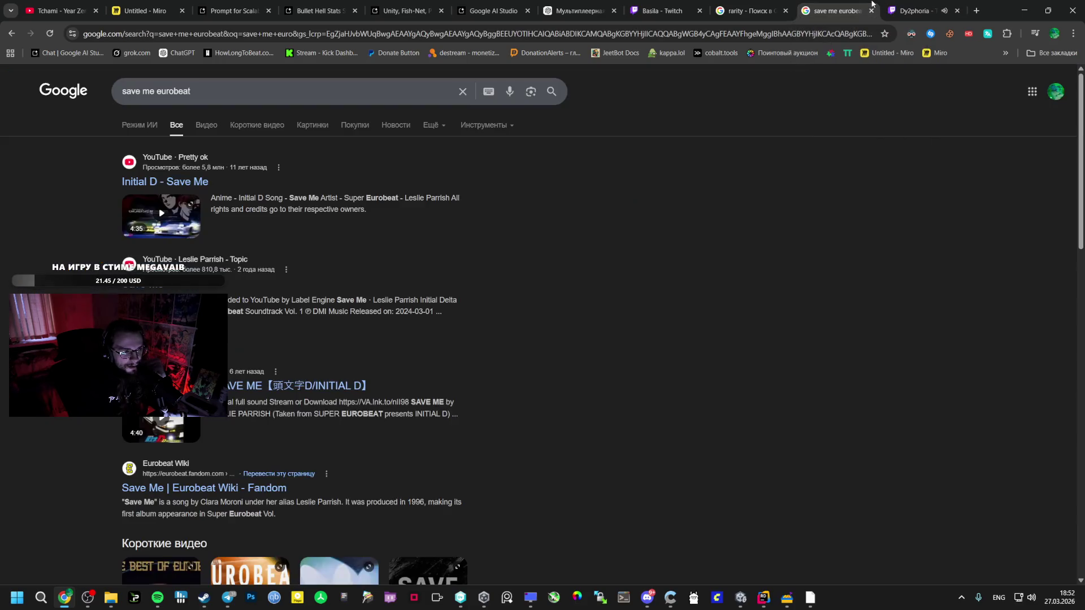
{"action": "left_click", "coordinate": [954, 11]}
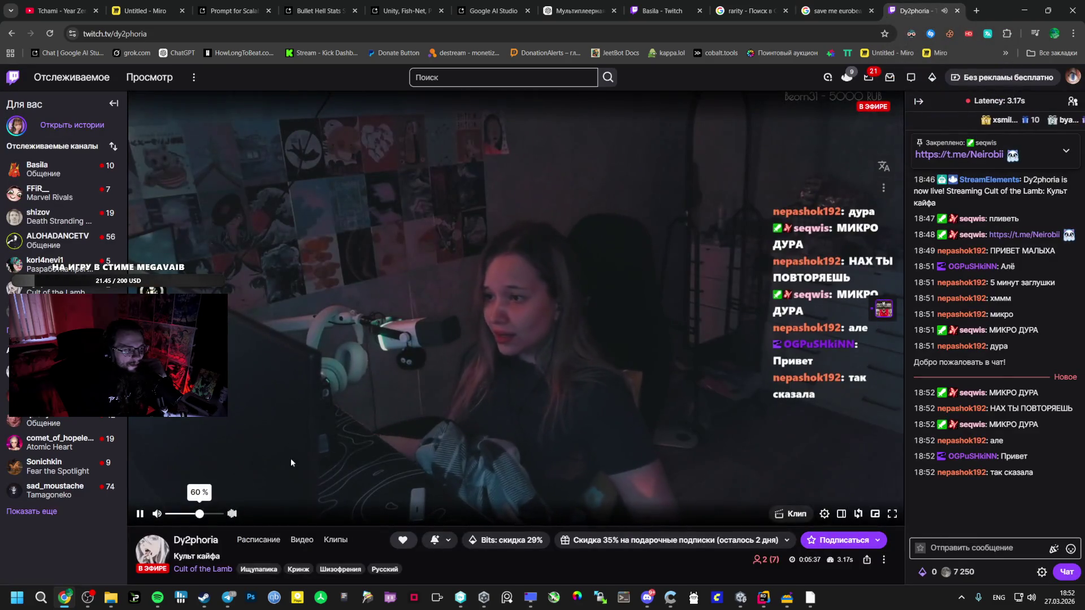
{"action": "left_click", "coordinate": [298, 5]}
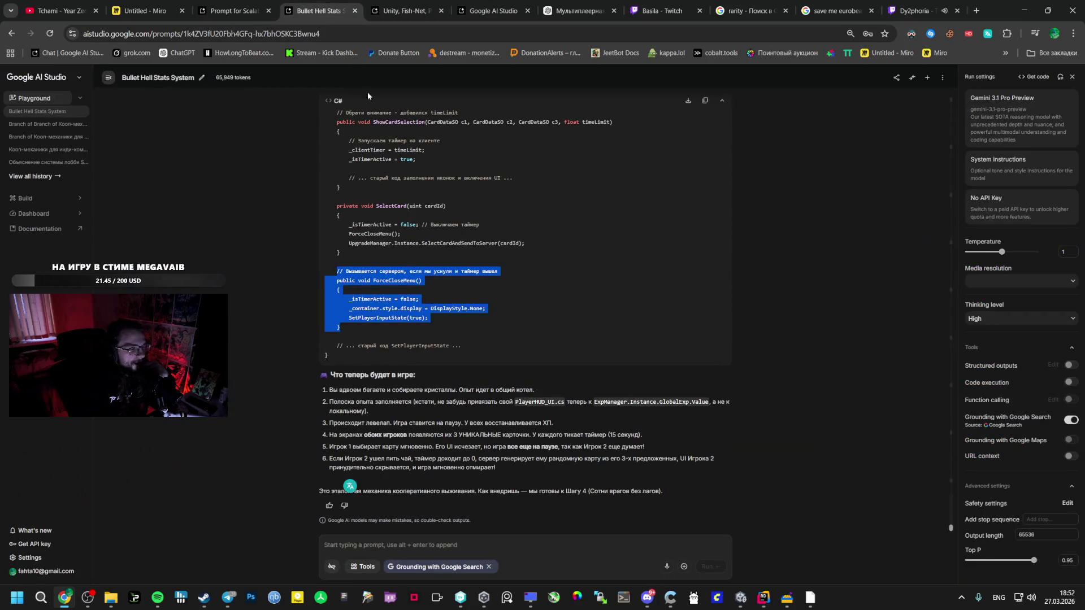
In Unity, open the Vestibule scene from the Scenes folder.
{"action": "left_click", "coordinate": [418, 348]}
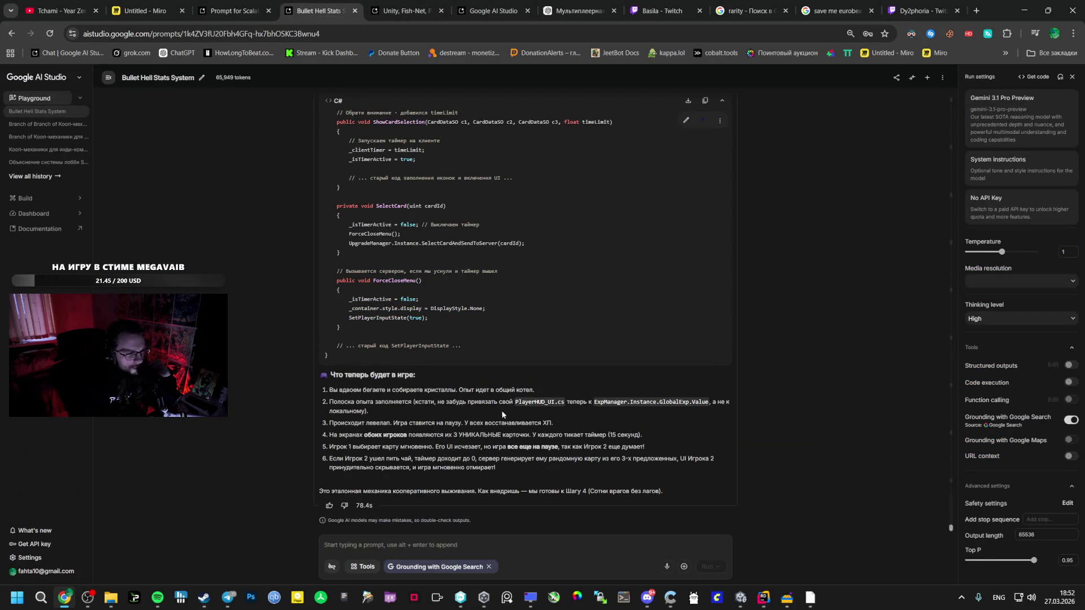
{"action": "left_click", "coordinate": [741, 598]}
{"action": "left_click", "coordinate": [66, 523]}
{"action": "left_click", "coordinate": [63, 541]}
{"action": "left_click", "coordinate": [56, 548]}
{"action": "left_click", "coordinate": [331, 430]}
{"action": "double_click", "coordinate": [330, 431]}
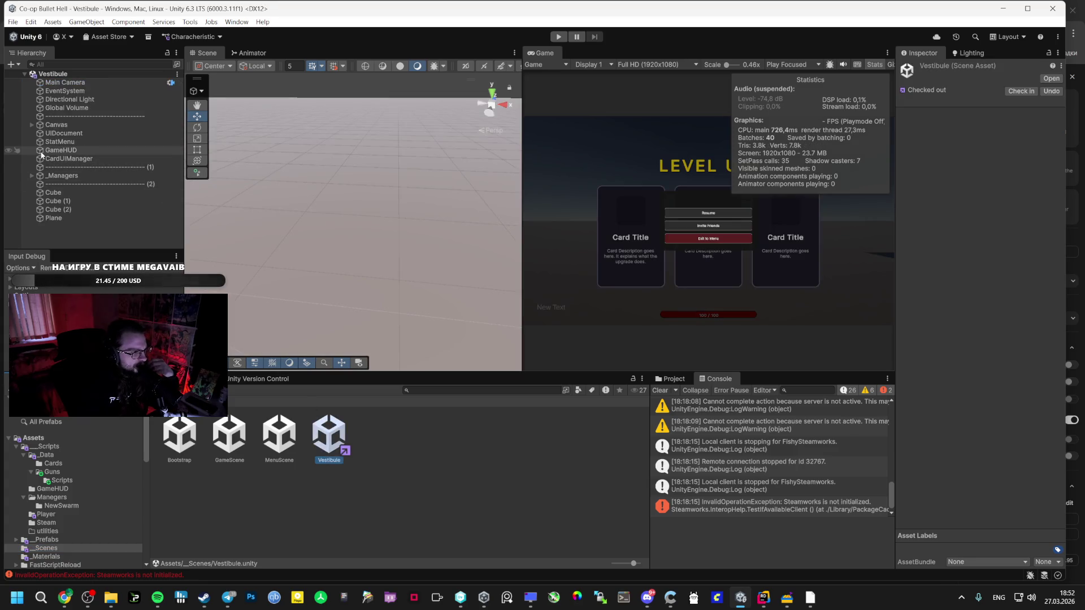
Rename the CardUIManager object in the Hierarchy to LvlUPMenu.
{"action": "left_click", "coordinate": [31, 176]}
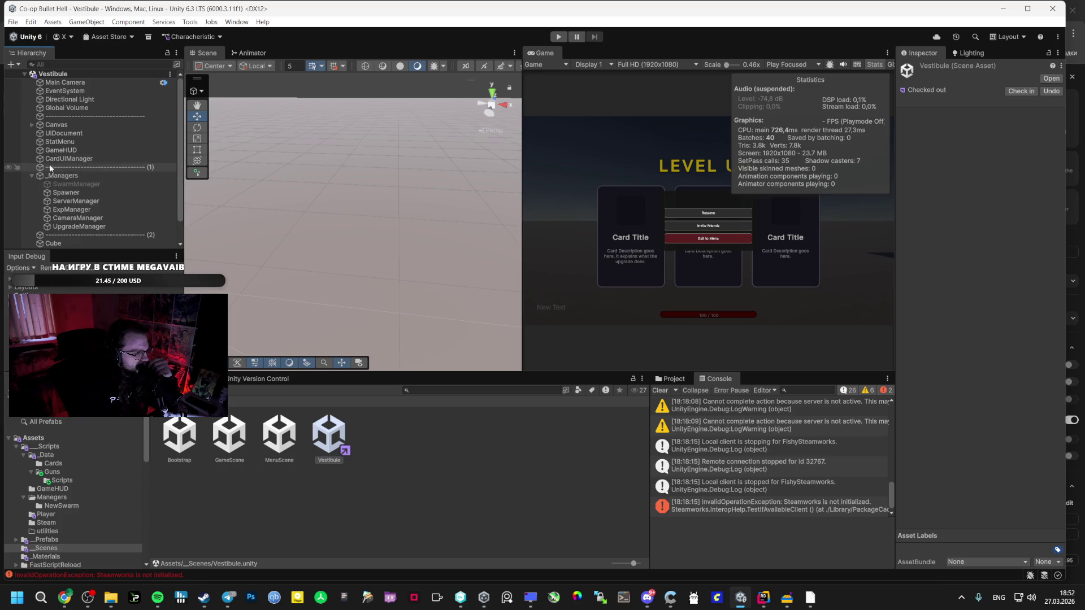
{"action": "left_click", "coordinate": [63, 159]}
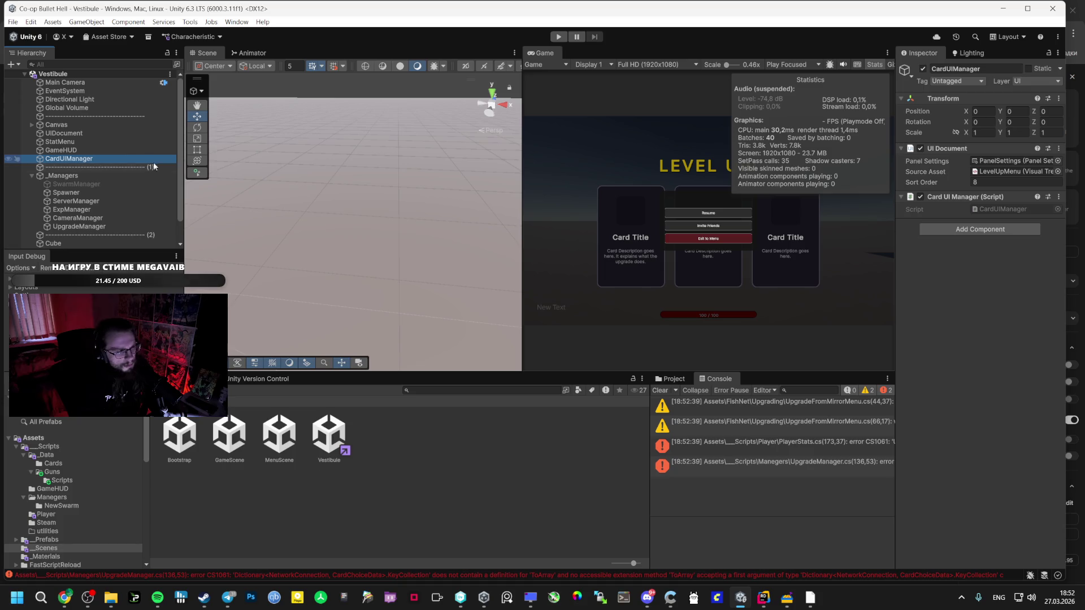
{"action": "left_click", "coordinate": [79, 159]}
{"action": "type", "text": "LV"}
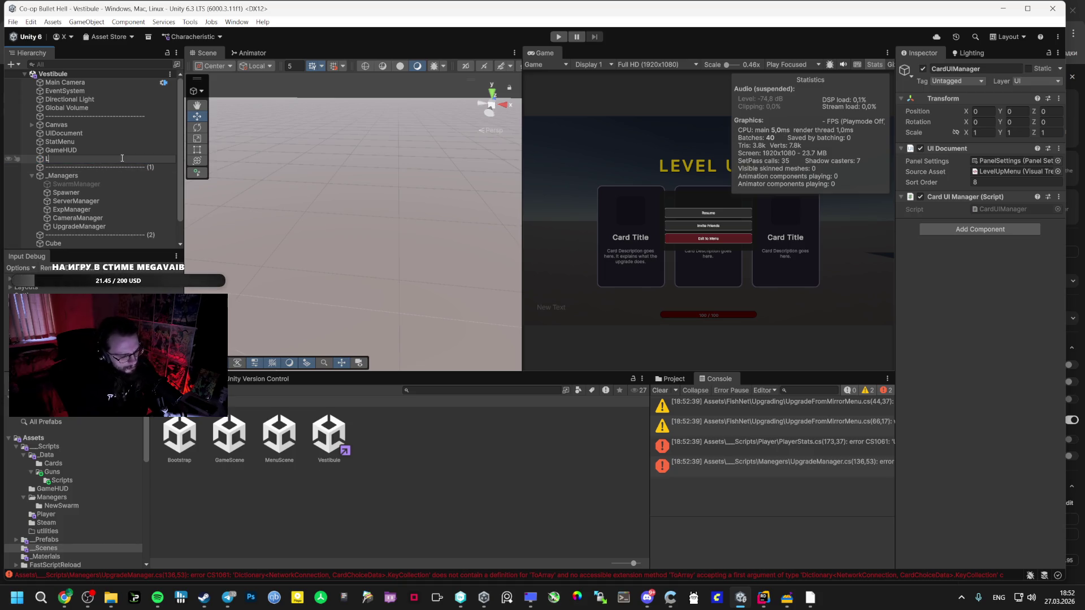
{"action": "key", "text": "BackSpace"}
{"action": "key", "text": "BackSpace"}
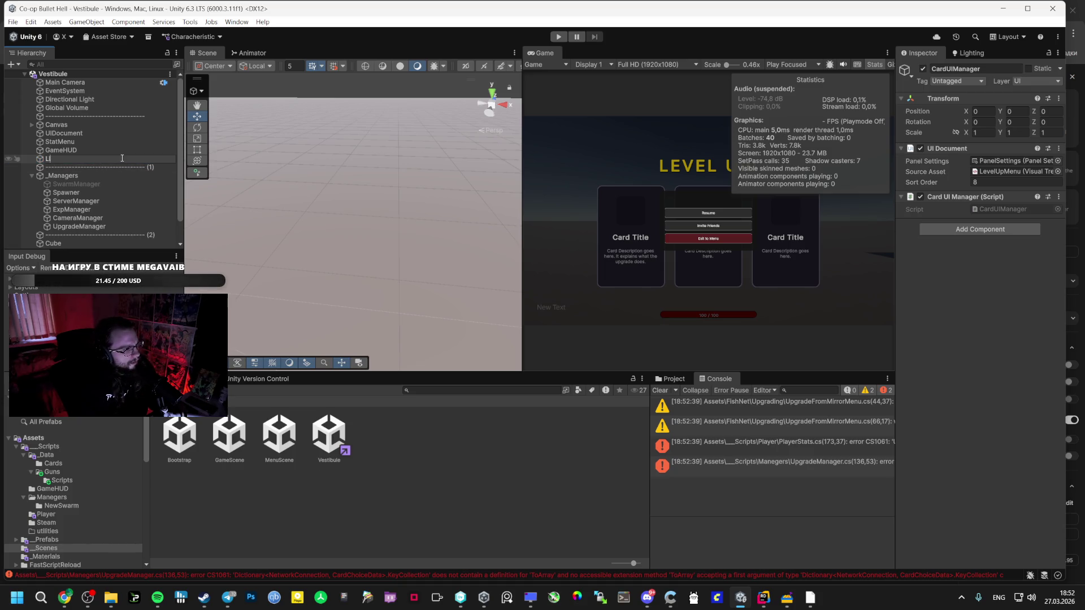
{"action": "type", "text": "UPM"}
{"action": "type", "text": "En"}
{"action": "key", "text": "BackSpace"}
{"action": "type", "text": "enu"}
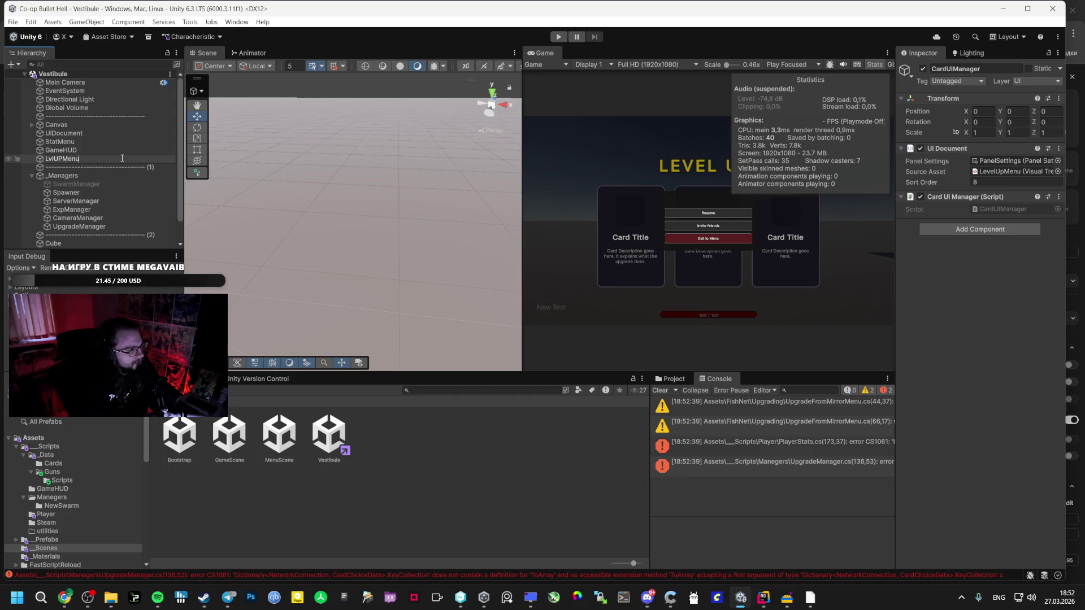
{"action": "key", "text": "Return"}
{"action": "key", "text": "alt+Tab"}
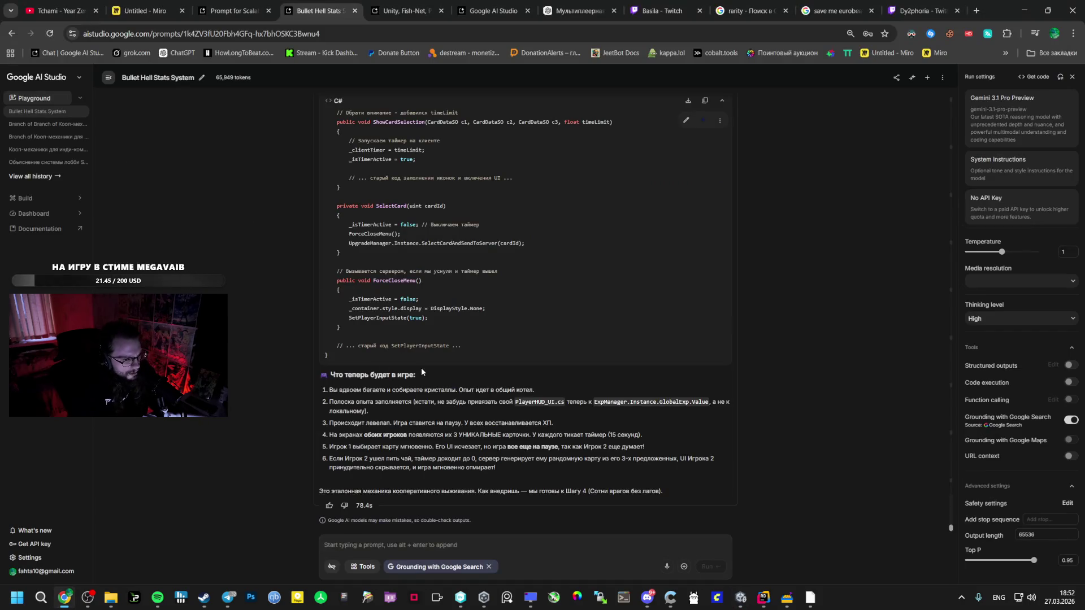
Open UpgradeManager.cs in Rider from the compiler error in Unity's console.
{"action": "double_click", "coordinate": [520, 402]}
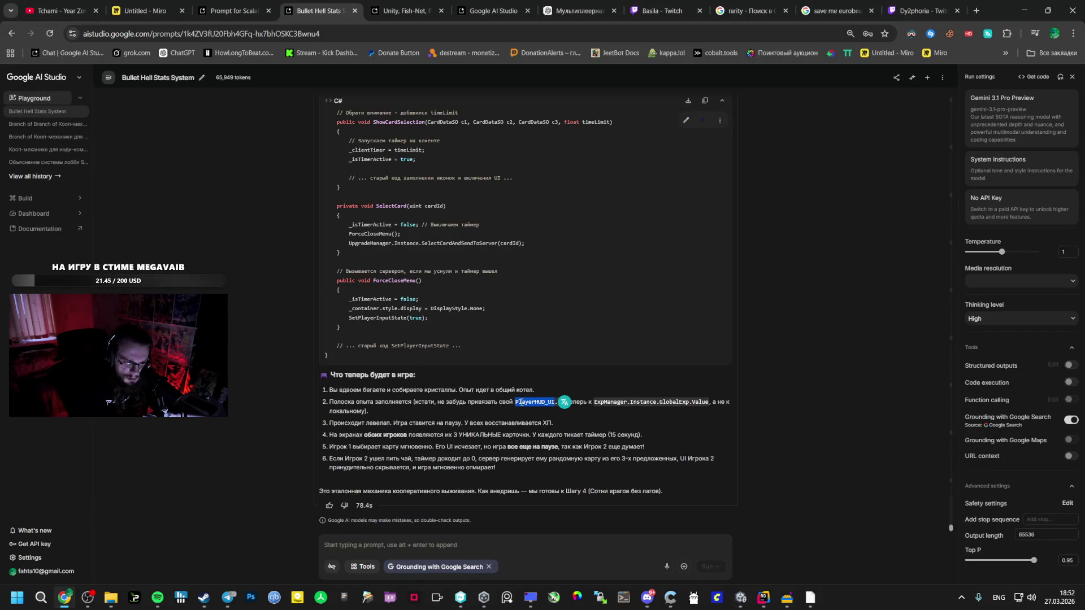
{"action": "key", "text": "alt+Tab"}
{"action": "left_click", "coordinate": [121, 150]}
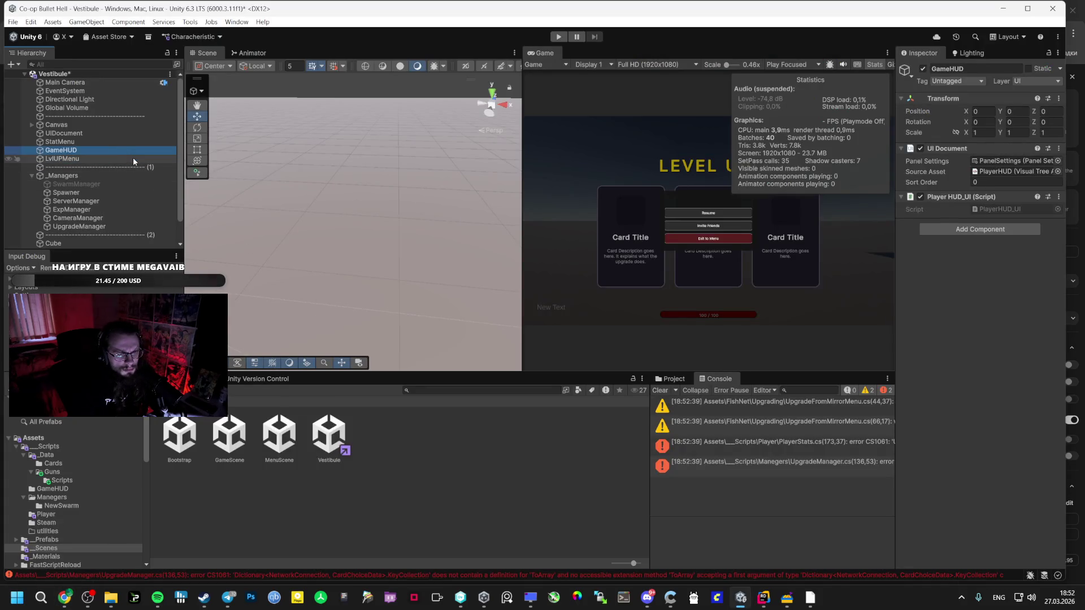
{"action": "left_click", "coordinate": [820, 462]}
{"action": "double_click", "coordinate": [820, 442]}
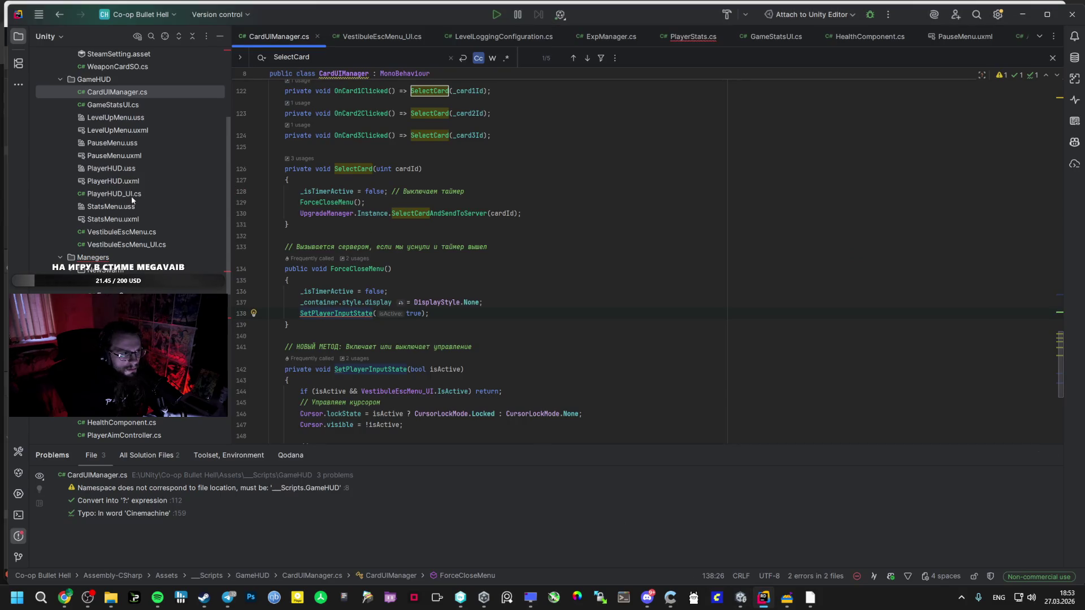
{"action": "left_click", "coordinate": [118, 398]}
{"action": "double_click", "coordinate": [119, 397]}
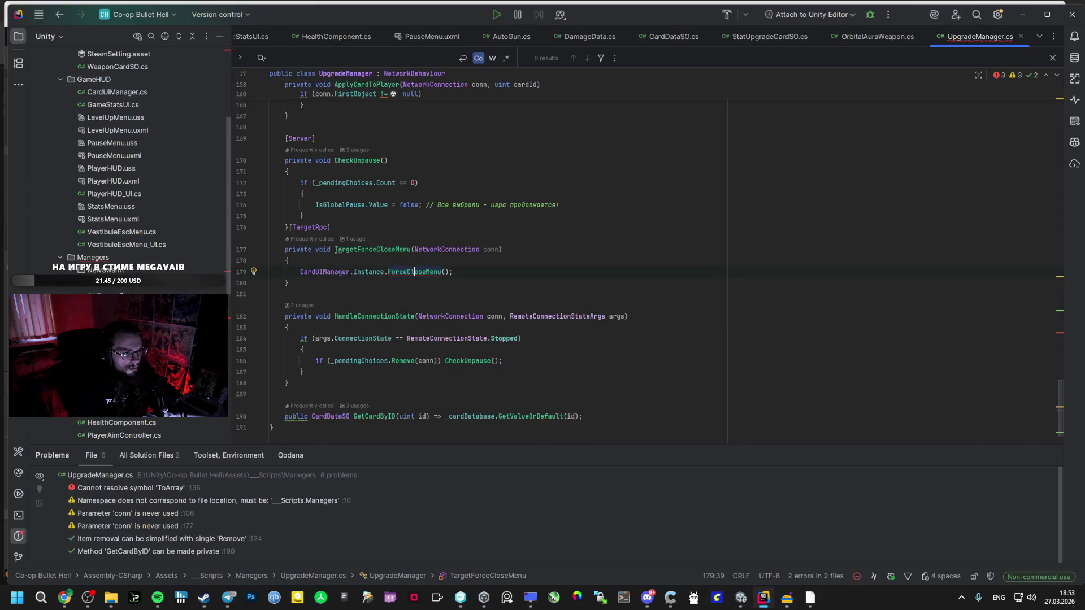
Fix the unresolved ToArray on line 136 with 'Use method System.Linq.Enumerable.ToArray'.
{"action": "left_click", "coordinate": [350, 326]}
{"action": "double_click", "coordinate": [180, 487]}
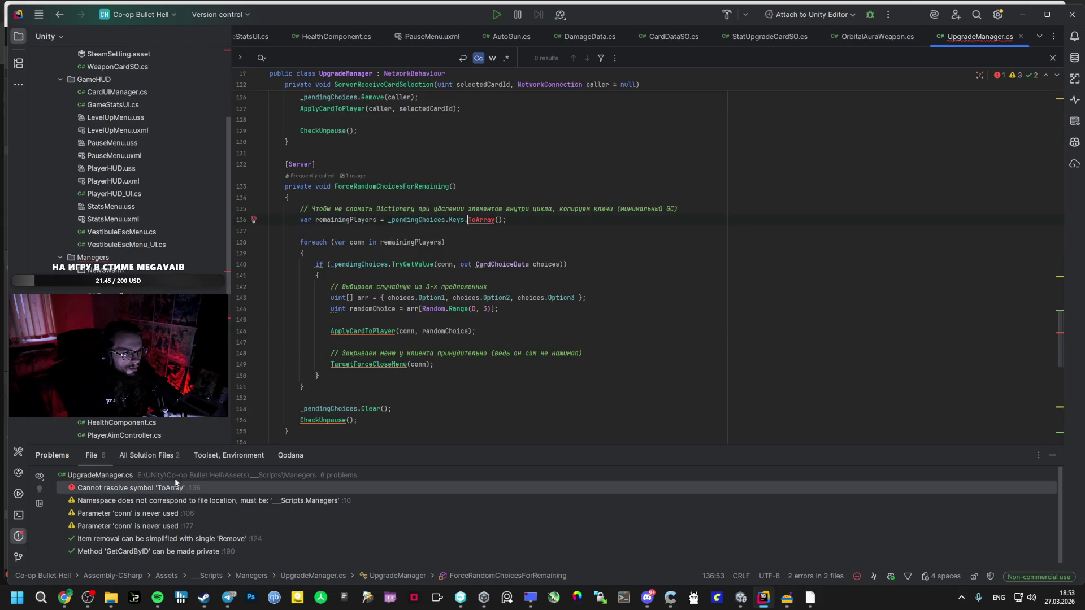
{"action": "key", "text": "alt+Return"}
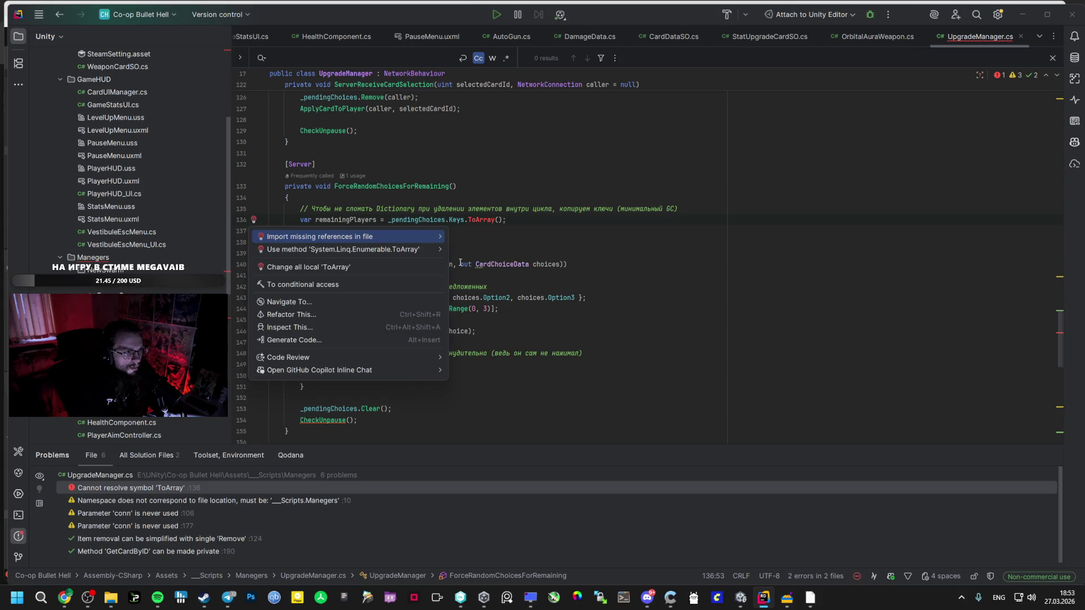
{"action": "left_click", "coordinate": [382, 246]}
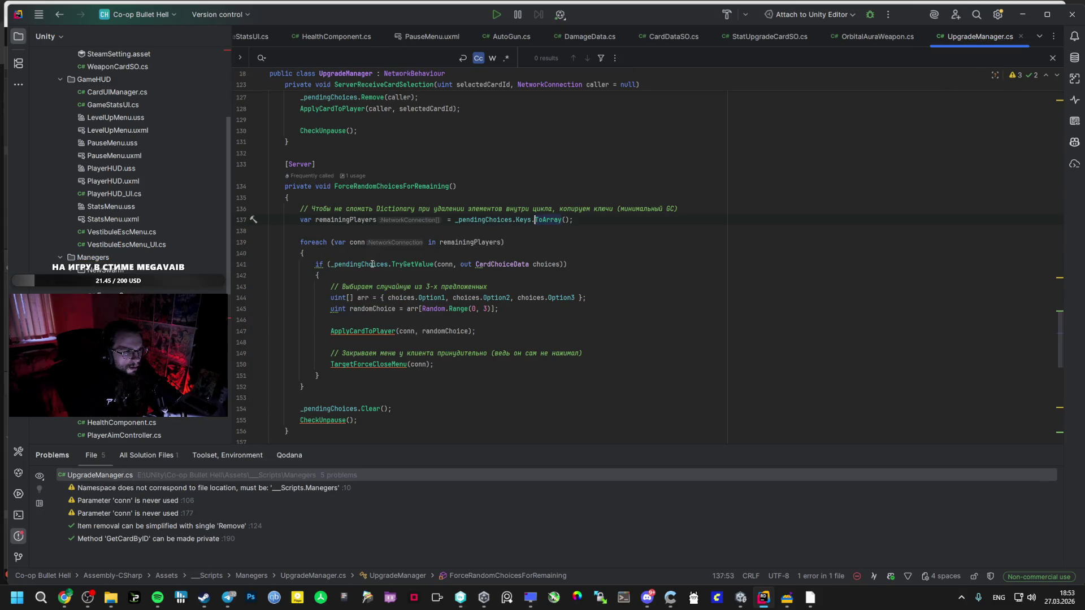
Open PlayerStats.cs and select the DebugLevelUp method with its unresolved RollAndSendCardsToPlayer call.
{"action": "left_click", "coordinate": [122, 333]}
{"action": "scroll", "coordinate": [113, 169], "scroll_direction": "down", "scroll_amount": 5}
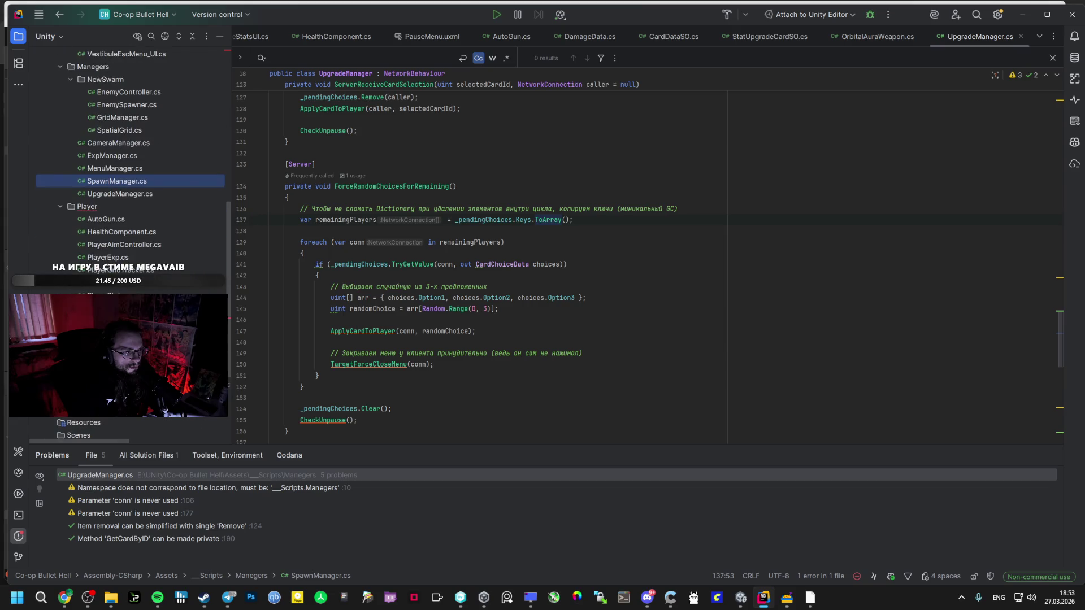
{"action": "double_click", "coordinate": [113, 283]}
{"action": "left_click", "coordinate": [339, 370]}
{"action": "left_click", "coordinate": [445, 349]}
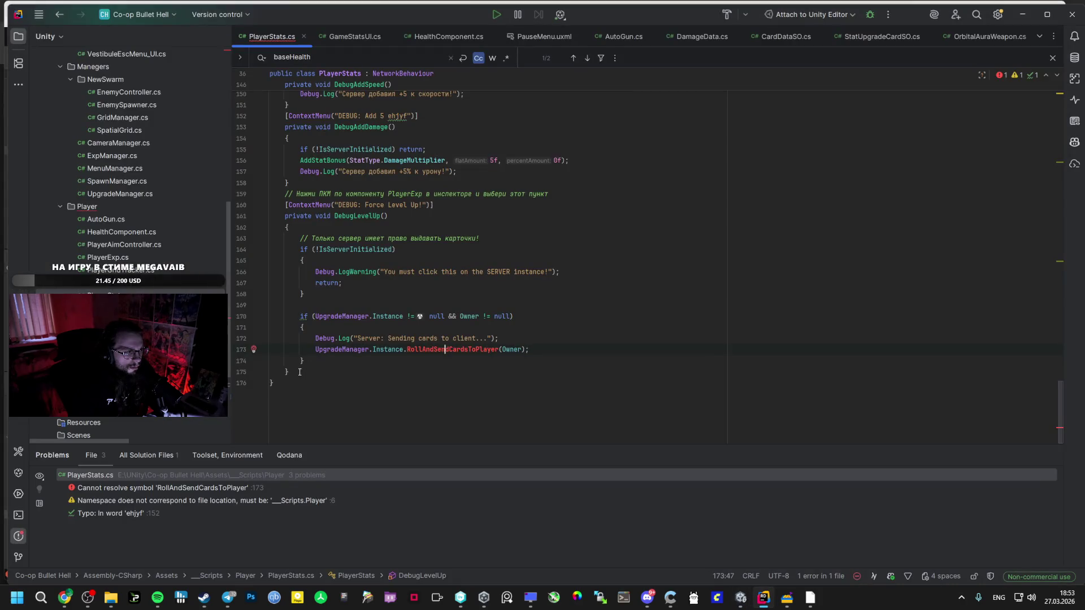
{"action": "left_click_drag", "start_coordinate": [299, 372], "coordinate": [272, 215]}
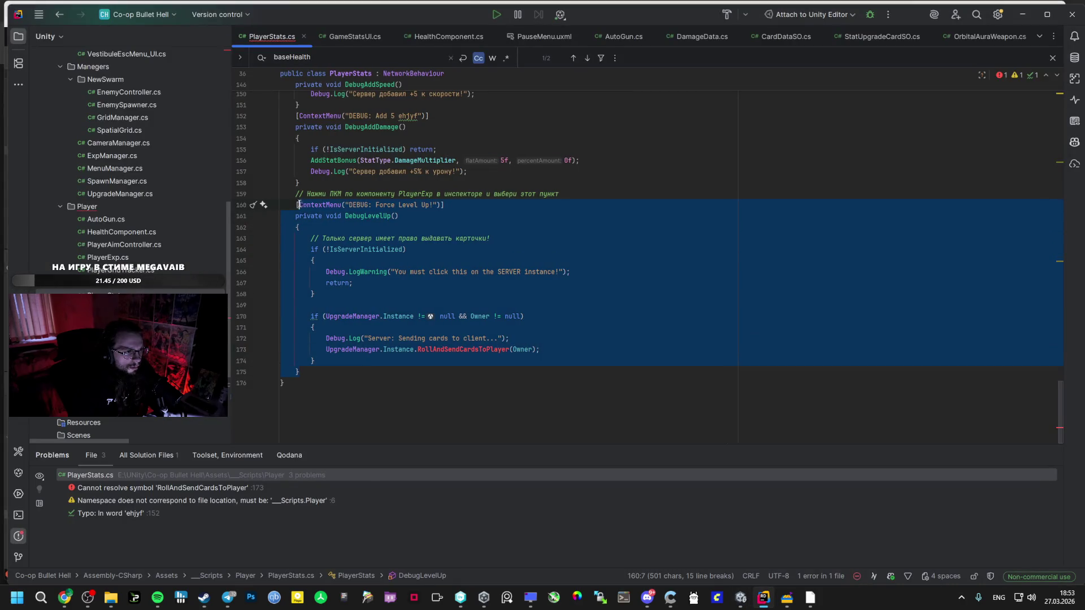
Delete the DebugLevelUp method from PlayerStats.cs and let Unity recompile.
{"action": "key", "text": "alt+Tab"}
{"action": "key", "text": "alt+Tab"}
{"action": "key", "text": "Tab"}
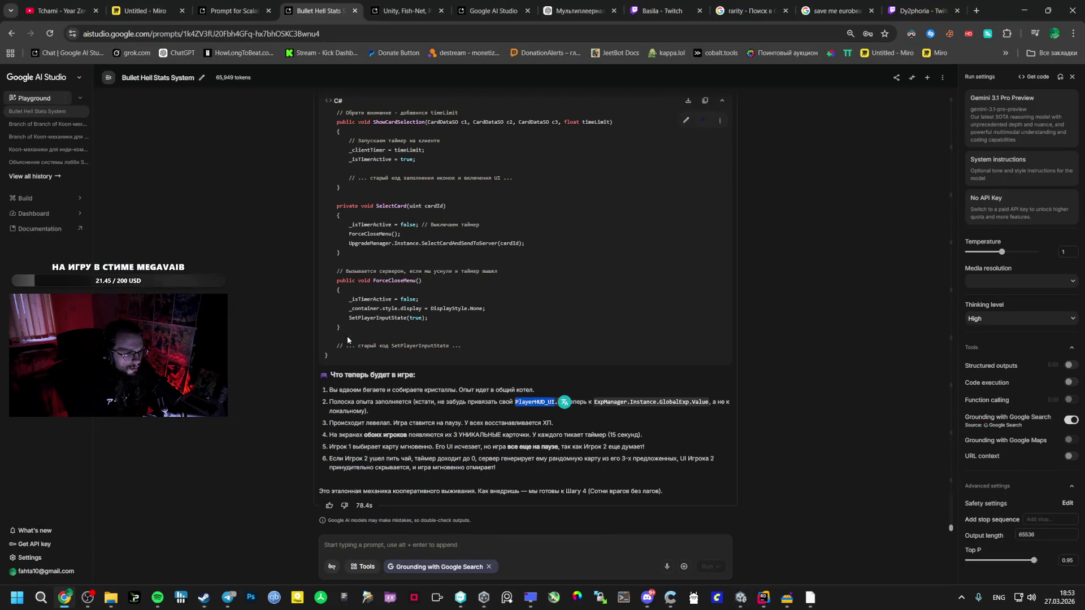
{"action": "key", "text": "alt+Tab"}
{"action": "key", "text": "Tab"}
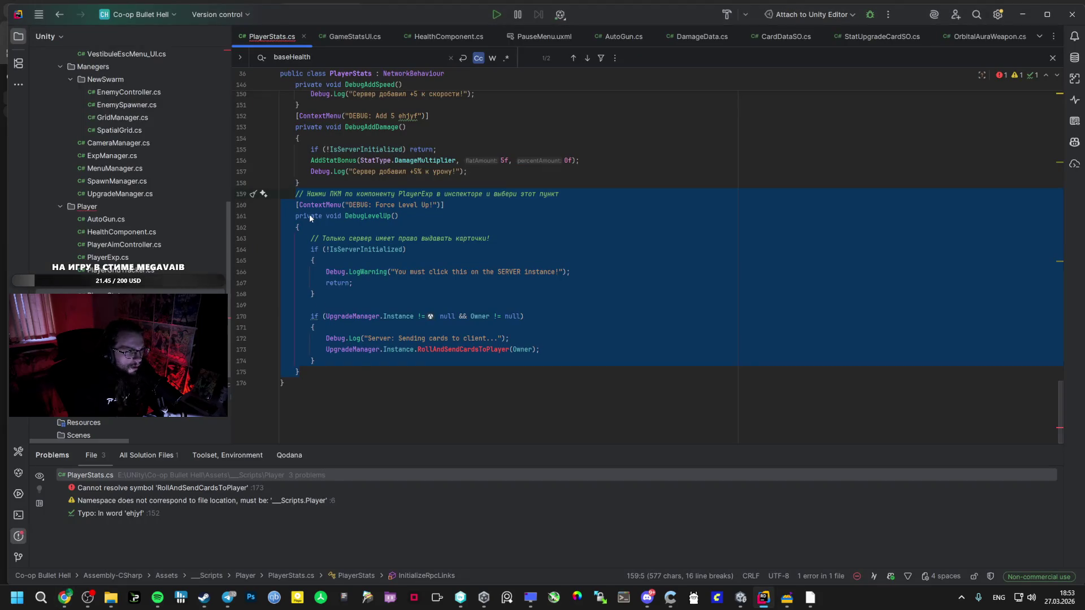
{"action": "key", "text": "Delete"}
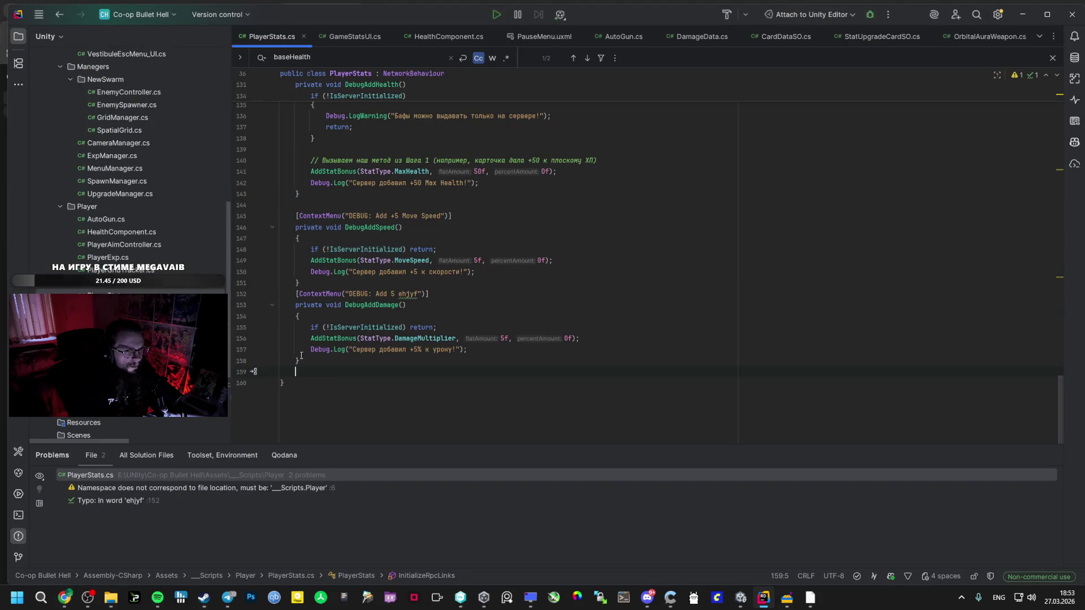
{"action": "left_click", "coordinate": [763, 604]}
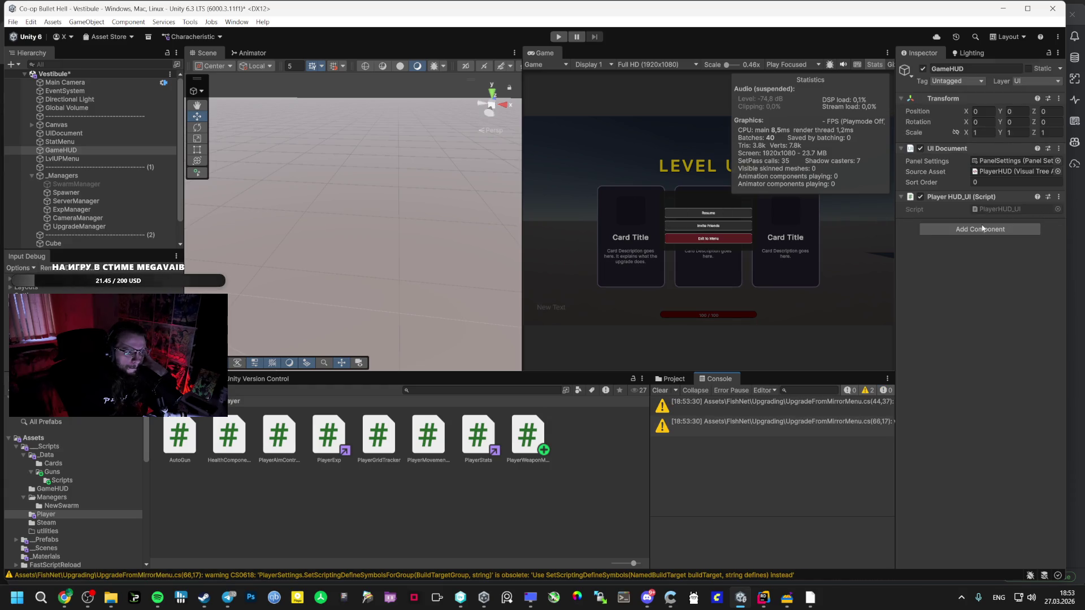
Select ExpManager.Instance in the AI chat reply.
{"action": "mouse_move", "coordinate": [65, 598]}
{"action": "left_click", "coordinate": [103, 539]}
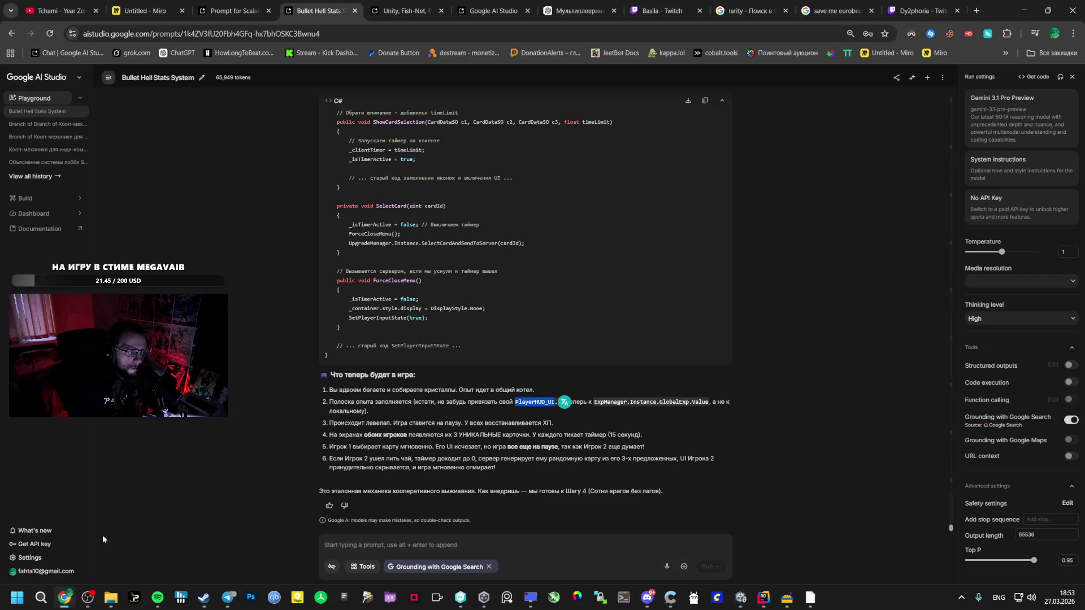
{"action": "left_click", "coordinate": [386, 417]}
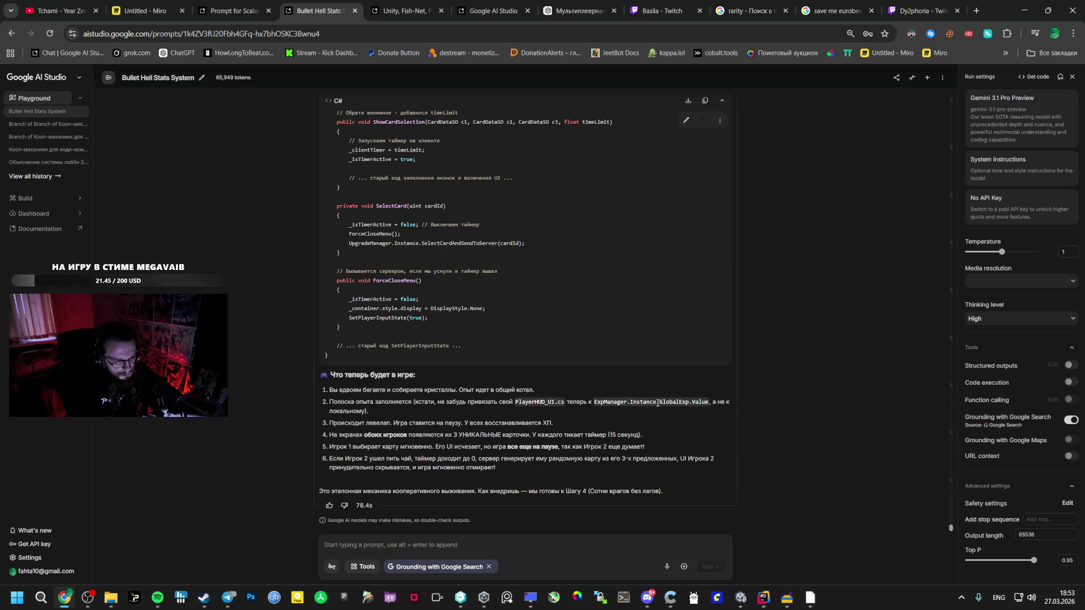
{"action": "left_click_drag", "start_coordinate": [658, 402], "coordinate": [594, 405]}
{"action": "left_click", "coordinate": [763, 597]}
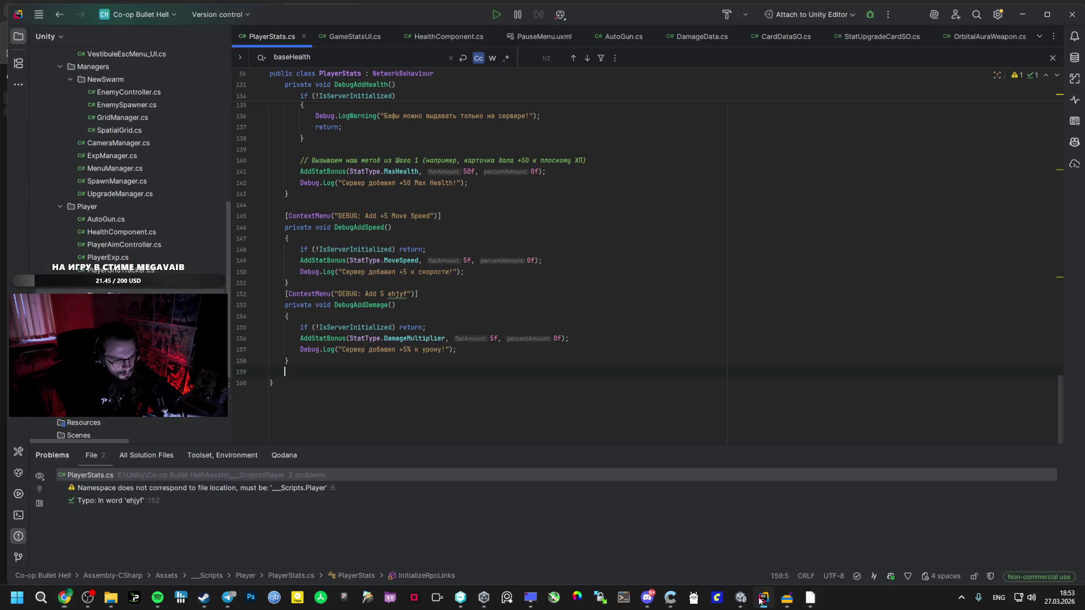
Open PlayerHUD_UI.cs and search it for ExpManager.Instance, which finds 0 results.
{"action": "mouse_move", "coordinate": [787, 597]}
{"action": "left_click", "coordinate": [769, 543]}
{"action": "left_click", "coordinate": [763, 599]}
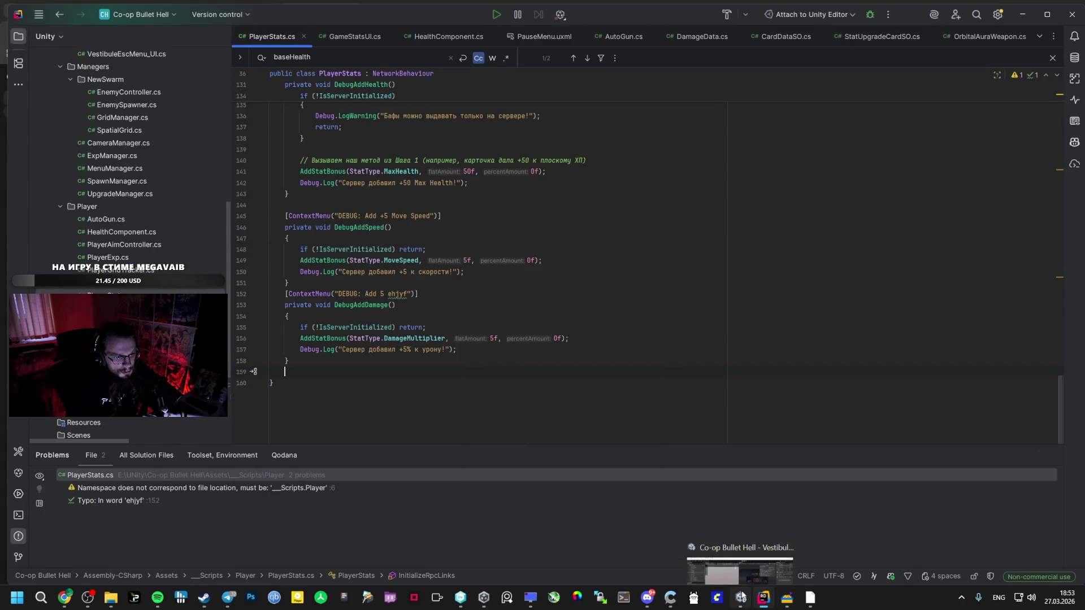
{"action": "left_click", "coordinate": [119, 259]}
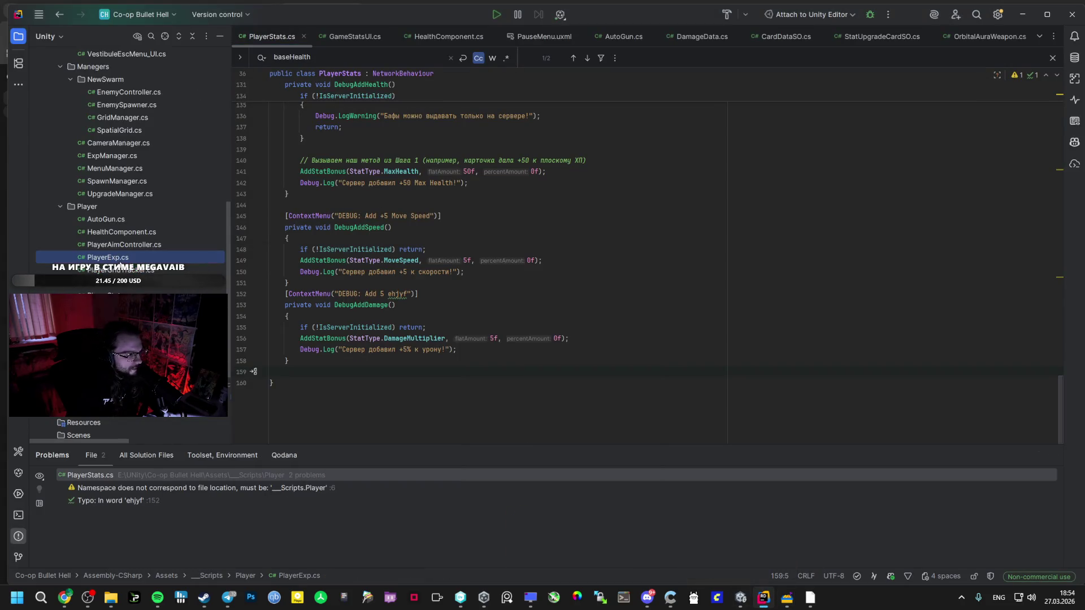
{"action": "scroll", "coordinate": [113, 221], "scroll_direction": "up", "scroll_amount": 5}
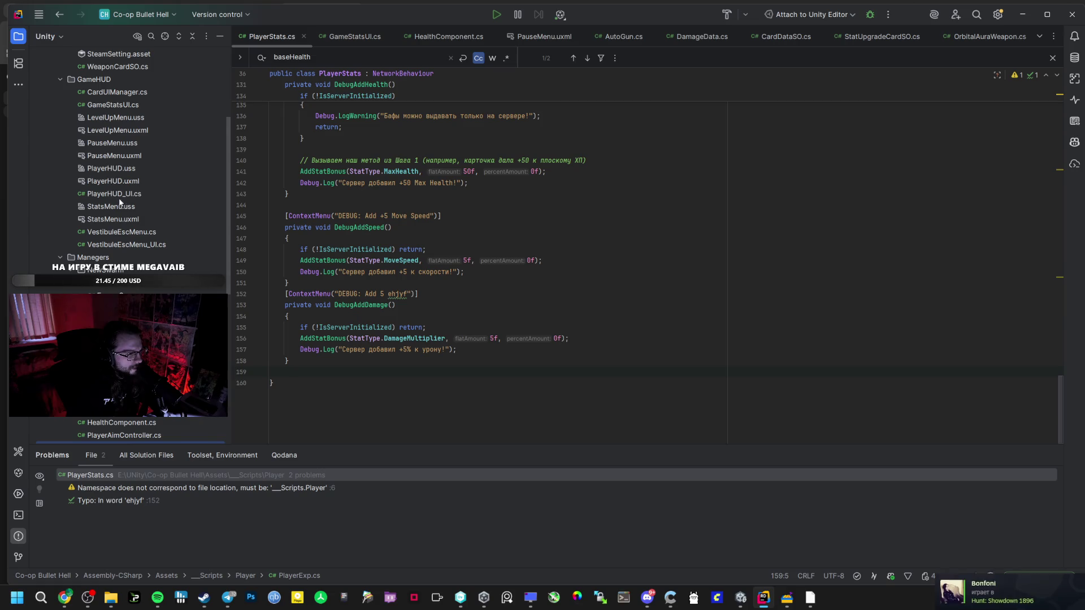
{"action": "double_click", "coordinate": [121, 195]}
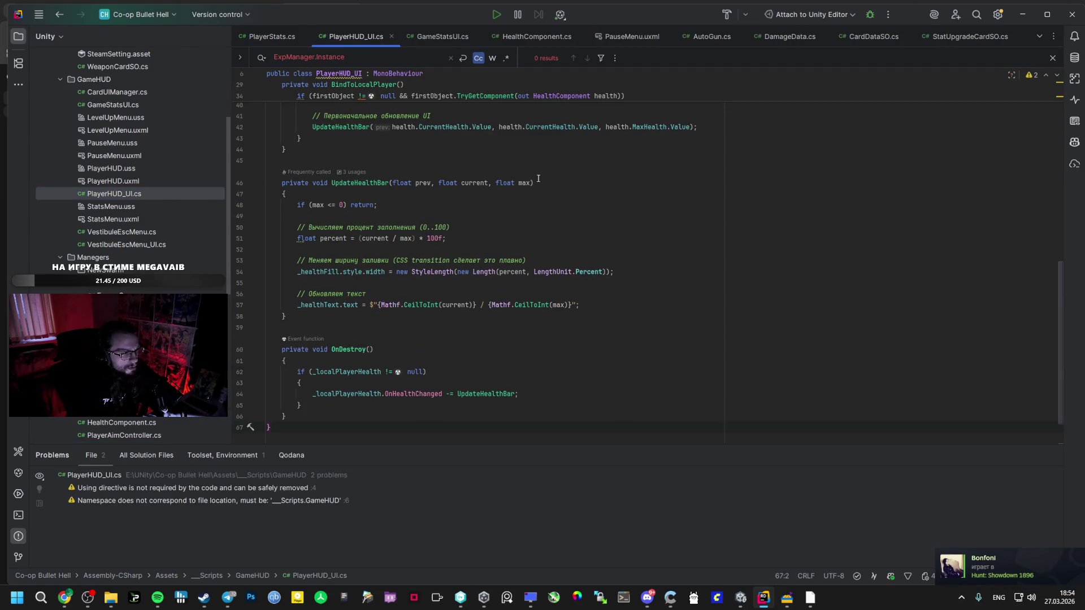
{"action": "left_click_drag", "start_coordinate": [345, 57], "coordinate": [316, 57]}
Scroll the AI Studio response to its summary recommending ExpManager.Instance.GlobalExp.Value for the experience bar.
{"action": "key", "text": "alt+Tab"}
{"action": "key", "text": "alt+Tab"}
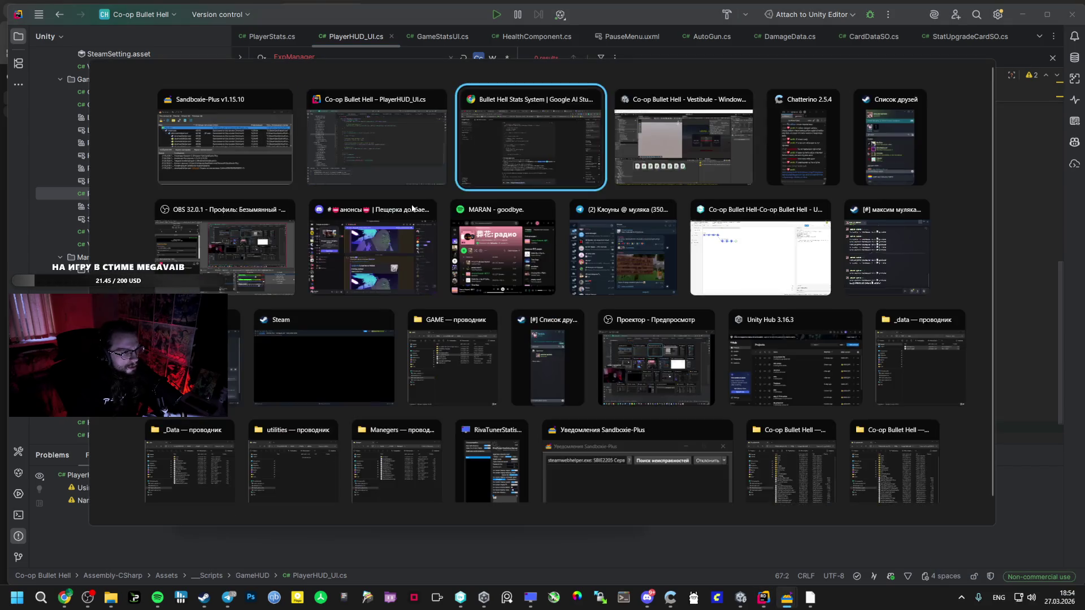
{"action": "scroll", "coordinate": [398, 279], "scroll_direction": "down", "scroll_amount": 15}
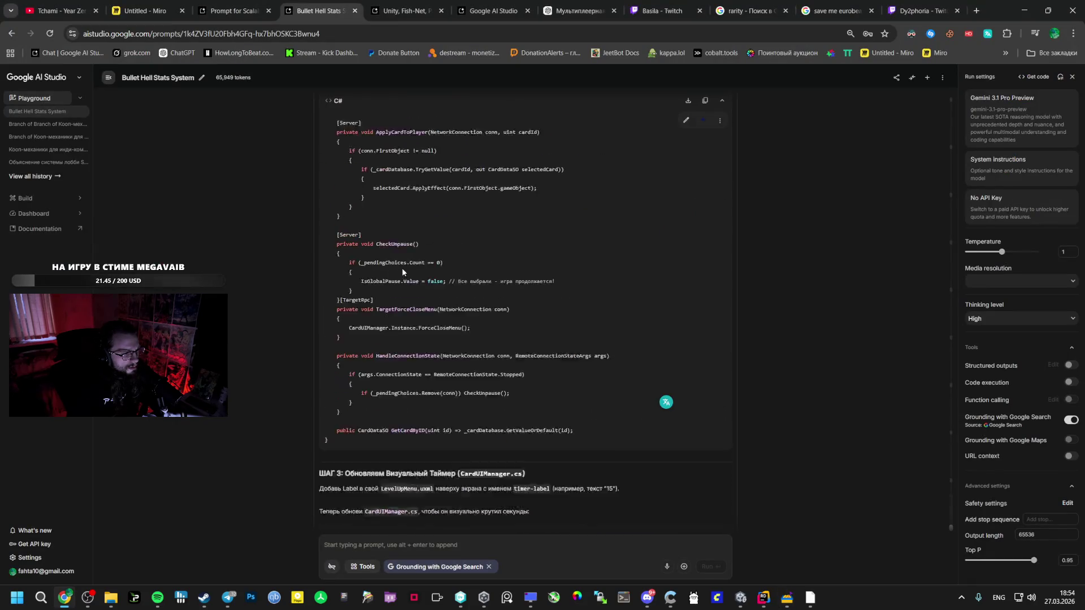
{"action": "scroll", "coordinate": [409, 256], "scroll_direction": "up", "scroll_amount": 10}
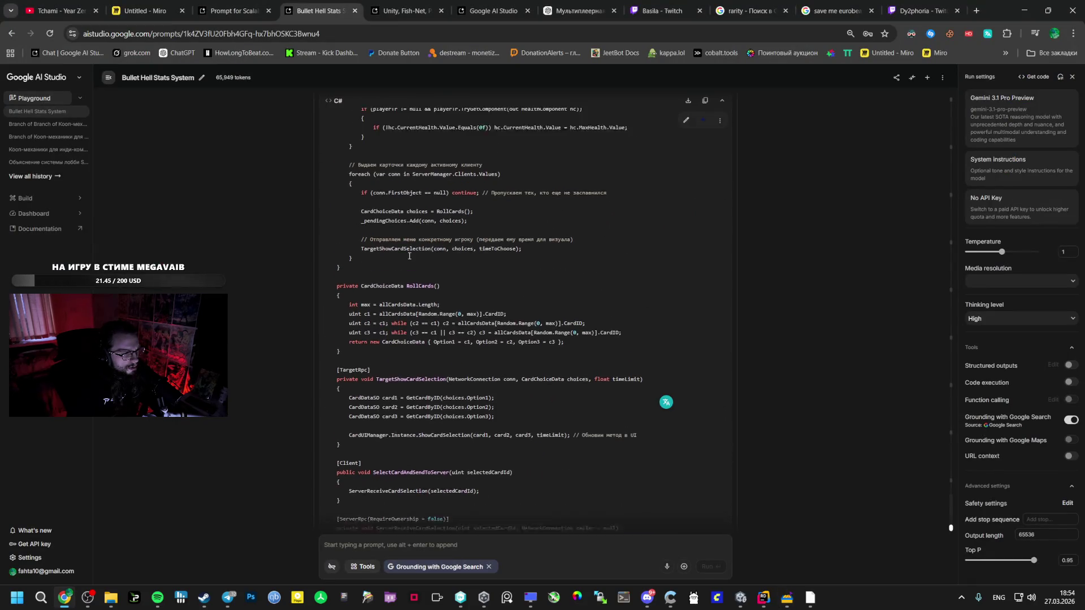
{"action": "scroll", "coordinate": [411, 258], "scroll_direction": "up", "scroll_amount": 5}
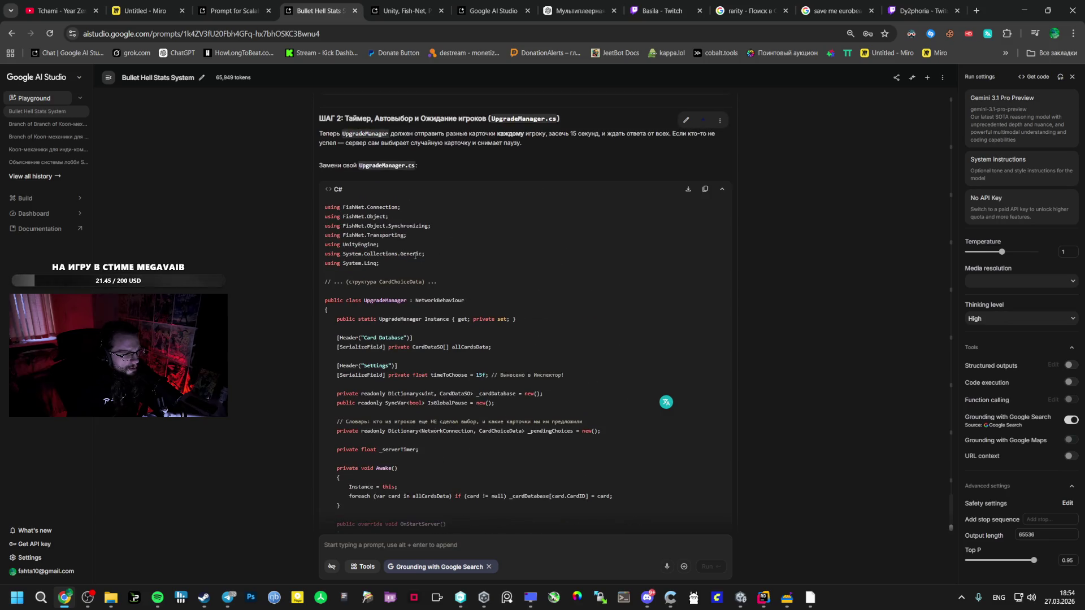
{"action": "scroll", "coordinate": [422, 262], "scroll_direction": "down", "scroll_amount": 20}
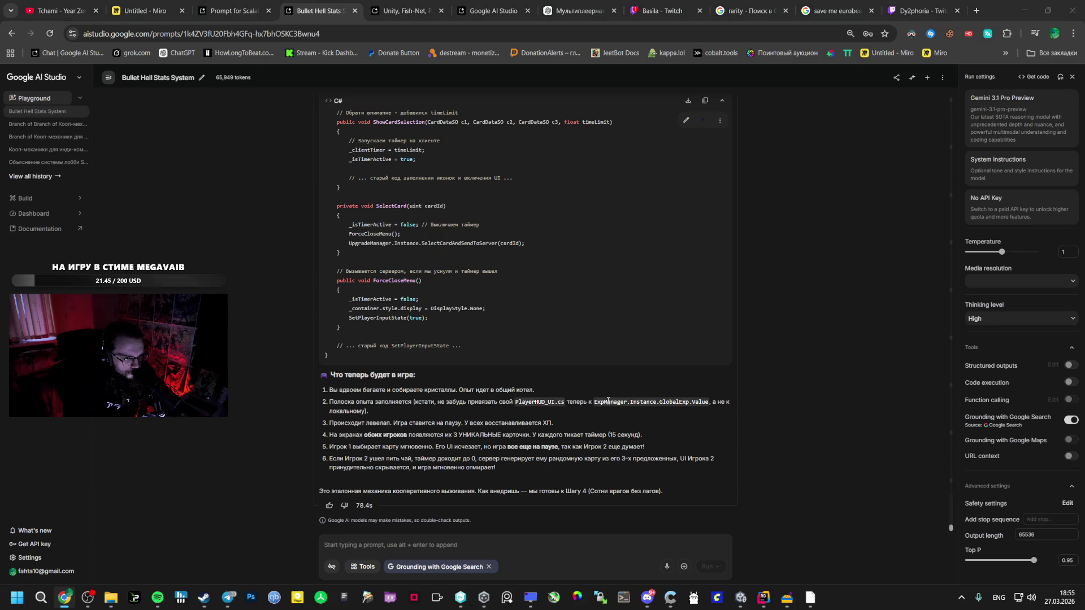
Bring up the Unity editor and open the Bootstrap scene, saving the Vestibule scene's changes.
{"action": "left_click", "coordinate": [691, 415]}
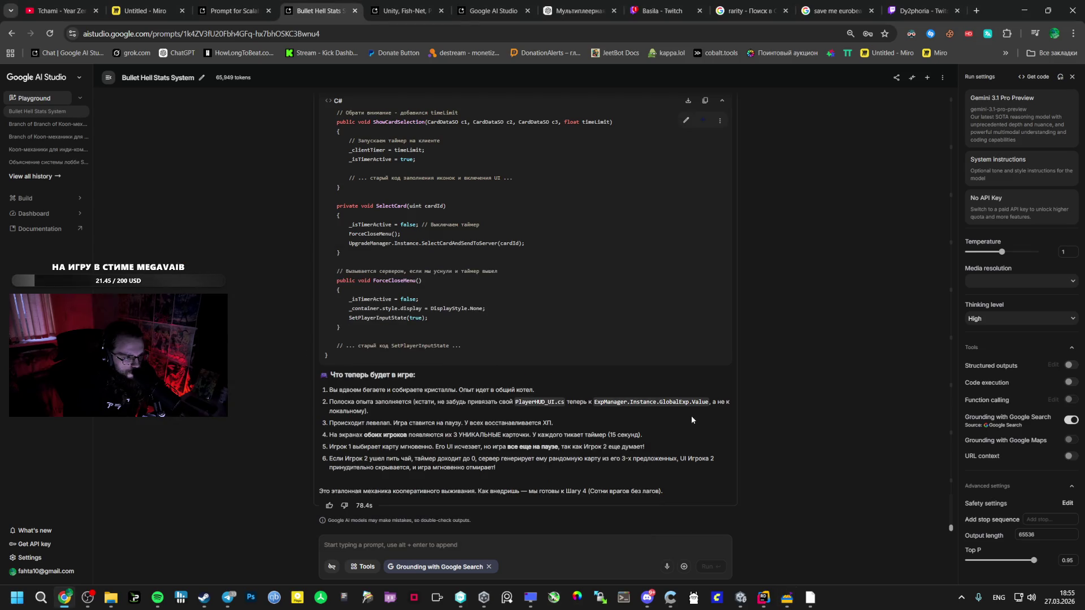
{"action": "left_click", "coordinate": [744, 603]}
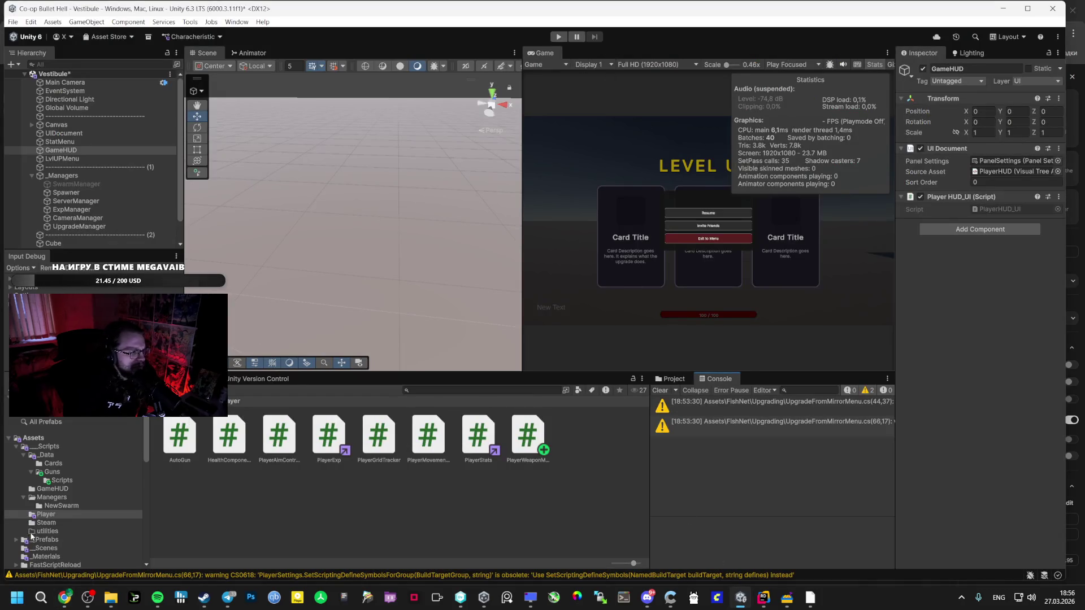
{"action": "left_click", "coordinate": [33, 539]}
{"action": "left_click", "coordinate": [45, 548]}
{"action": "double_click", "coordinate": [180, 434]}
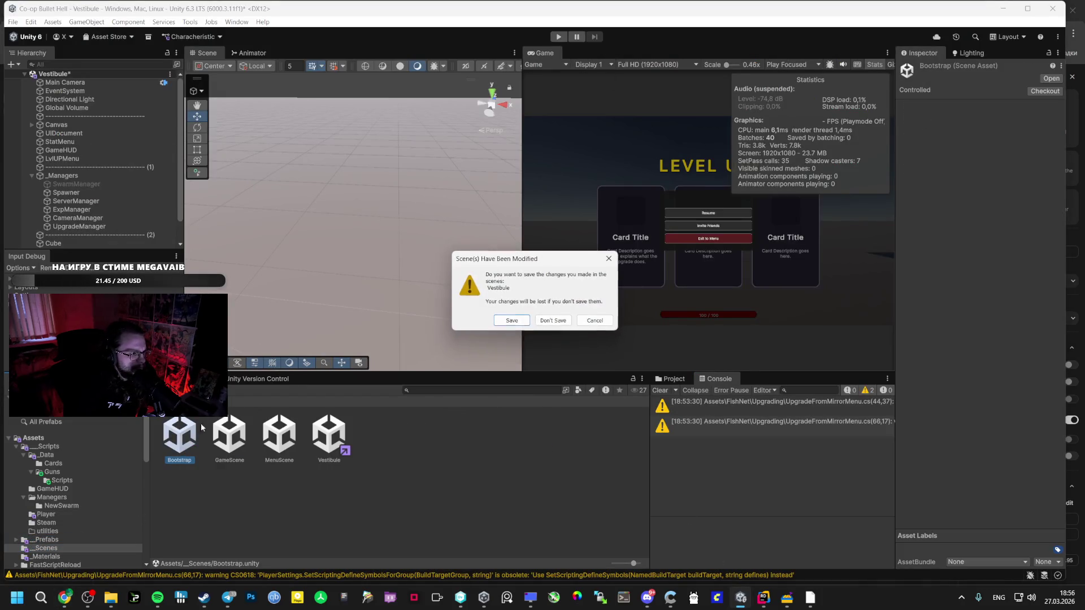
{"action": "left_click", "coordinate": [499, 318]}
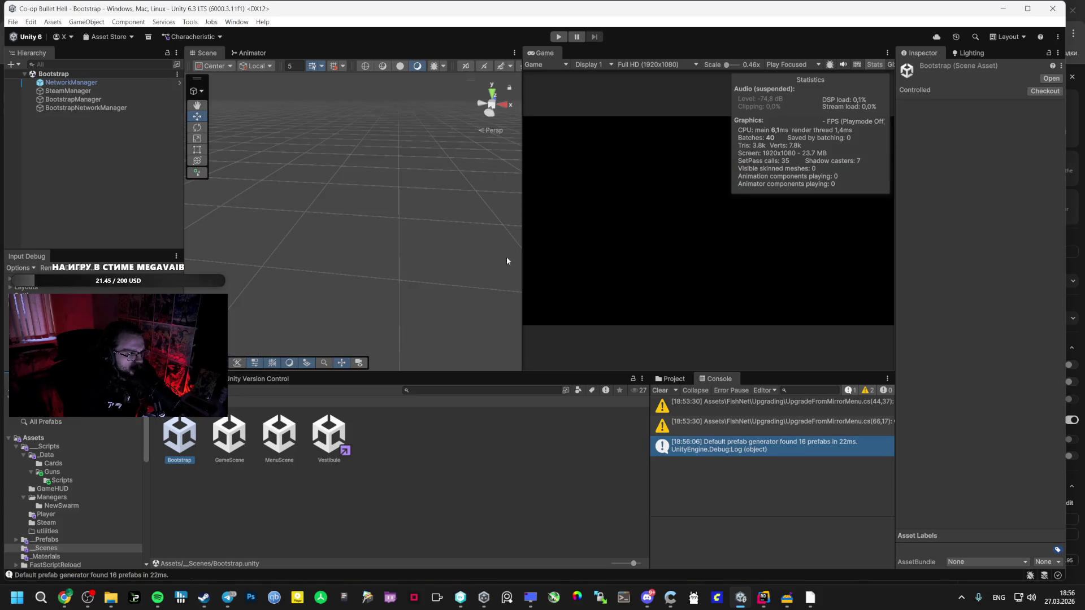
Start Play mode from the Bootstrap scene and return to the running Unity window.
{"action": "left_click", "coordinate": [558, 36]}
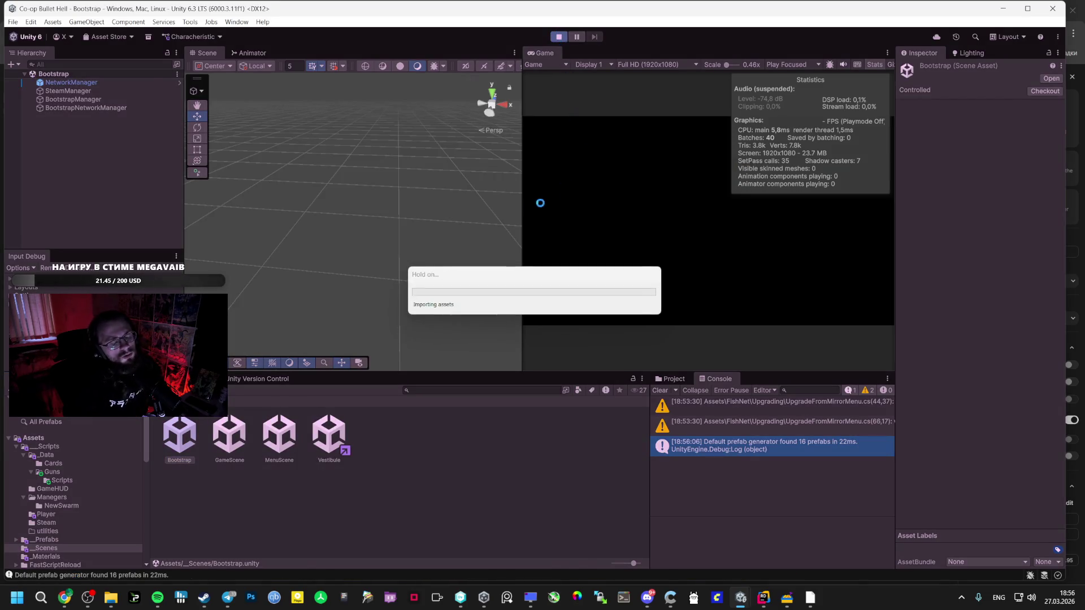
{"action": "key", "text": "alt+Tab"}
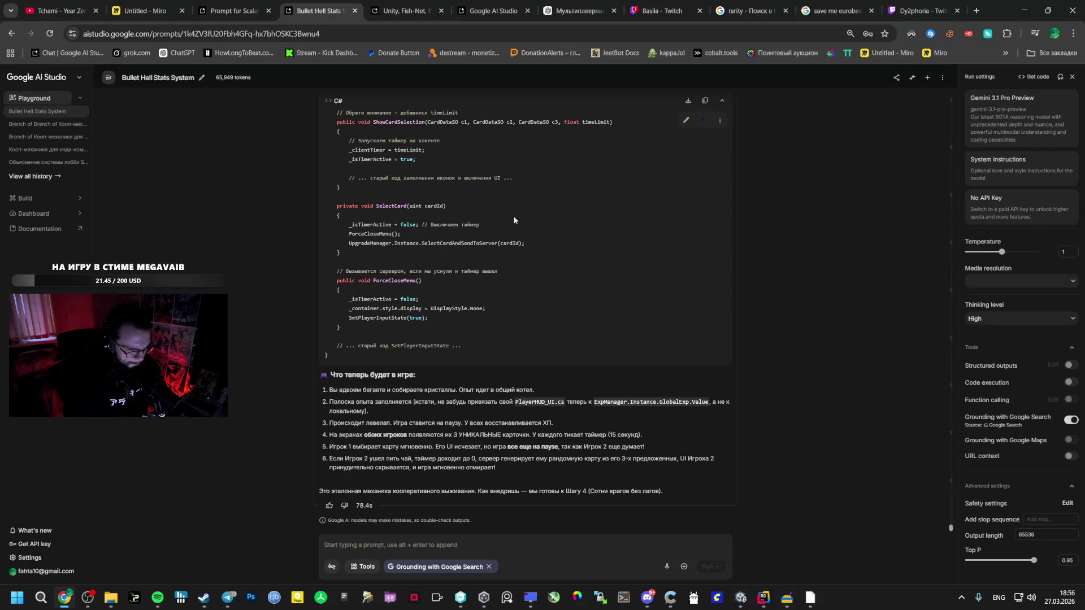
{"action": "key", "text": "alt+Tab"}
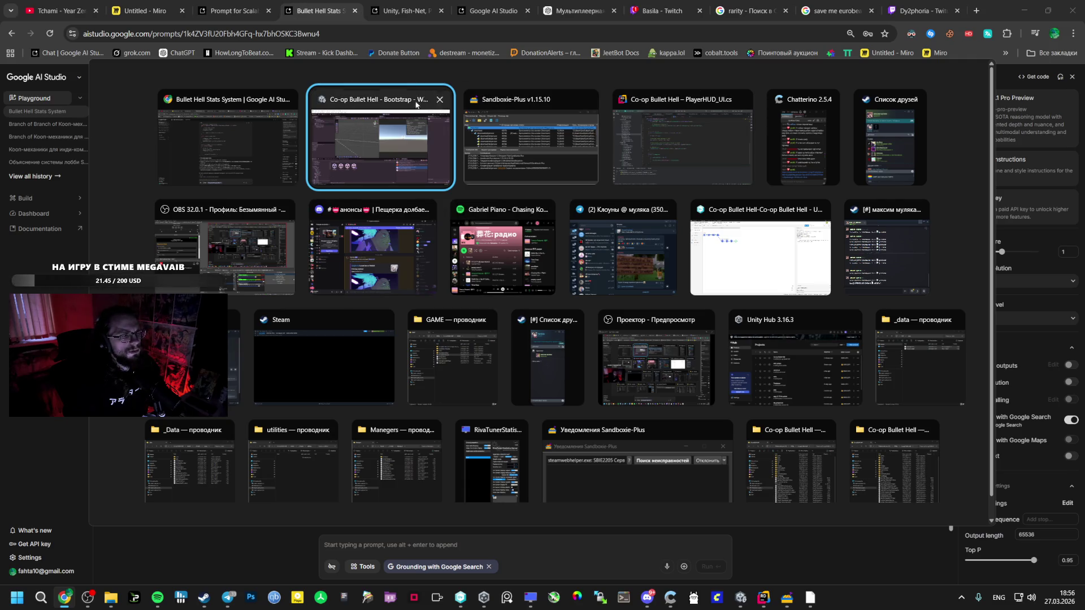
{"action": "left_click", "coordinate": [383, 148]}
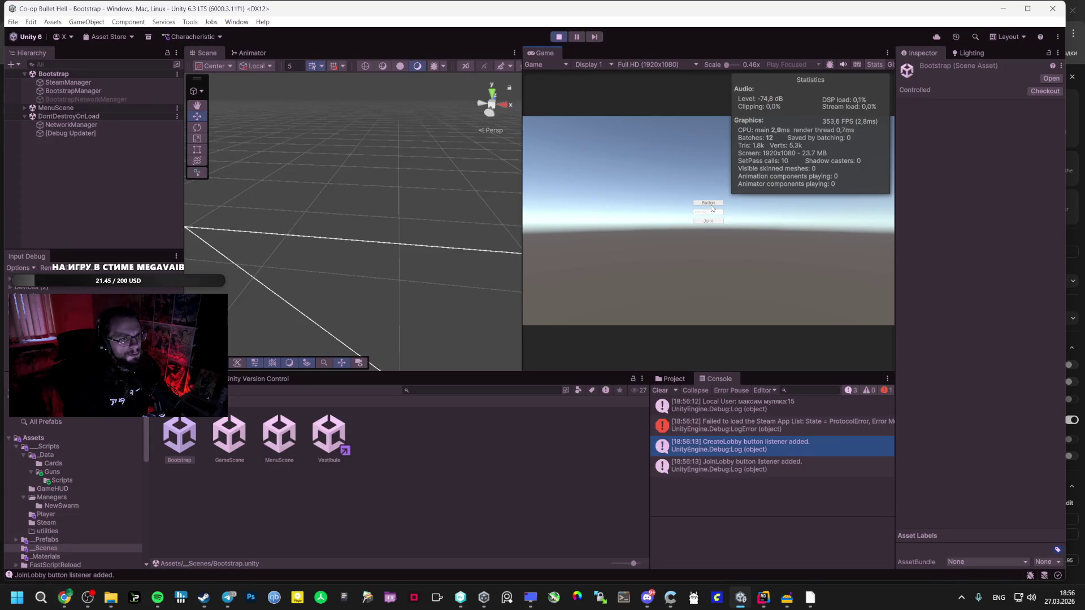
Create a lobby from the main menu, maximize the game view and resume gameplay.
{"action": "left_click", "coordinate": [712, 208]}
{"action": "double_click", "coordinate": [533, 54]}
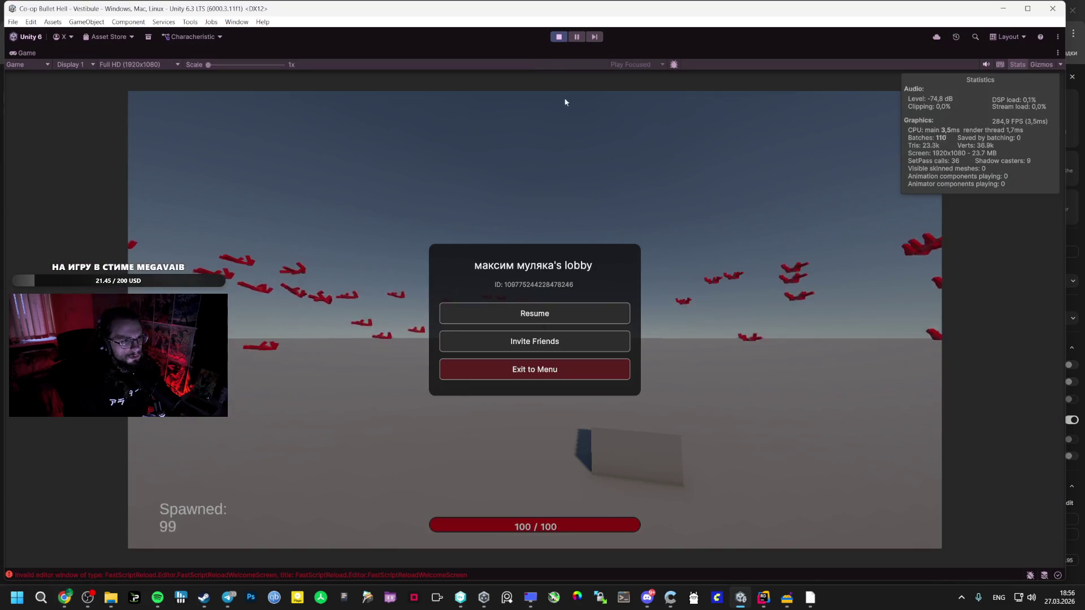
{"action": "left_click", "coordinate": [594, 310]}
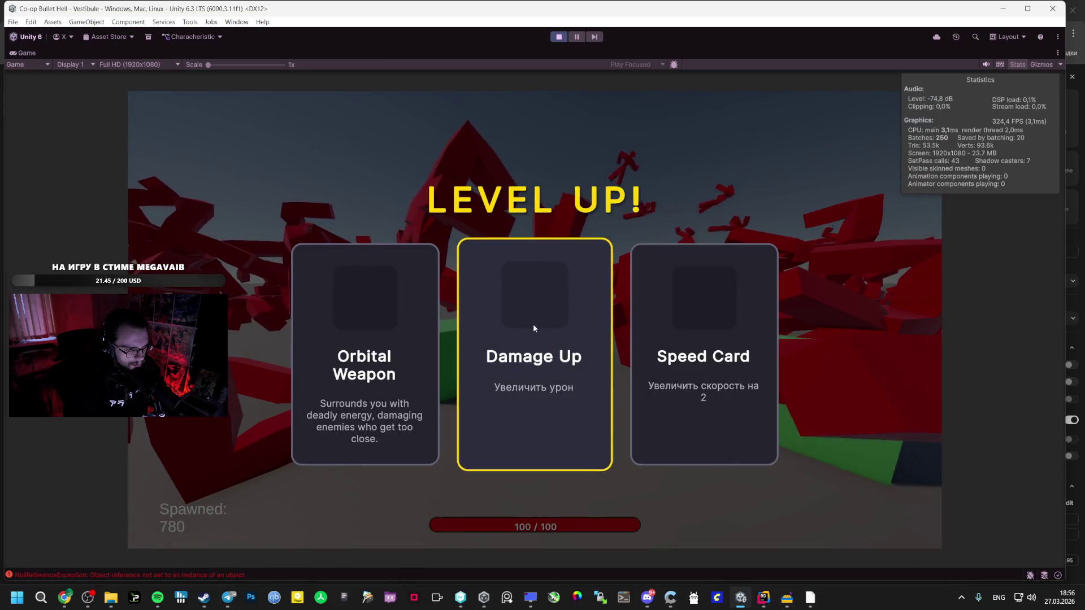
Pick the Orbital Weapon card in six successive LEVEL UP menus.
{"action": "left_click", "coordinate": [365, 339]}
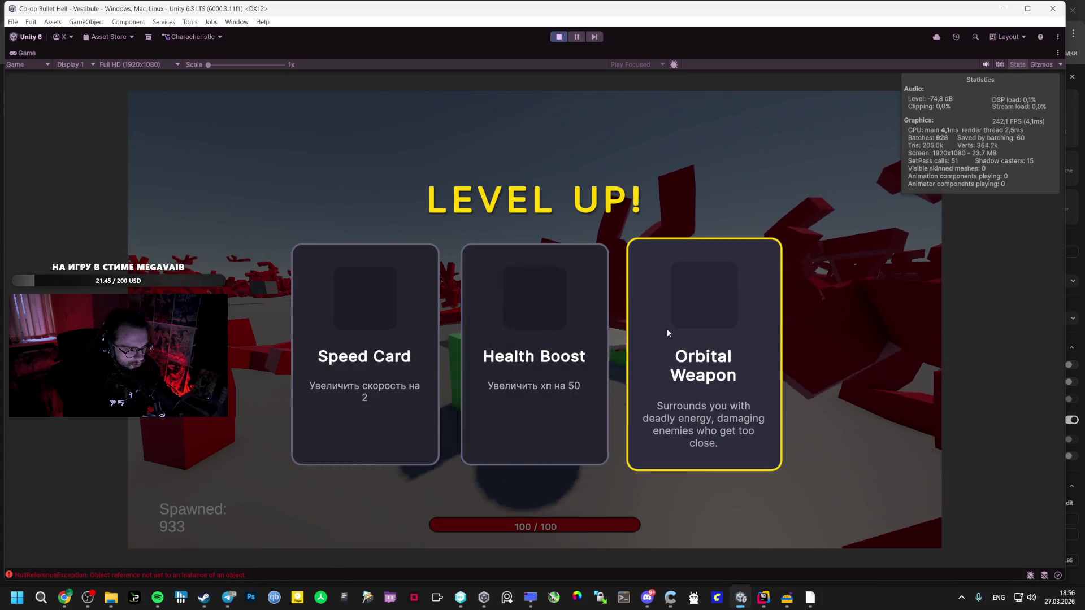
{"action": "left_click", "coordinate": [668, 333]}
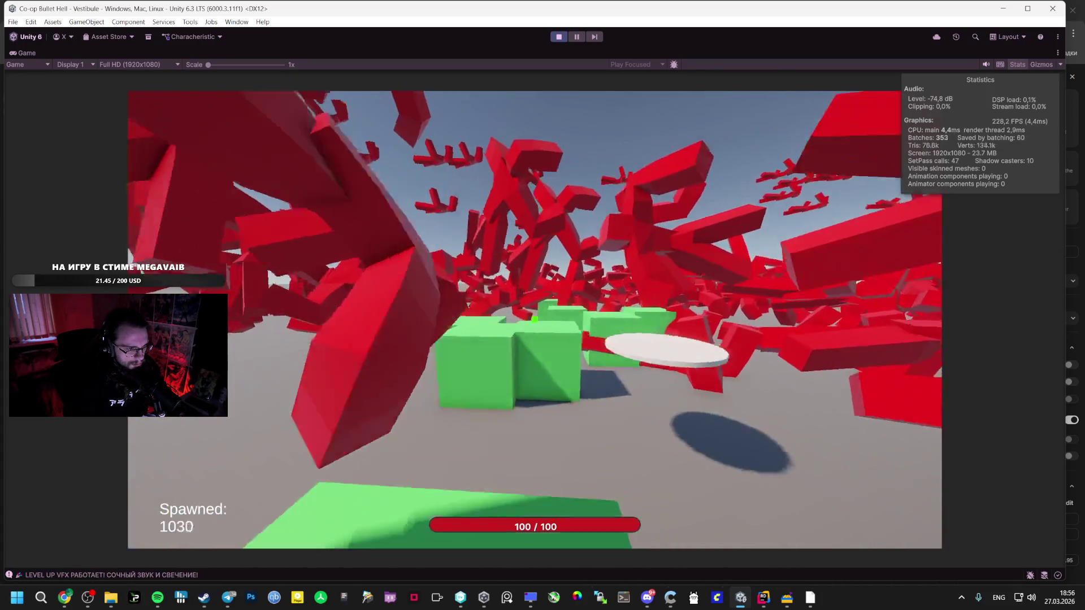
{"action": "left_click", "coordinate": [686, 349]}
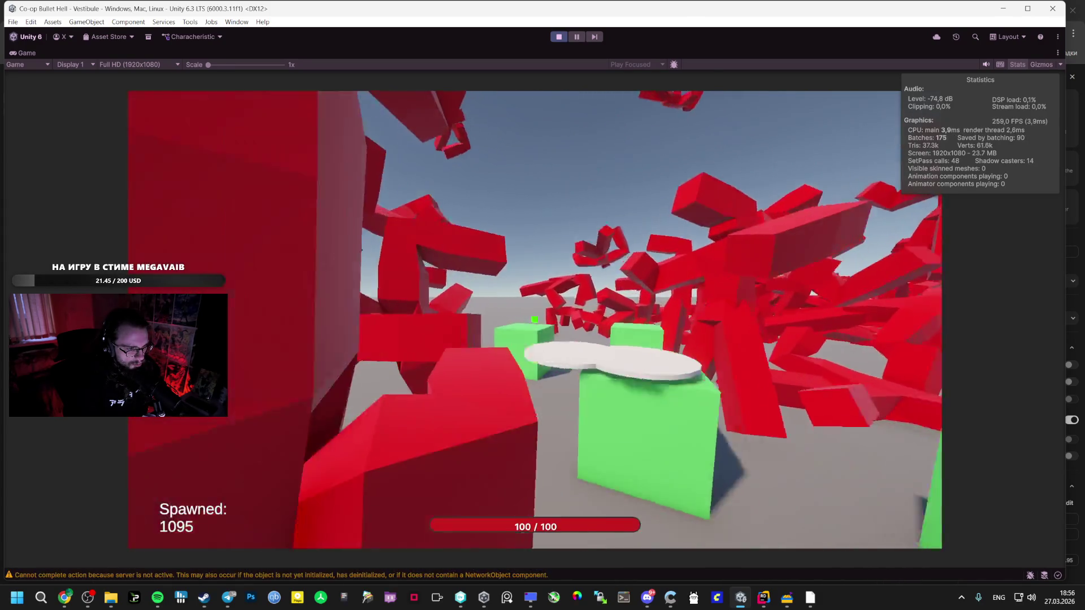
{"action": "left_click", "coordinate": [398, 329]}
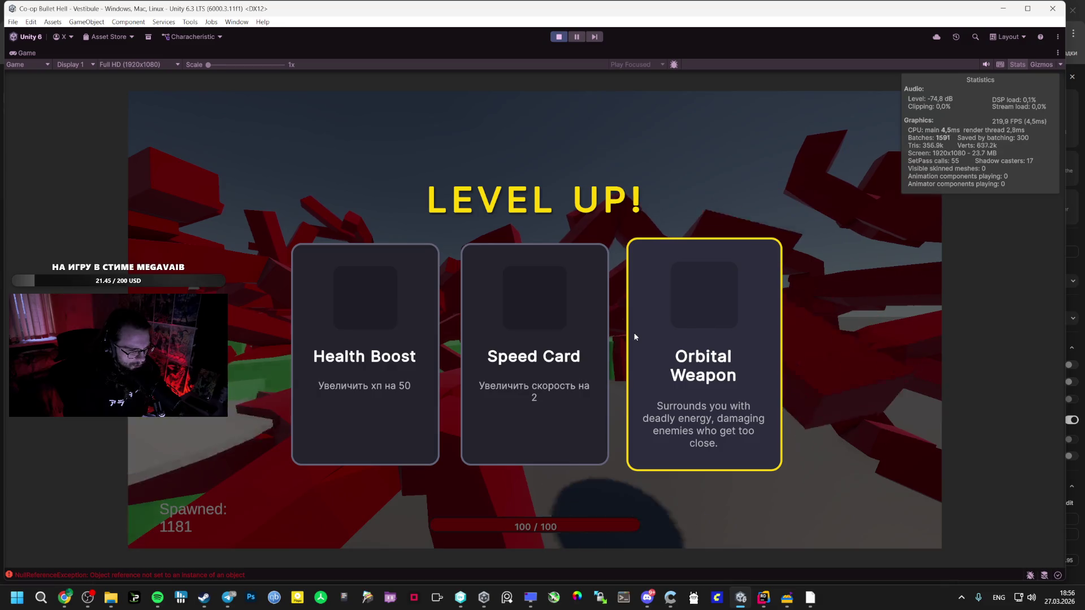
{"action": "left_click", "coordinate": [708, 337]}
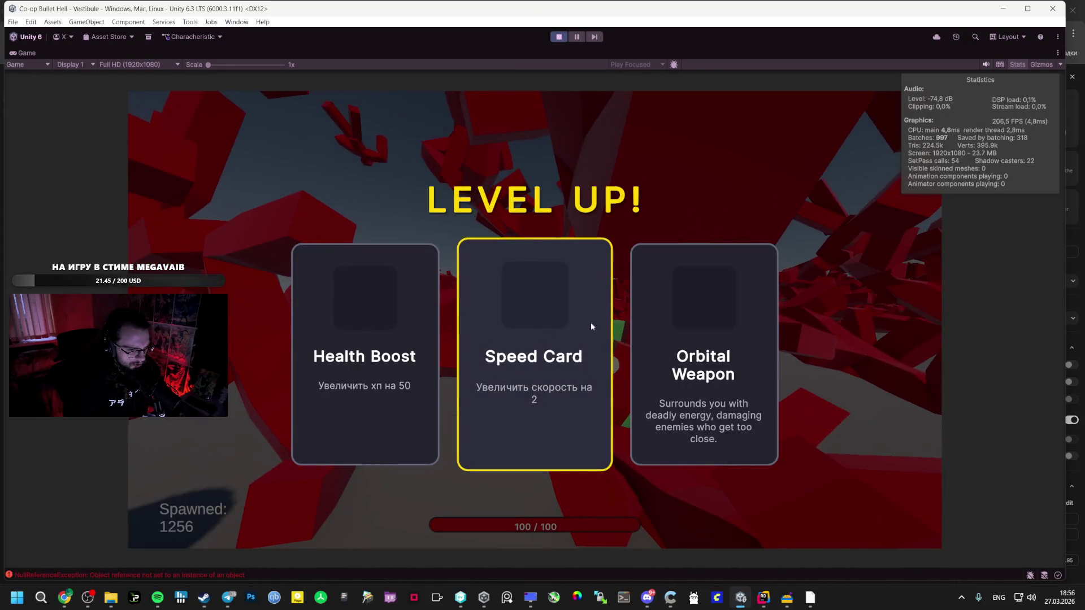
{"action": "left_click", "coordinate": [681, 334]}
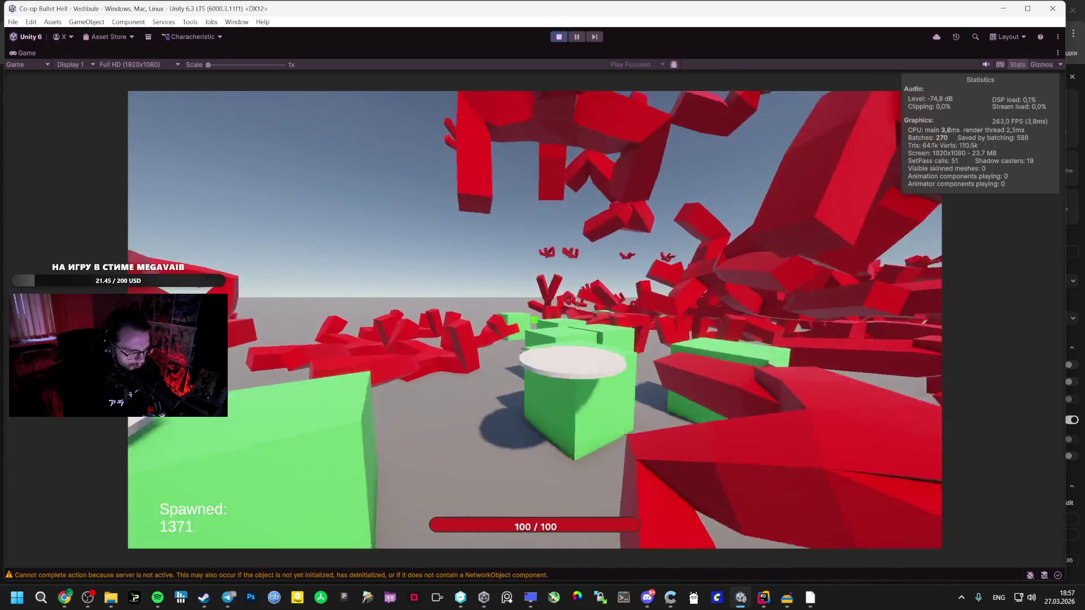
Pause and resume, then choose Damage Up to raise Damage Multiplier to 120%.
{"action": "key", "text": "Escape"}
{"action": "left_click", "coordinate": [544, 307]}
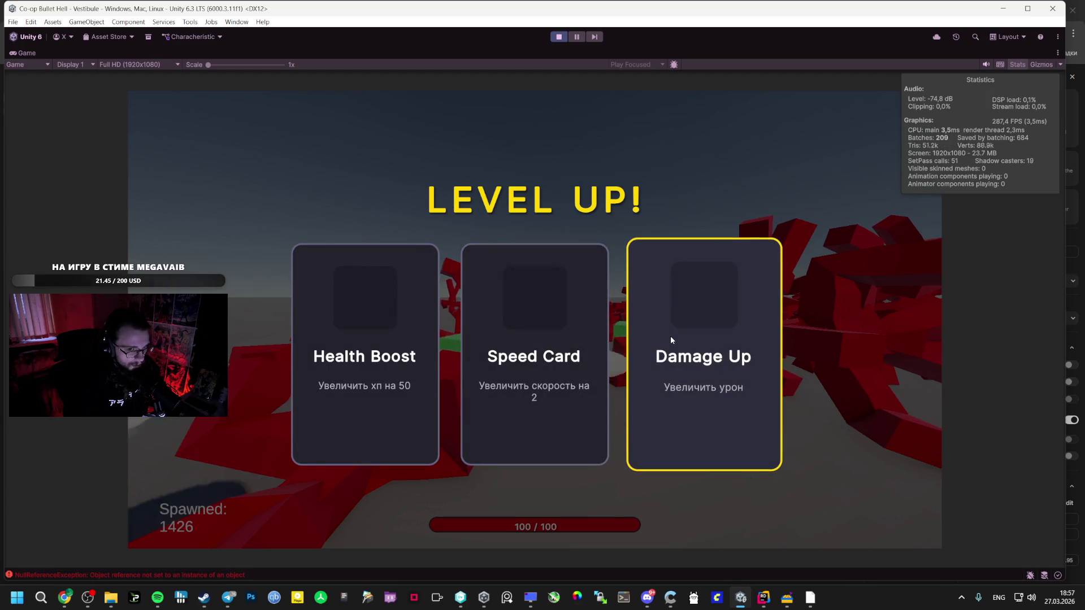
{"action": "left_click", "coordinate": [697, 340]}
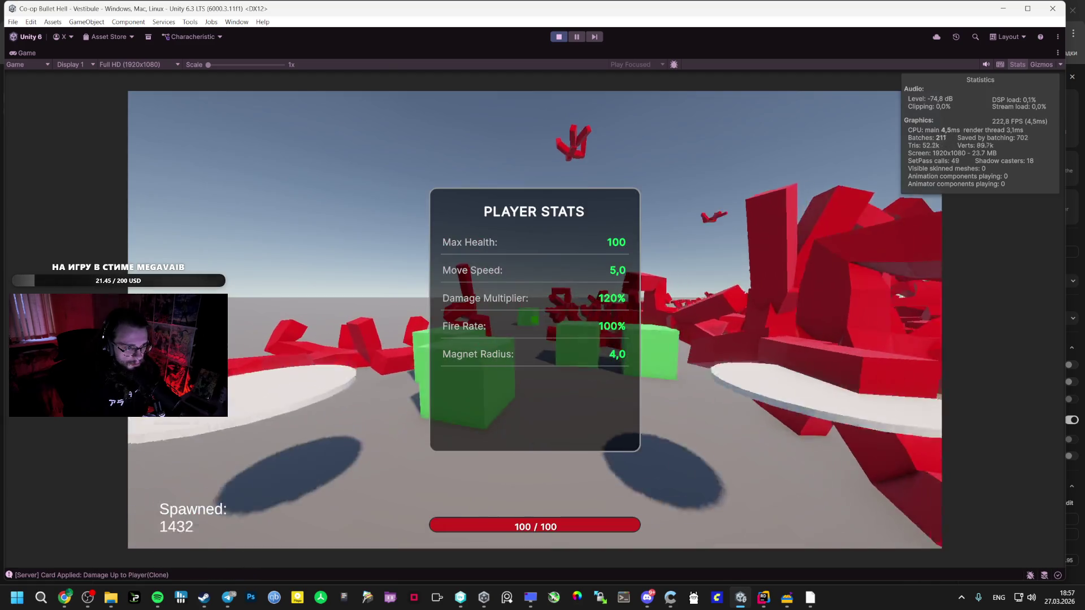
Toggle the Player Stats panel, stop Play mode, then choose an item from the File menu.
{"action": "key", "text": "Tab"}
{"action": "key", "text": "Tab"}
{"action": "key", "text": "Tab"}
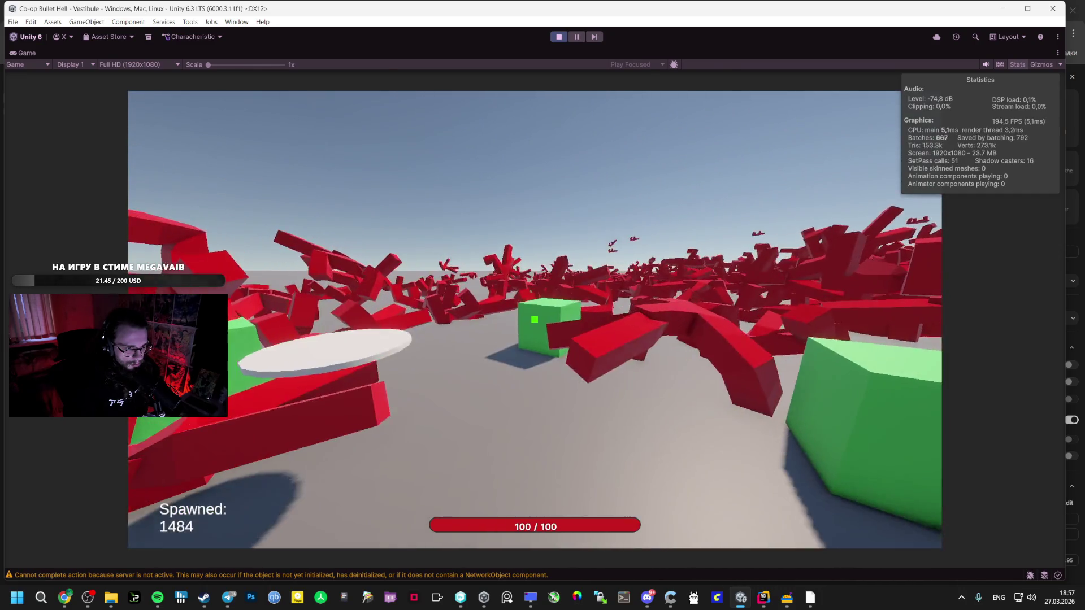
{"action": "key", "text": "Escape"}
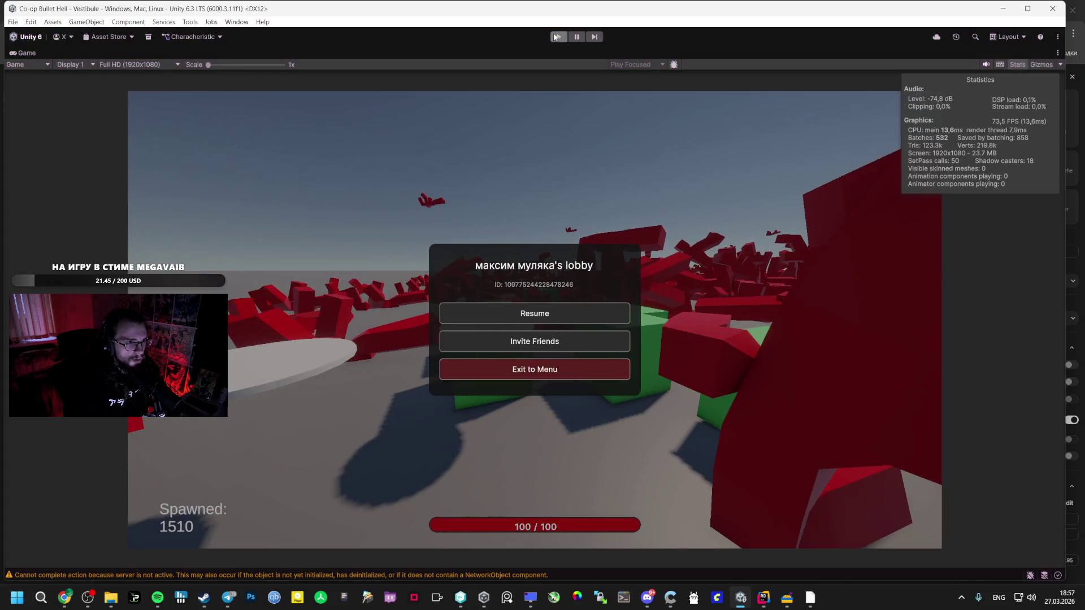
{"action": "key", "text": "ctrl+p"}
{"action": "left_click", "coordinate": [13, 21]}
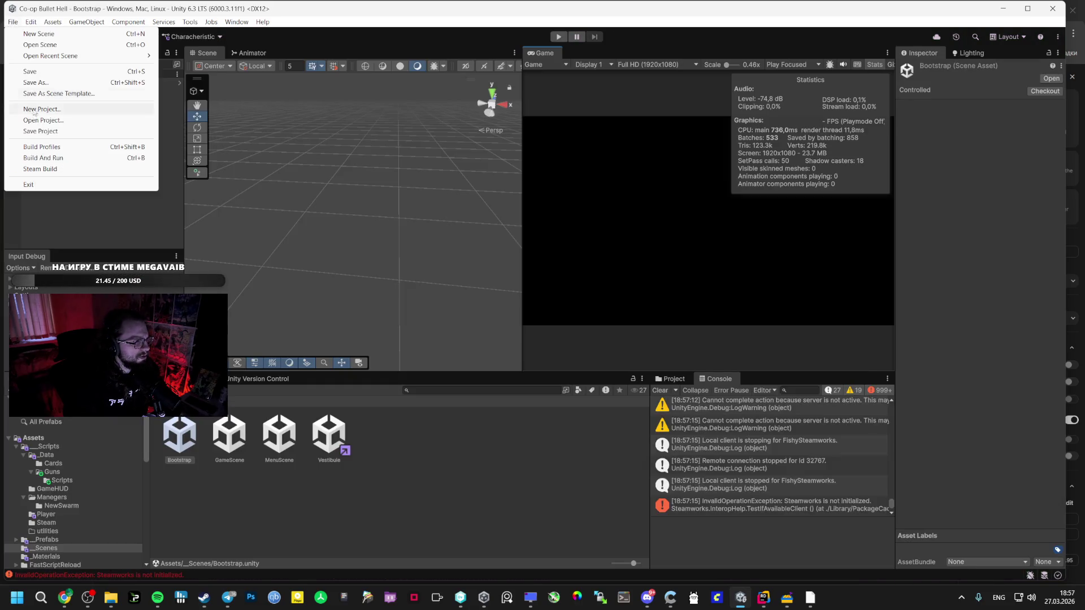
{"action": "left_click", "coordinate": [40, 168]}
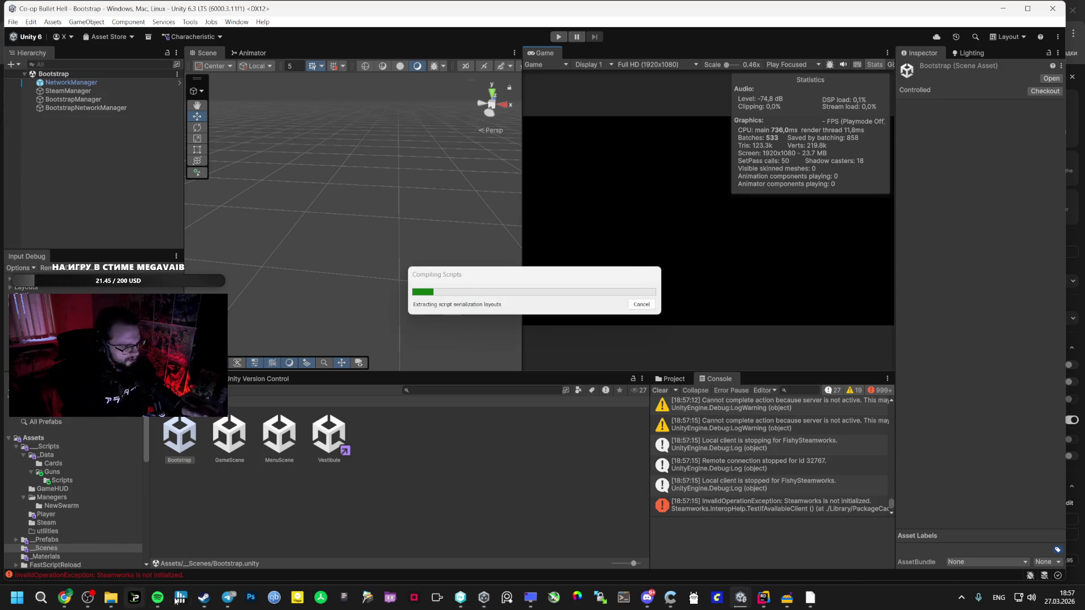